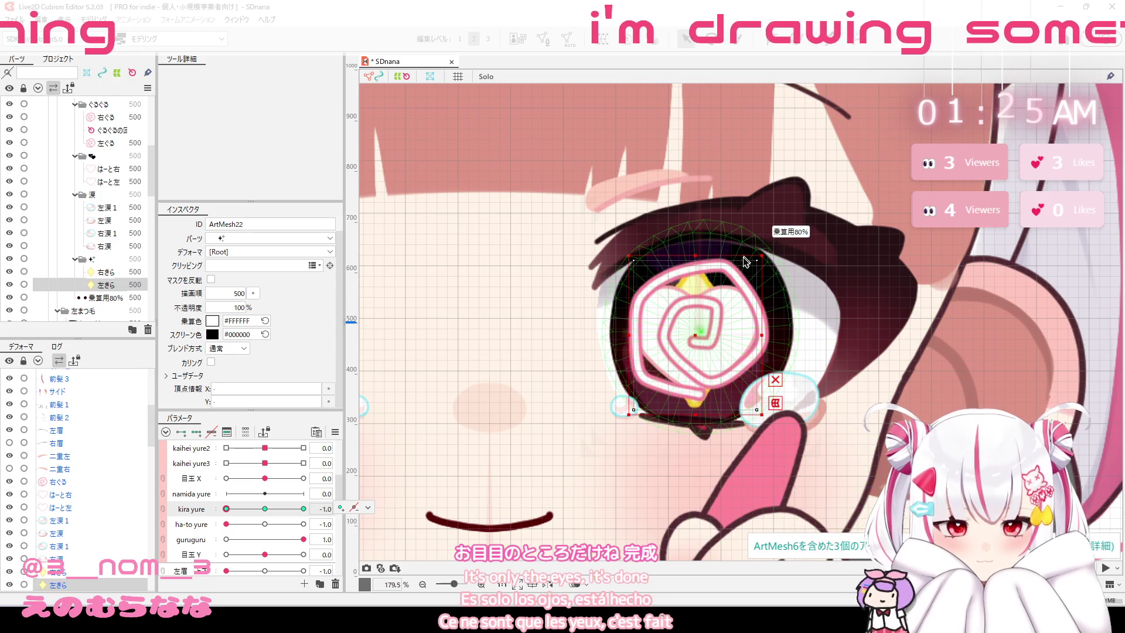
# Shrink the spiral pupil mesh and select the 左涙1 and 左涙 tear meshes.
pyautogui.moveTo(758, 256); pyautogui.dragTo(750, 264)
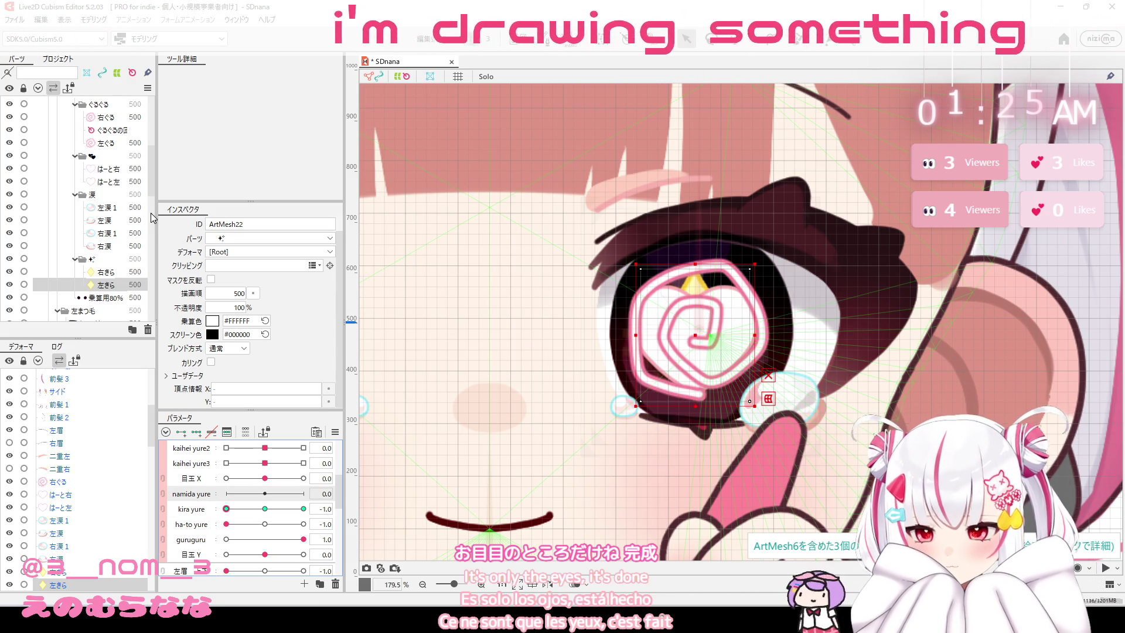
pyautogui.click(117, 208)
pyautogui.keyDown('ctrl'); pyautogui.click(126, 221); pyautogui.keyUp('ctrl')
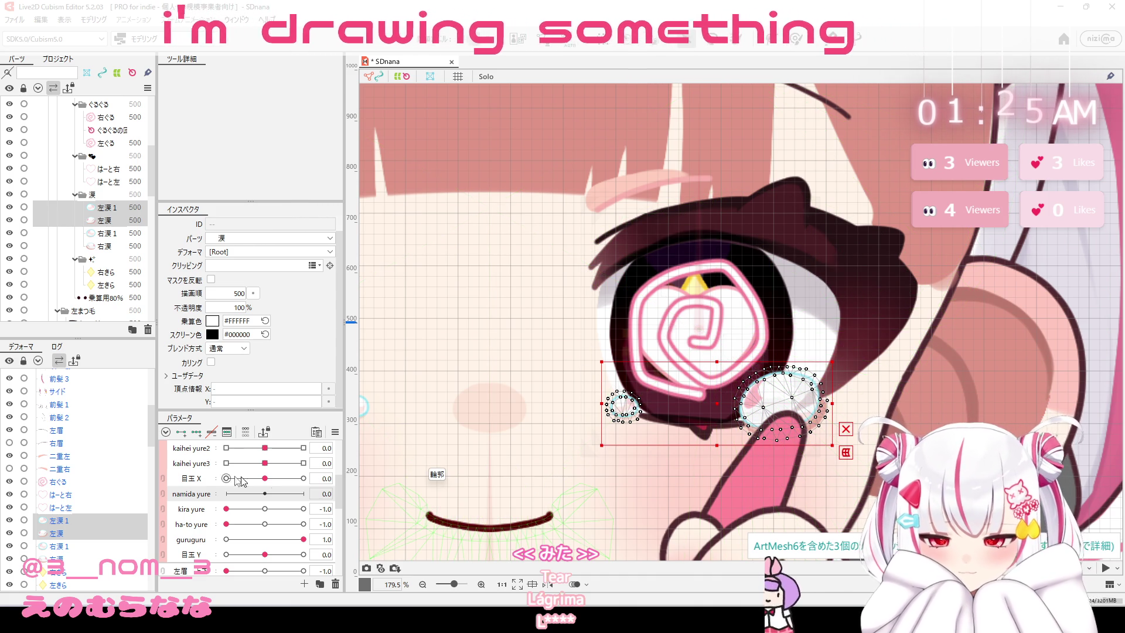
# Preview the 左涙1 tear at maximum namida yure, then set namida yure back to 0.6.
pyautogui.moveTo(267, 495); pyautogui.dragTo(334, 497)
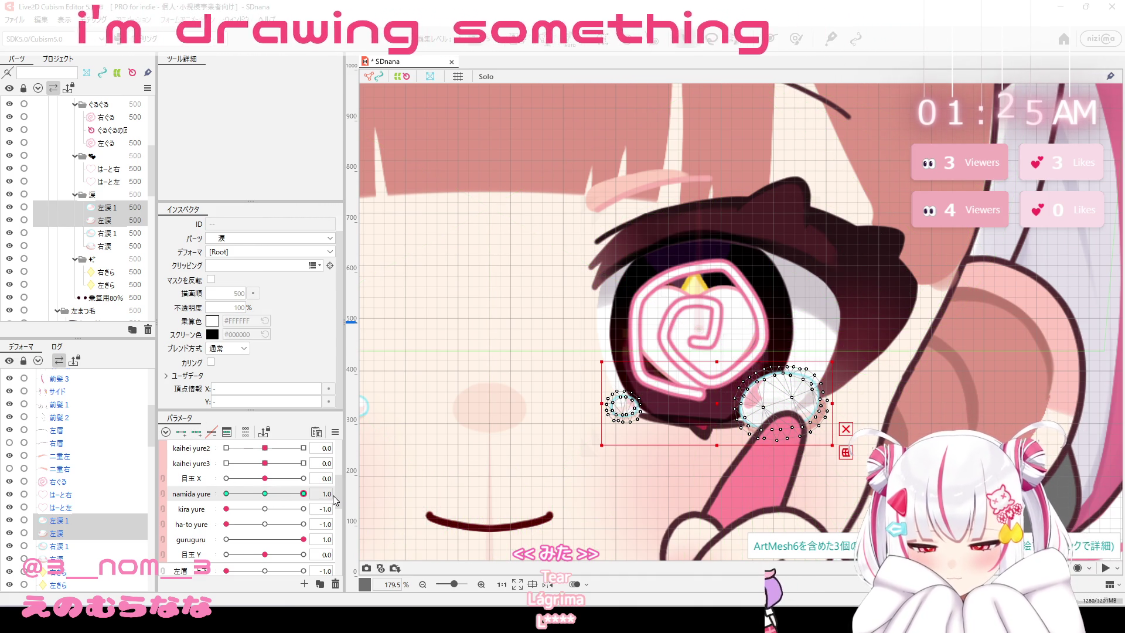
pyautogui.click(124, 211)
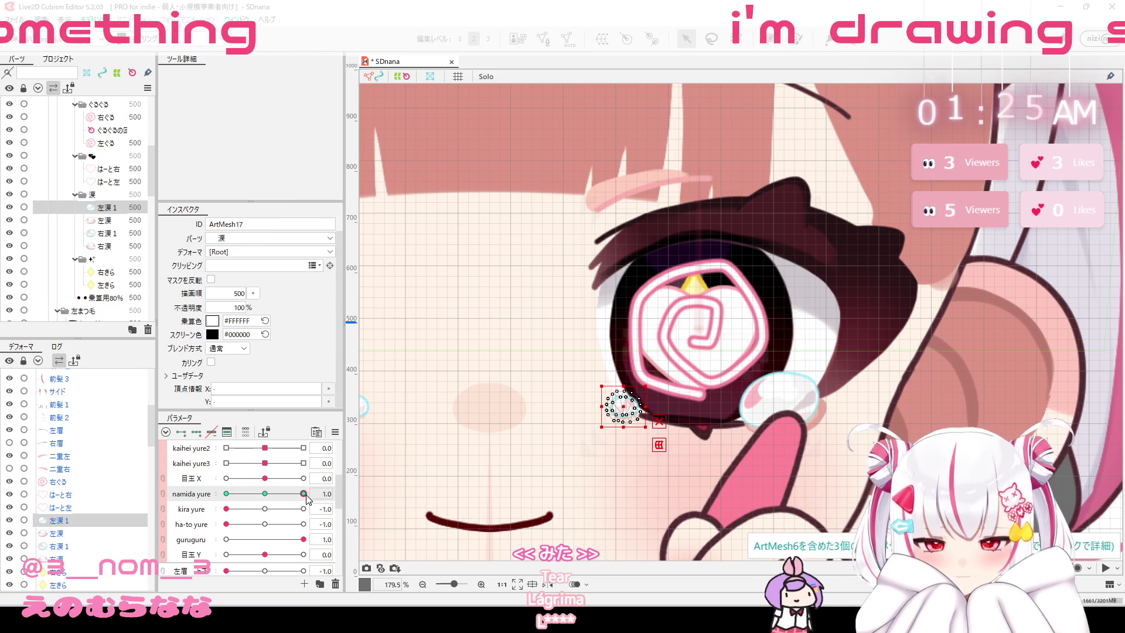
pyautogui.moveTo(303, 494); pyautogui.dragTo(246, 500)
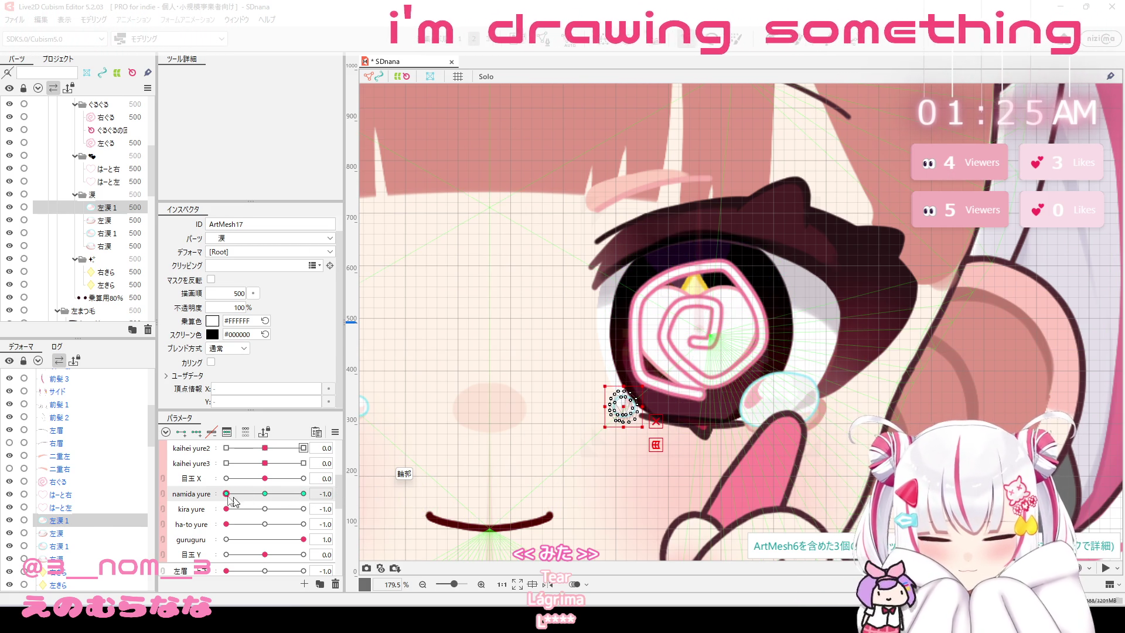
# Reshape the 左涙 tear mesh, undoing trial resizes, and narrow it from its right side.
pyautogui.click(134, 220)
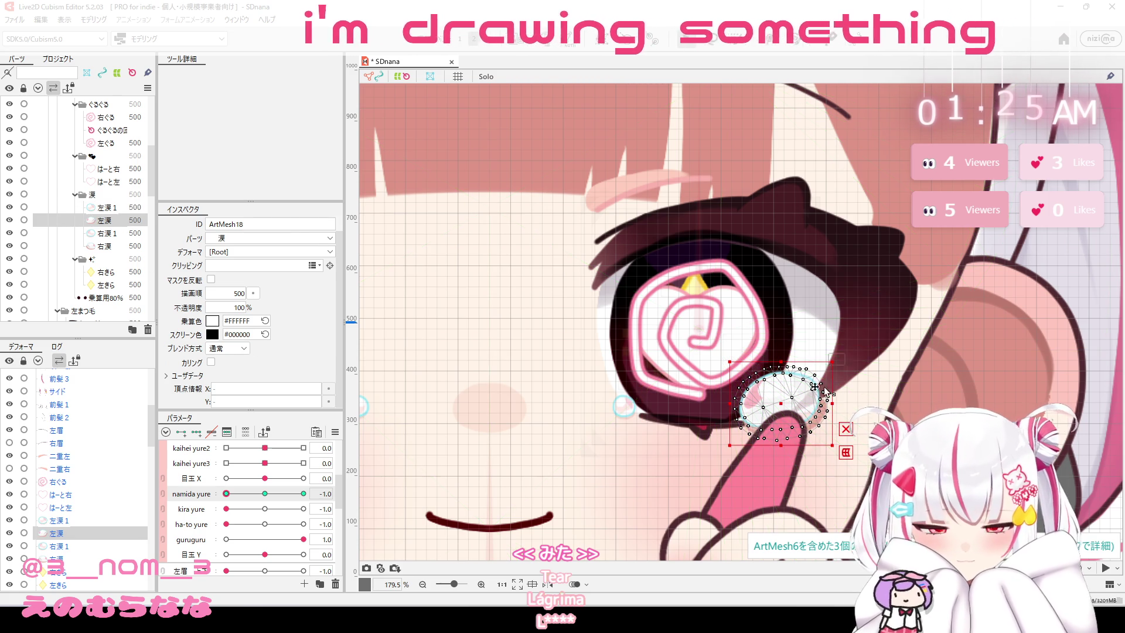
pyautogui.moveTo(781, 359); pyautogui.dragTo(781, 368)
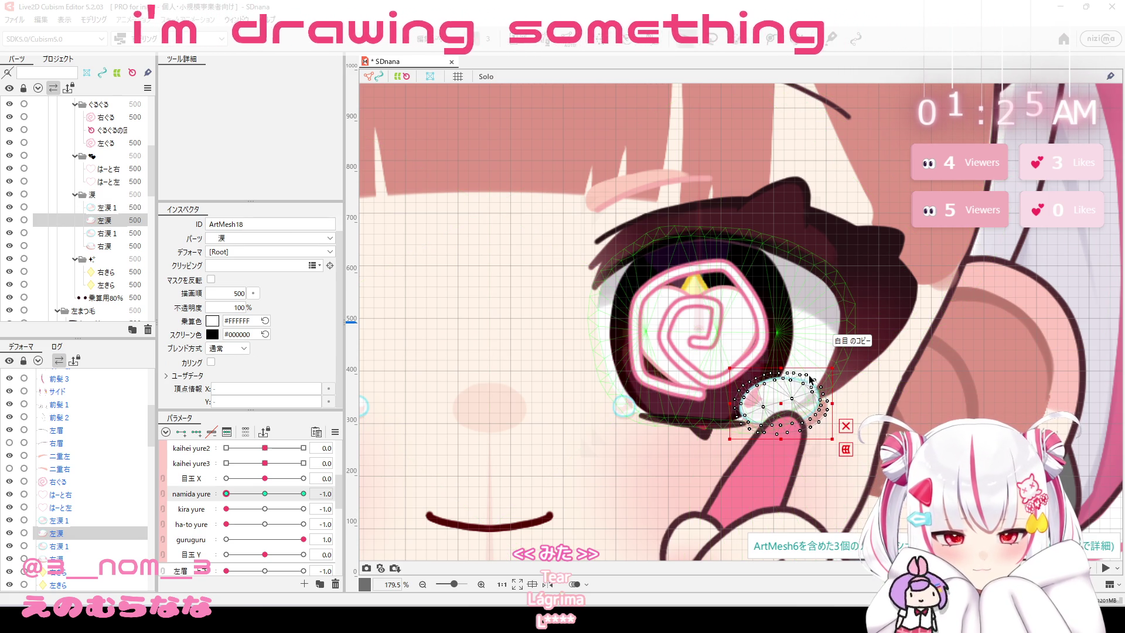
pyautogui.moveTo(798, 378); pyautogui.dragTo(784, 372)
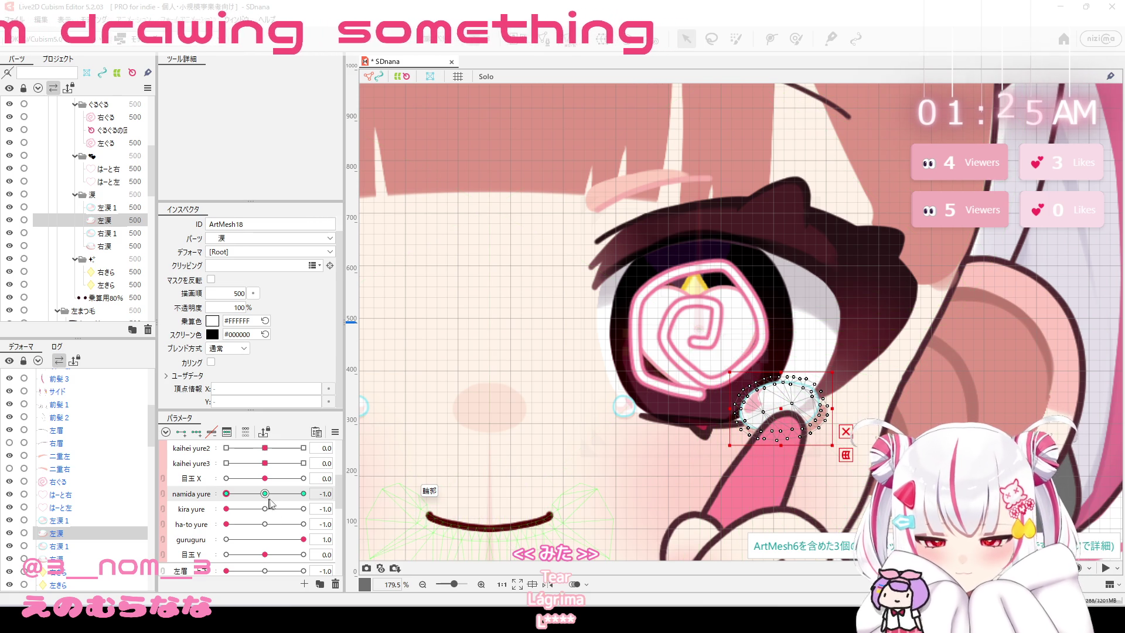
pyautogui.hotkey('ctrl', 'z')
pyautogui.click(304, 494)
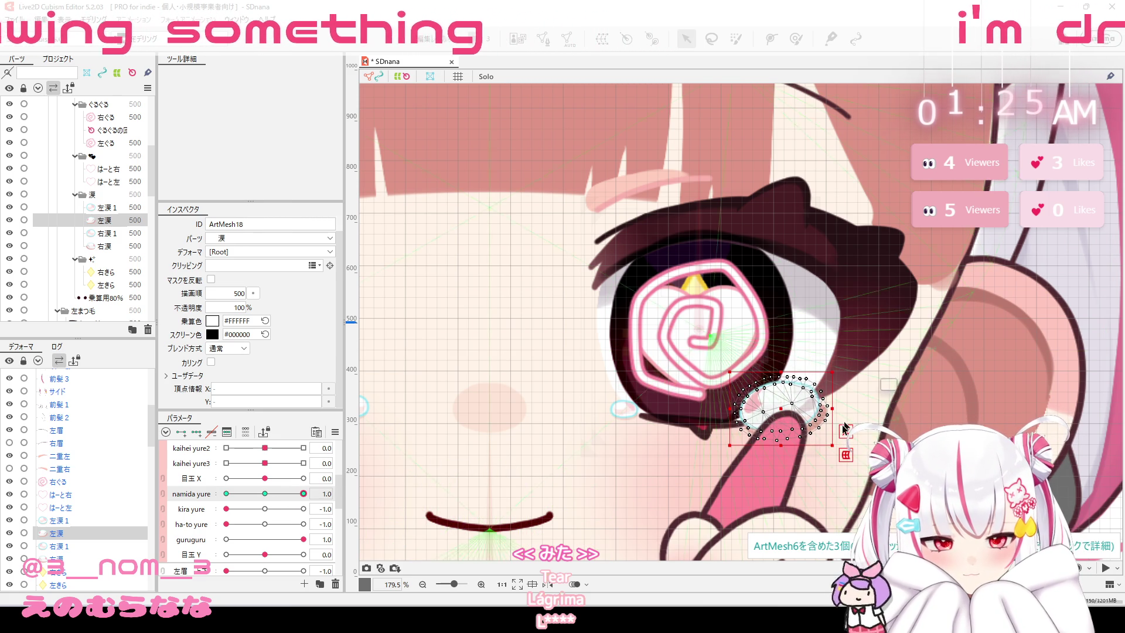
pyautogui.hotkey('ctrl', 'z')
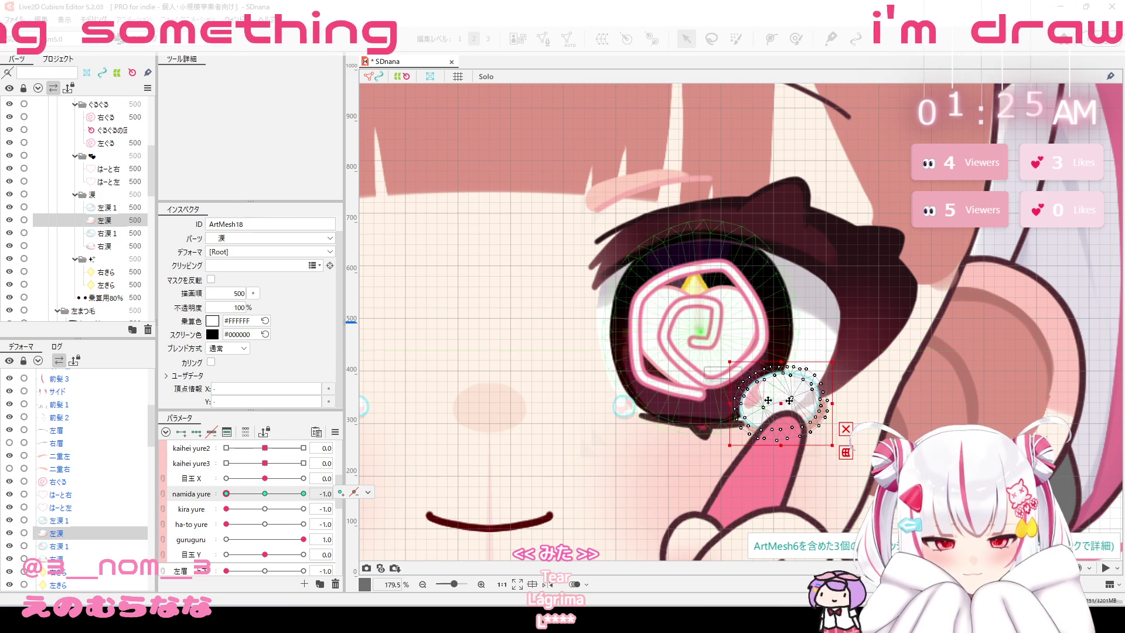
pyautogui.moveTo(832, 403); pyautogui.dragTo(826, 404)
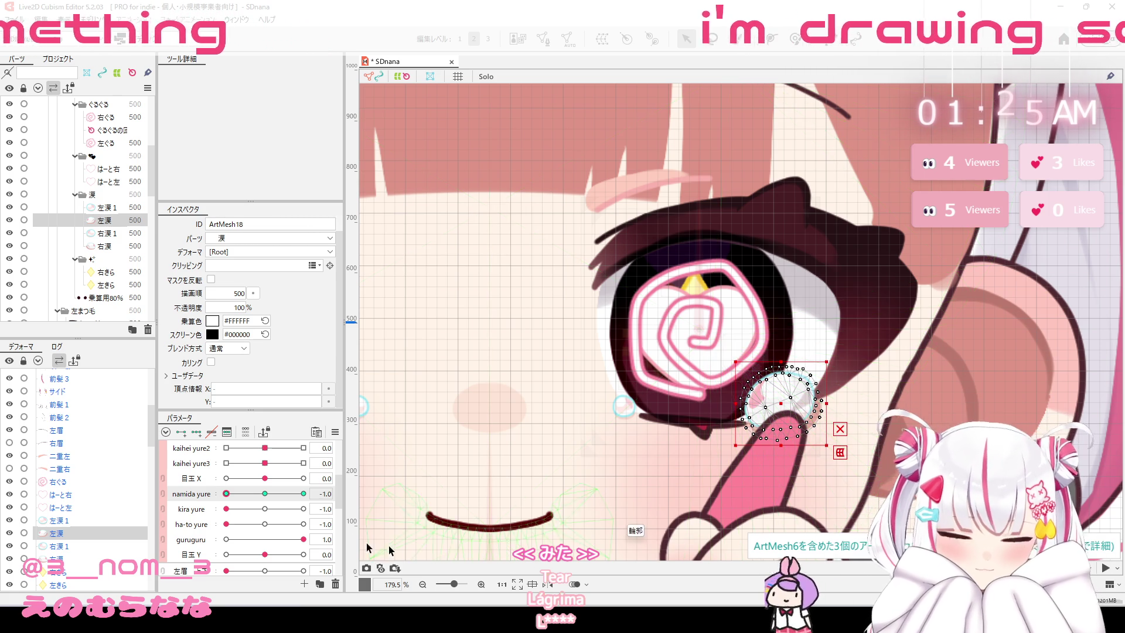
# Scrub namida yure to check the tear motion and return it to 0.0.
pyautogui.moveTo(226, 494)
pyautogui.mouseDown()
pyautogui.moveTo(271, 508)
pyautogui.moveTo(303, 498)
pyautogui.mouseUp()
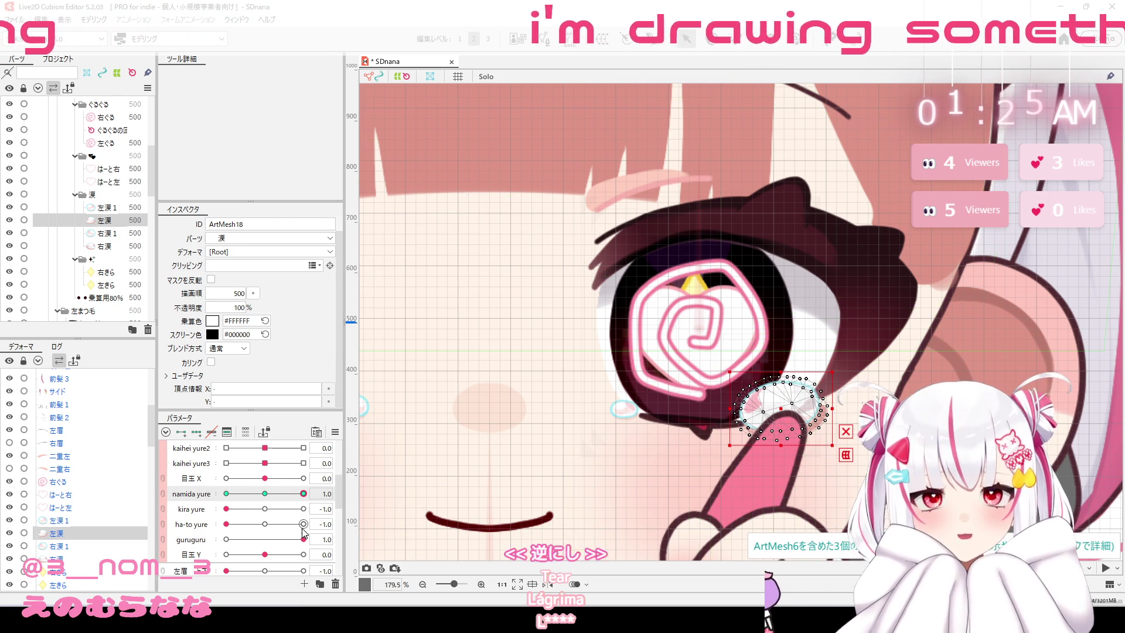
pyautogui.moveTo(303, 493)
pyautogui.mouseDown()
pyautogui.moveTo(252, 499)
pyautogui.moveTo(240, 519)
pyautogui.mouseUp()
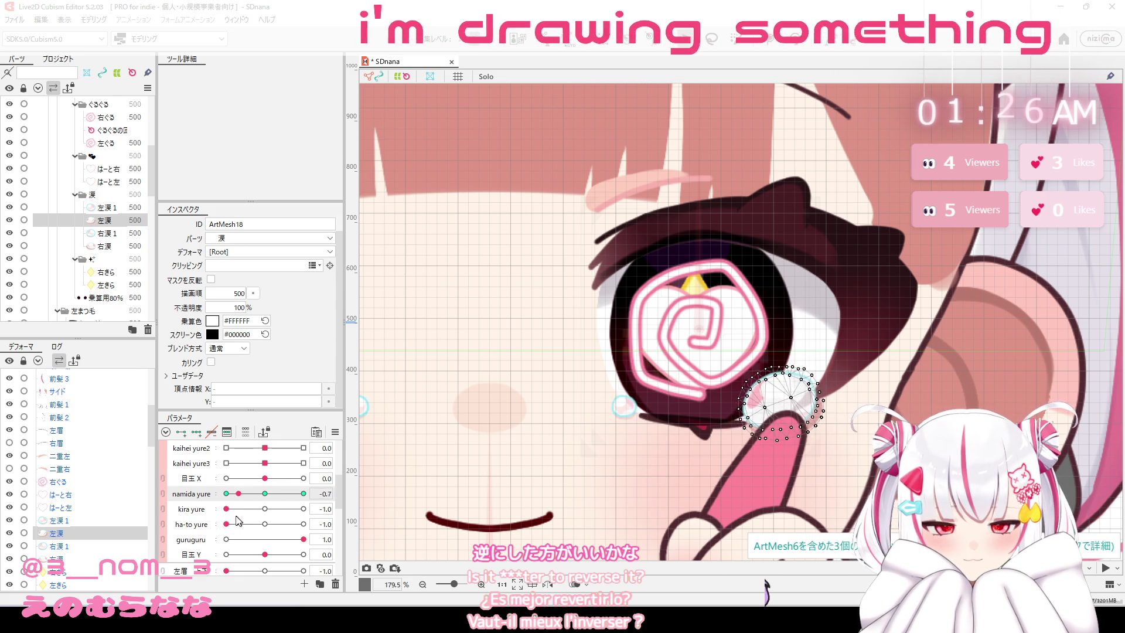
pyautogui.moveTo(240, 518); pyautogui.dragTo(265, 493)
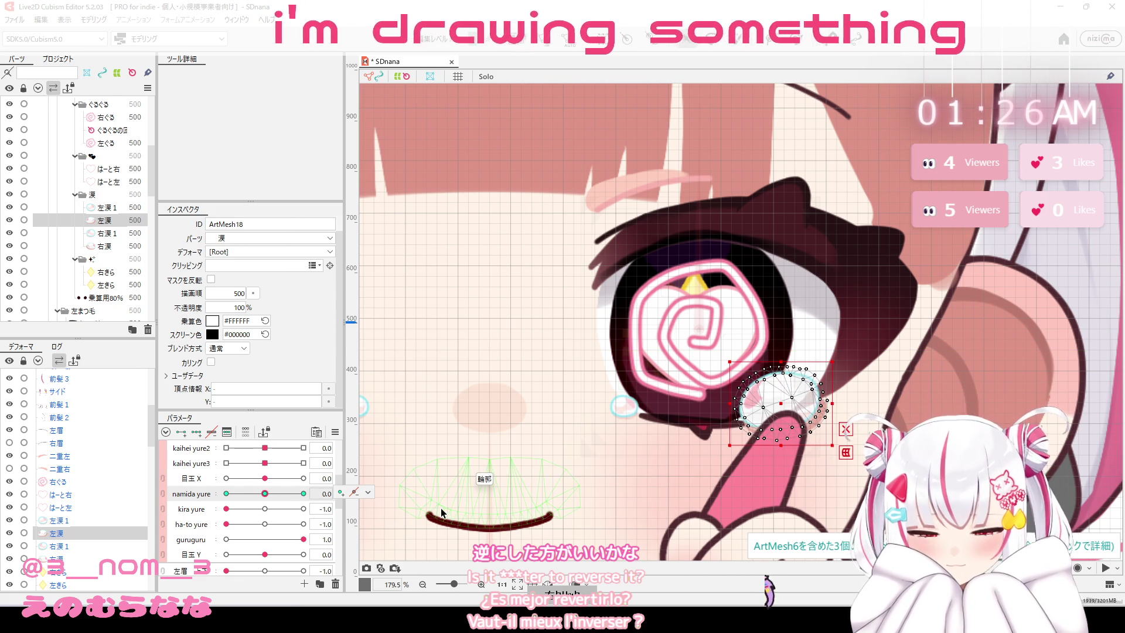
pyautogui.scroll(-4, 615, 351)
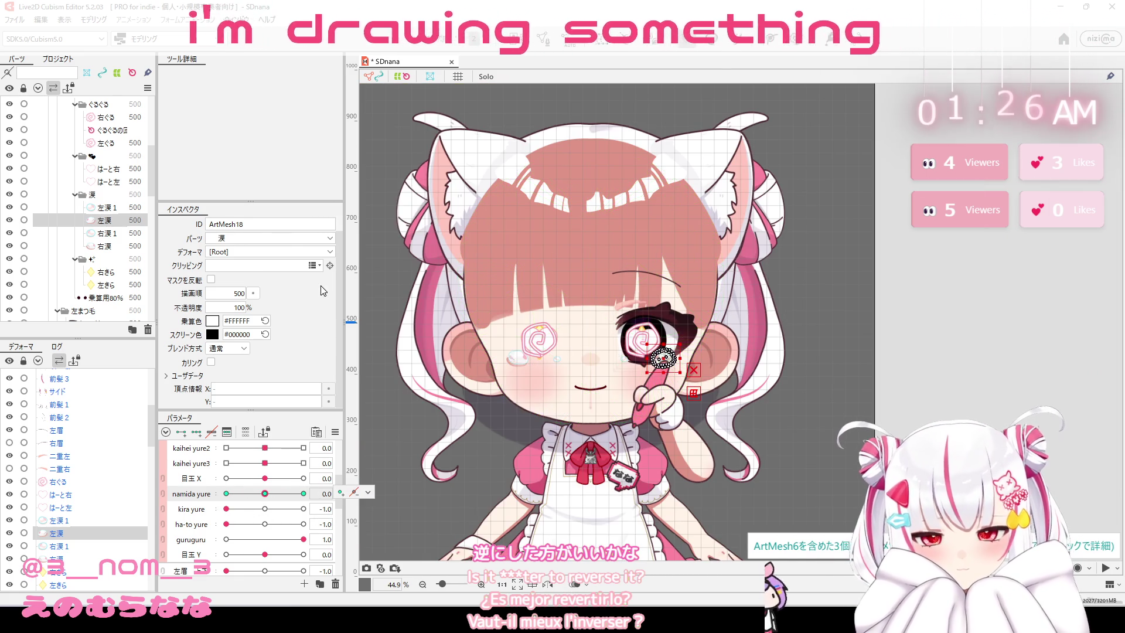
# From the Modeling menu, add namida yure, kira yure, ha-to yure and guruguru as kaihei yure outputs.
pyautogui.click(89, 21)
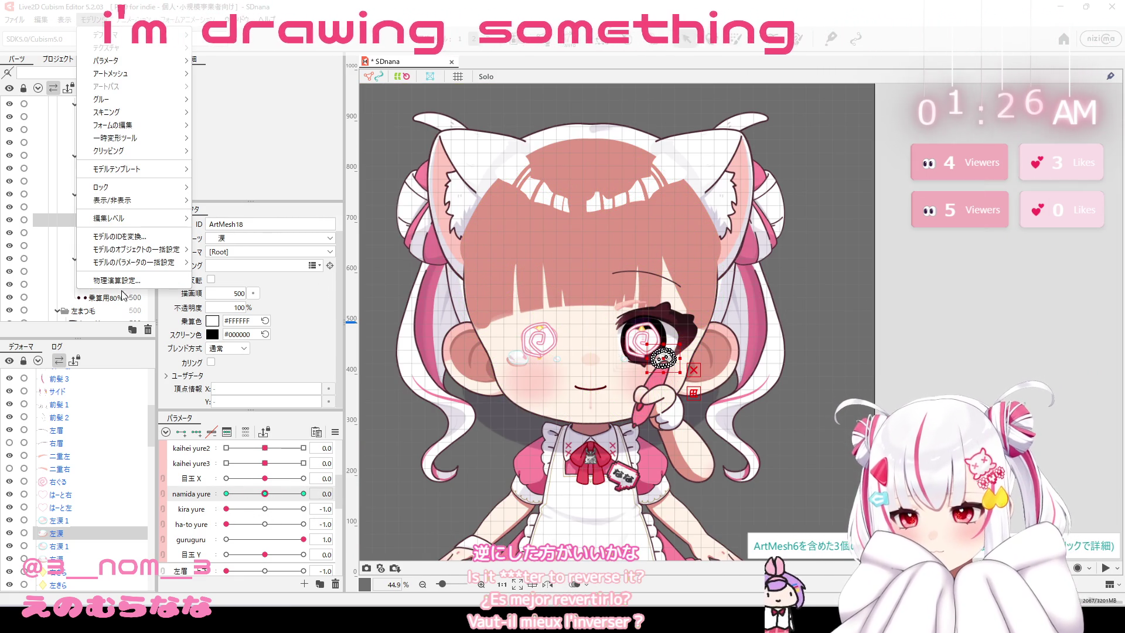
pyautogui.click(786, 246)
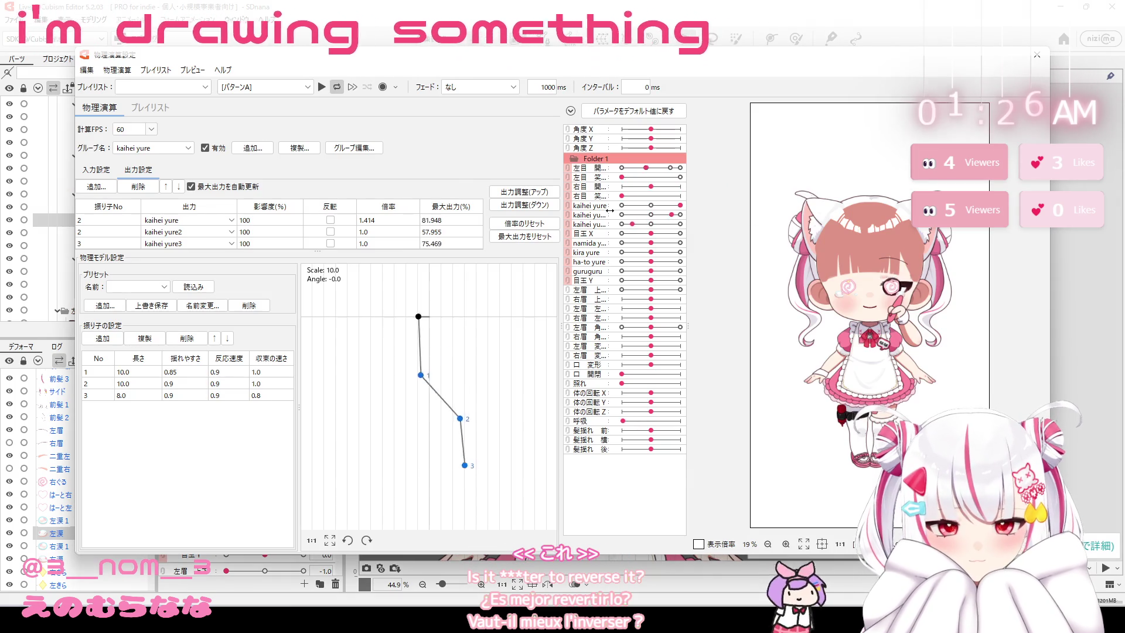
pyautogui.scroll(2, 907, 286)
pyautogui.scroll(2, 907, 285)
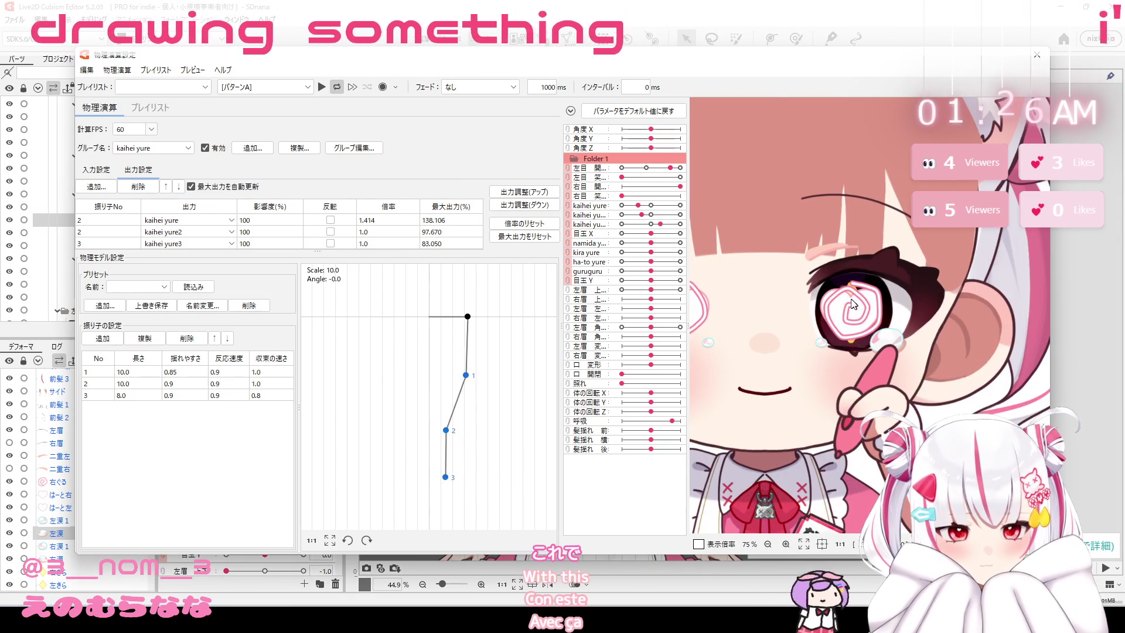
pyautogui.scroll(2, 907, 285)
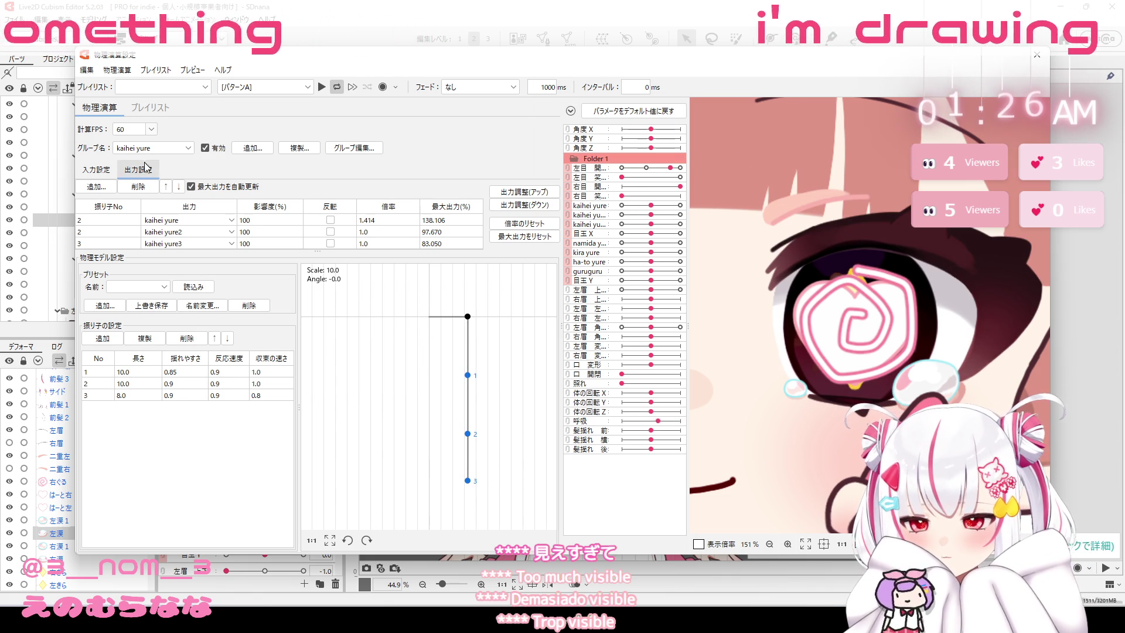
pyautogui.click(104, 189)
pyautogui.scroll(-1, 491, 310)
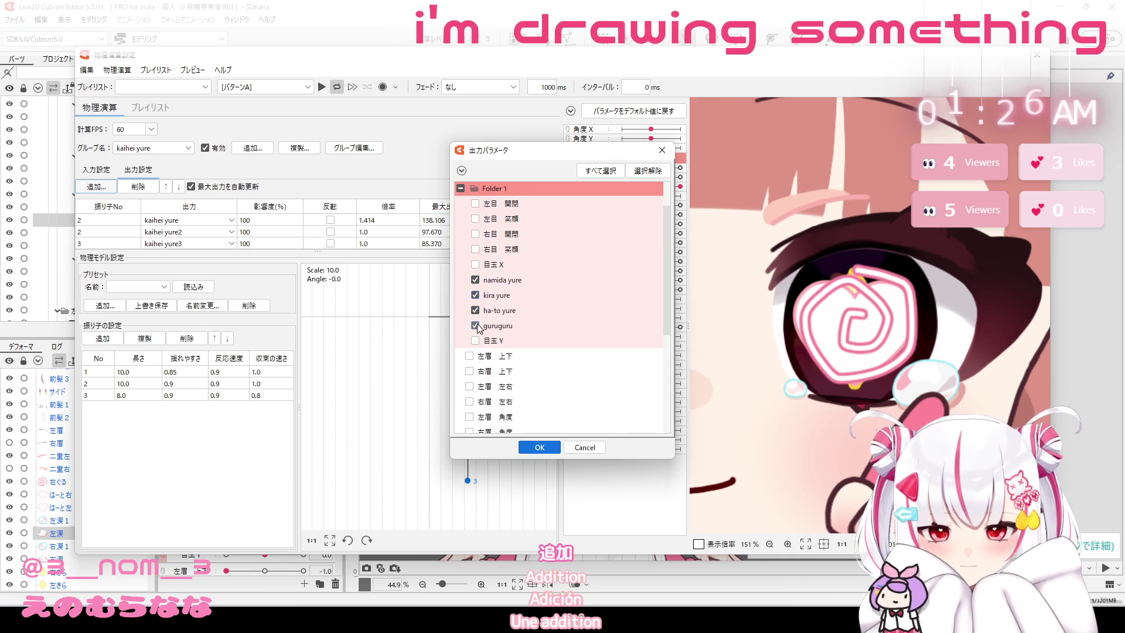
# Confirm the four outputs, enlarge the output table, and delete the guruguru row.
pyautogui.click(548, 449)
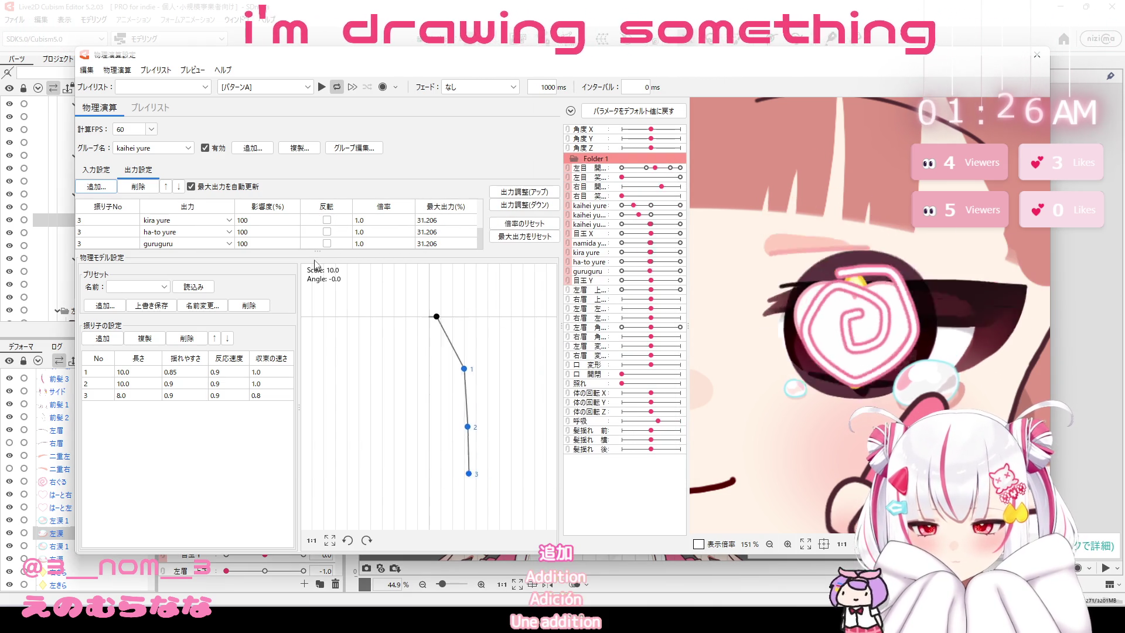
pyautogui.moveTo(316, 252); pyautogui.dragTo(313, 308)
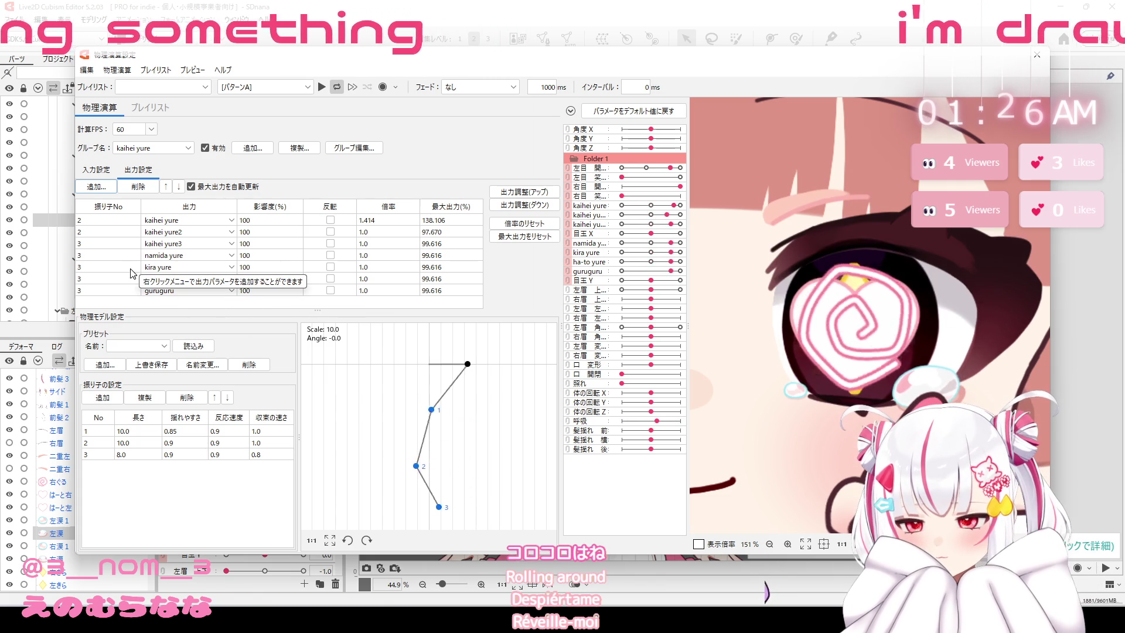
pyautogui.click(186, 291)
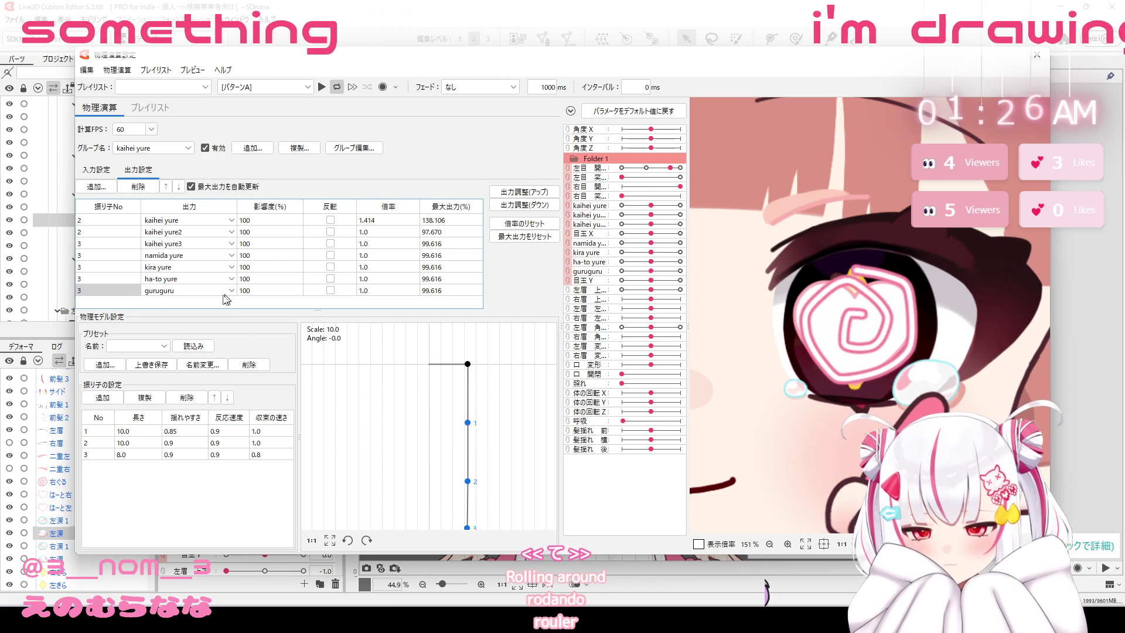
pyautogui.click(139, 187)
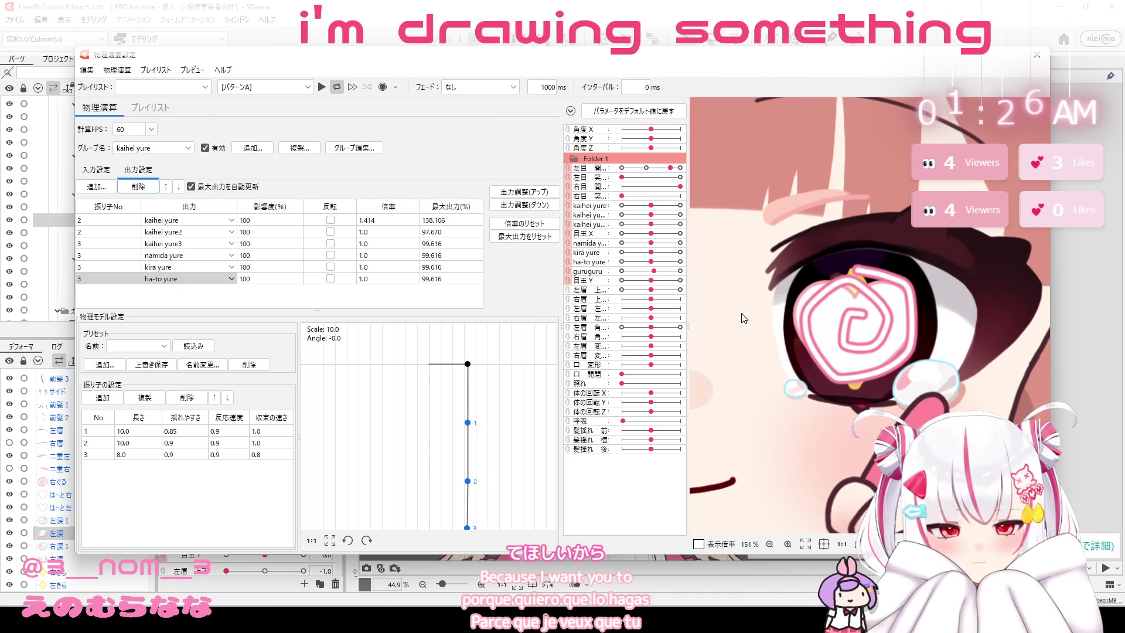
pyautogui.scroll(-3, 885, 348)
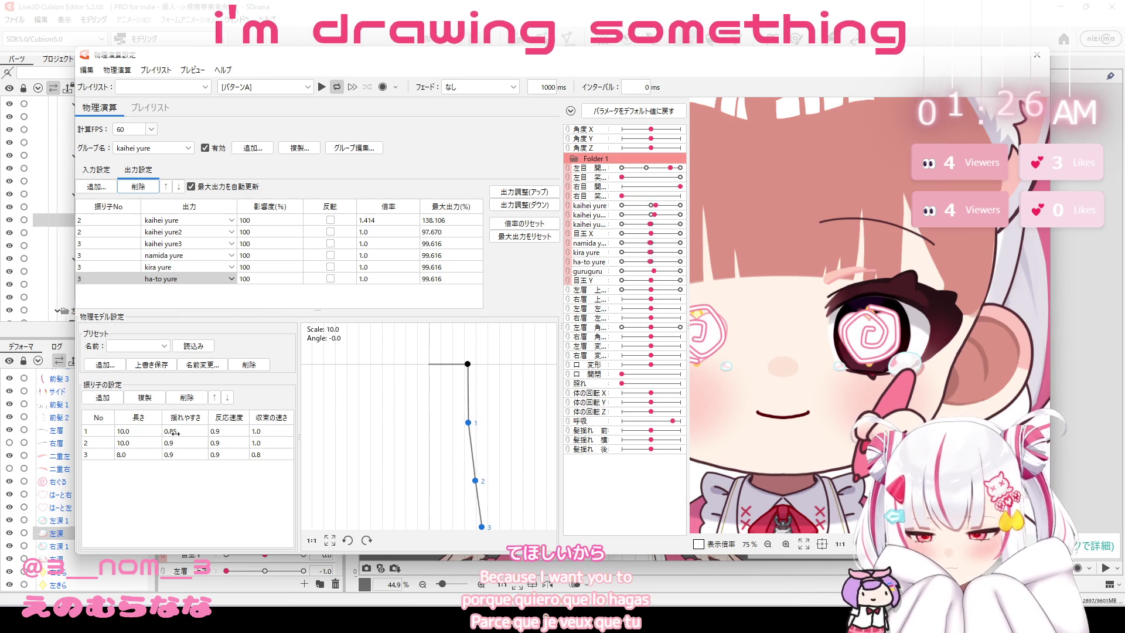
# Drive namida yure from pendulum point 4 with a 1.660 output multiplier.
pyautogui.doubleClick(112, 260)
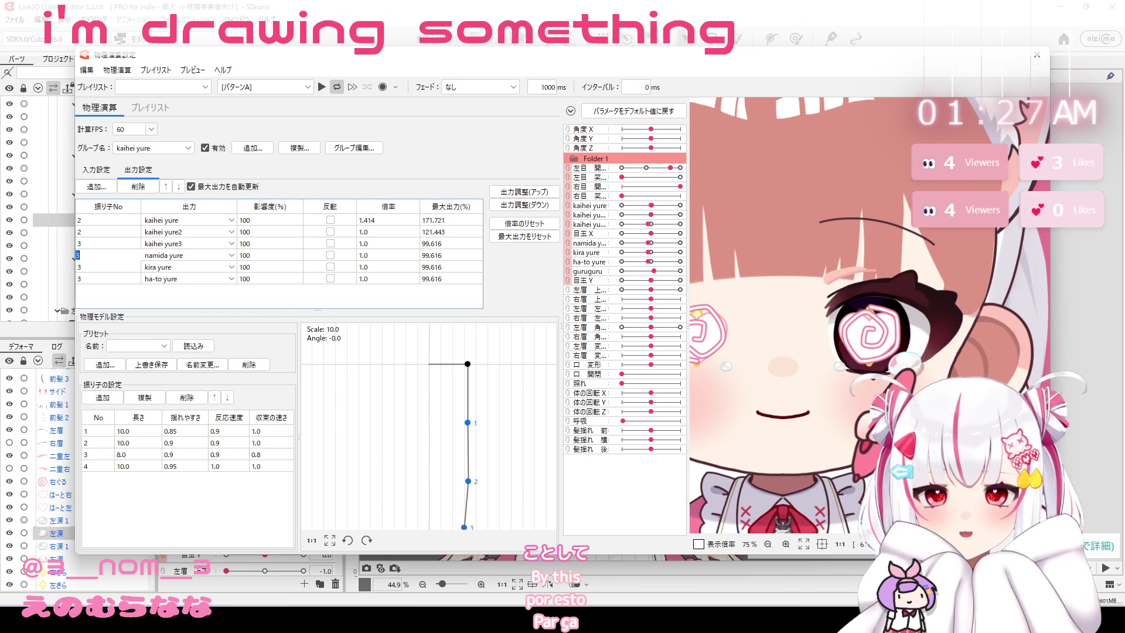
pyautogui.write('4')
pyautogui.press('Return')
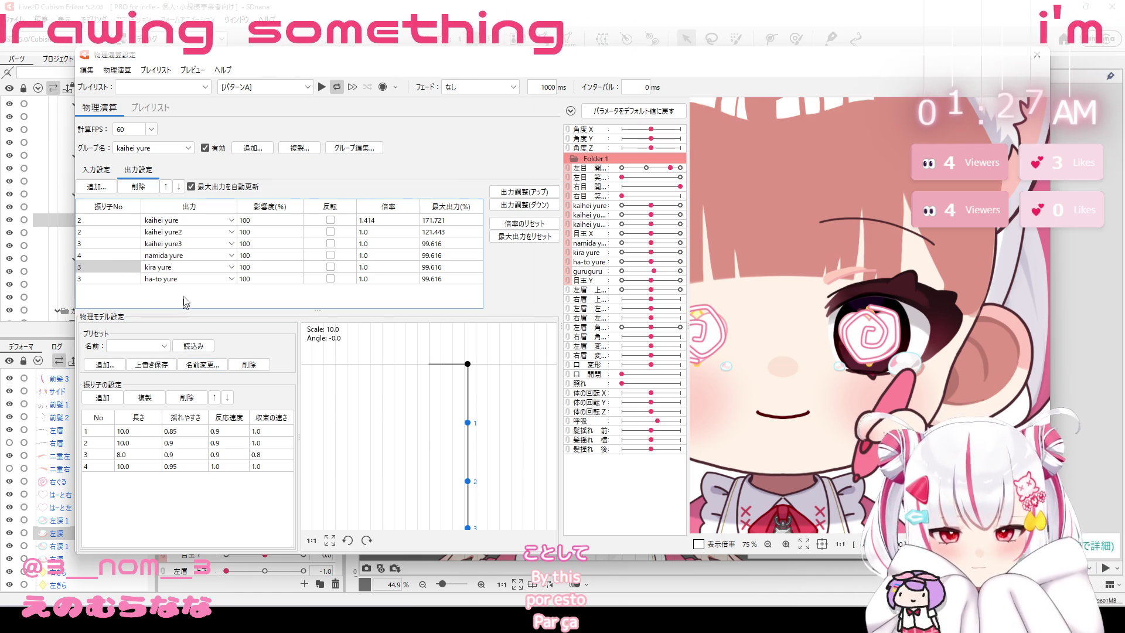
pyautogui.doubleClick(371, 255)
pyautogui.write('1.68')
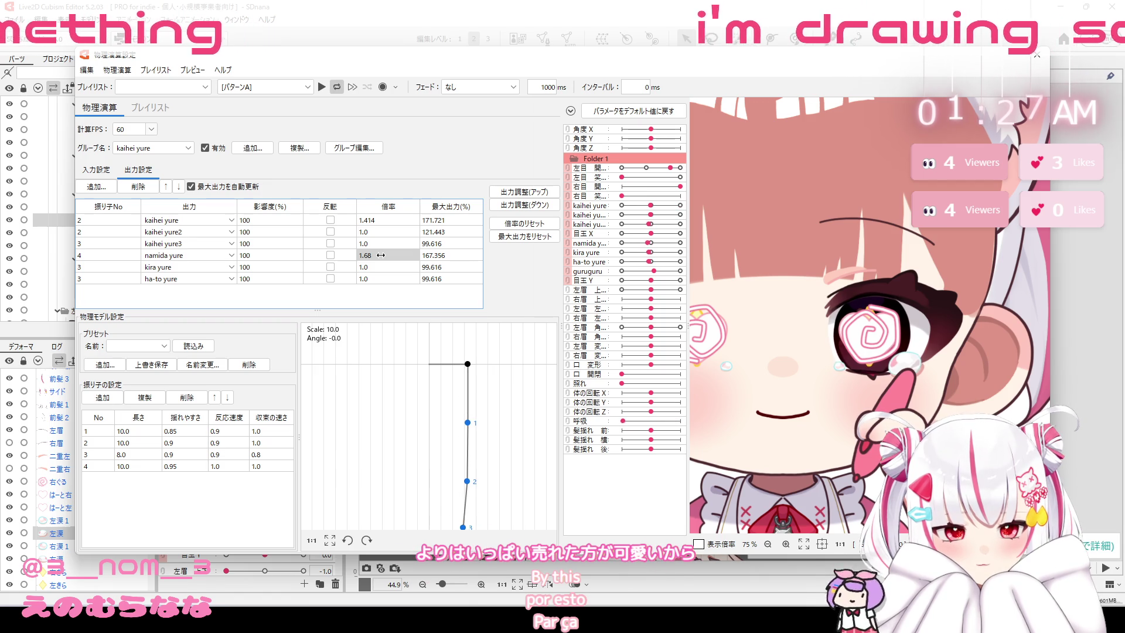
pyautogui.press('Return')
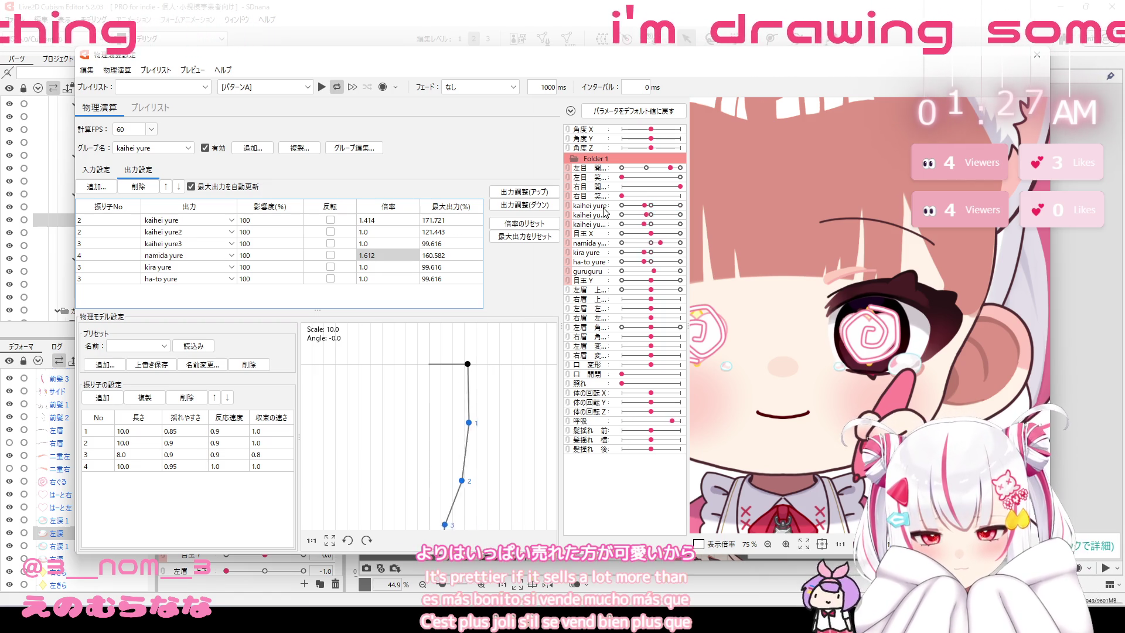
# Auto-adjust all output multipliers, lower namida yure's to 1.574, and close physics settings.
pyautogui.click(524, 192)
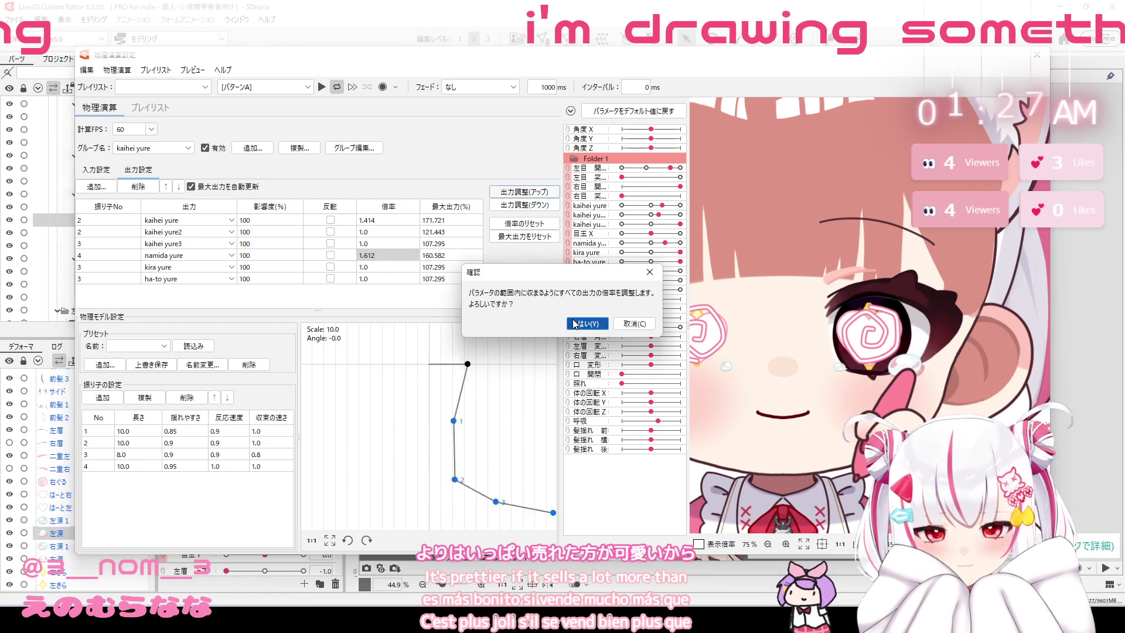
pyautogui.click(586, 324)
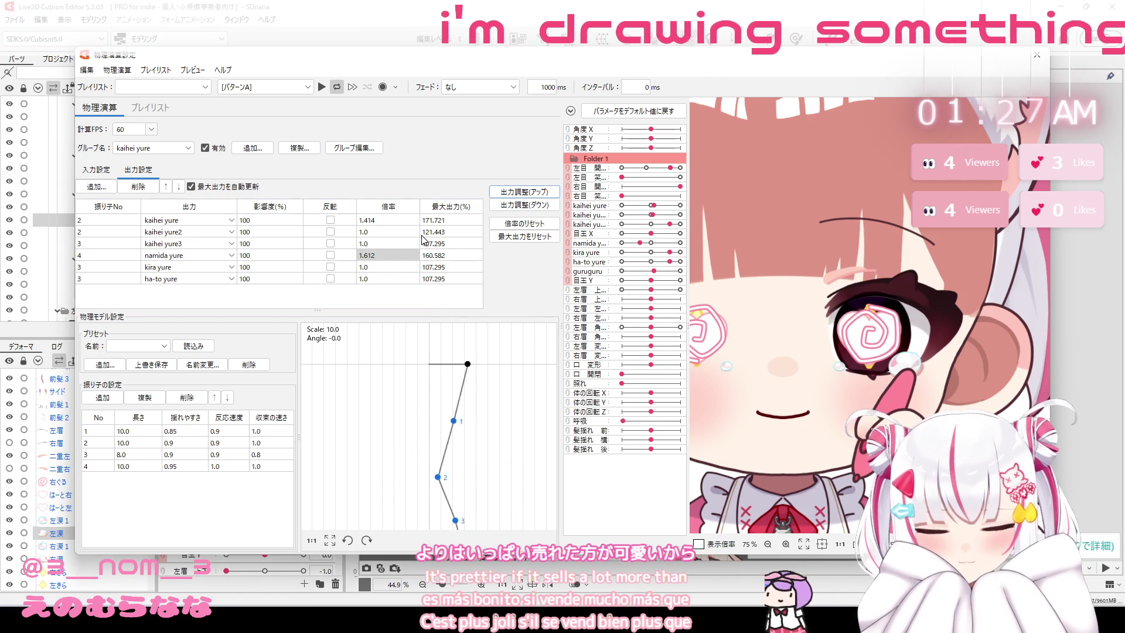
pyautogui.click(364, 256)
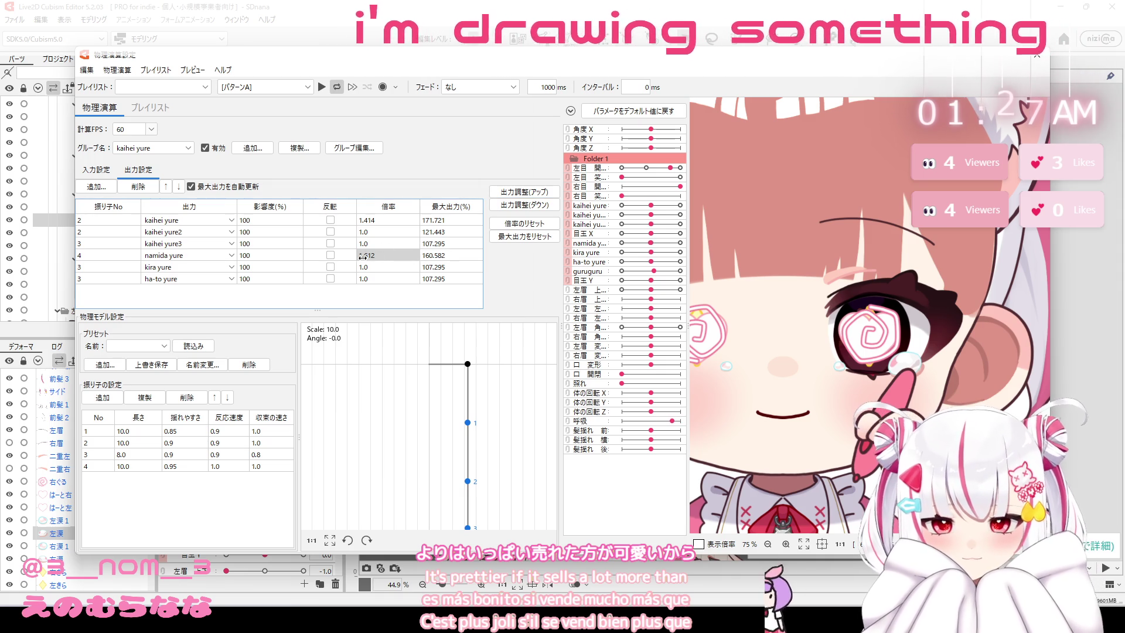
pyautogui.moveTo(374, 256); pyautogui.dragTo(371, 255)
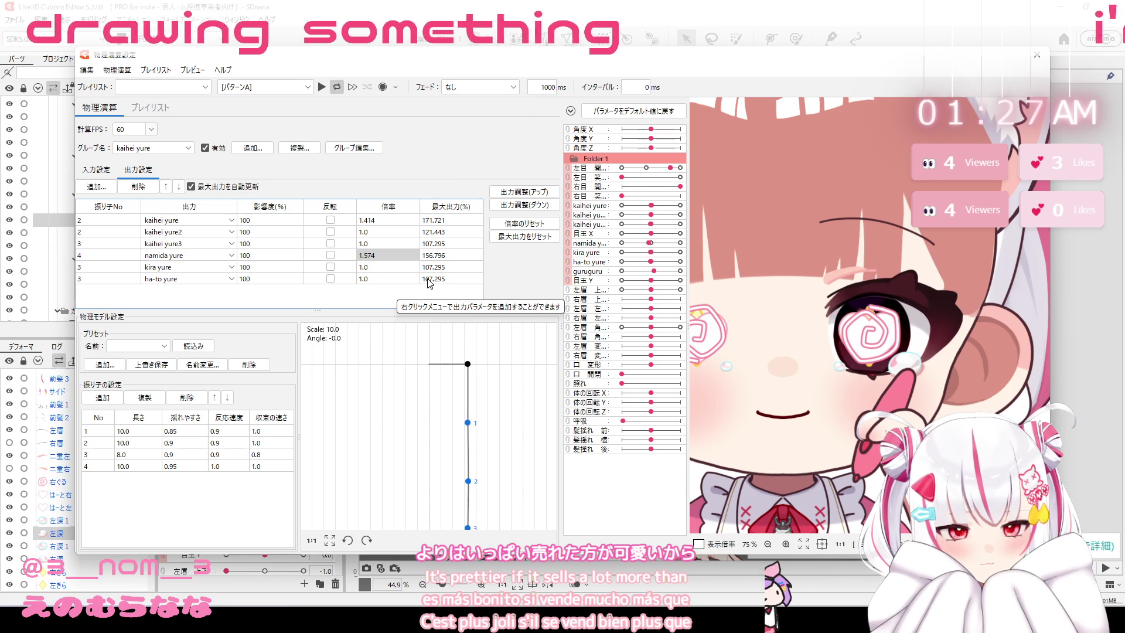
pyautogui.click(1040, 59)
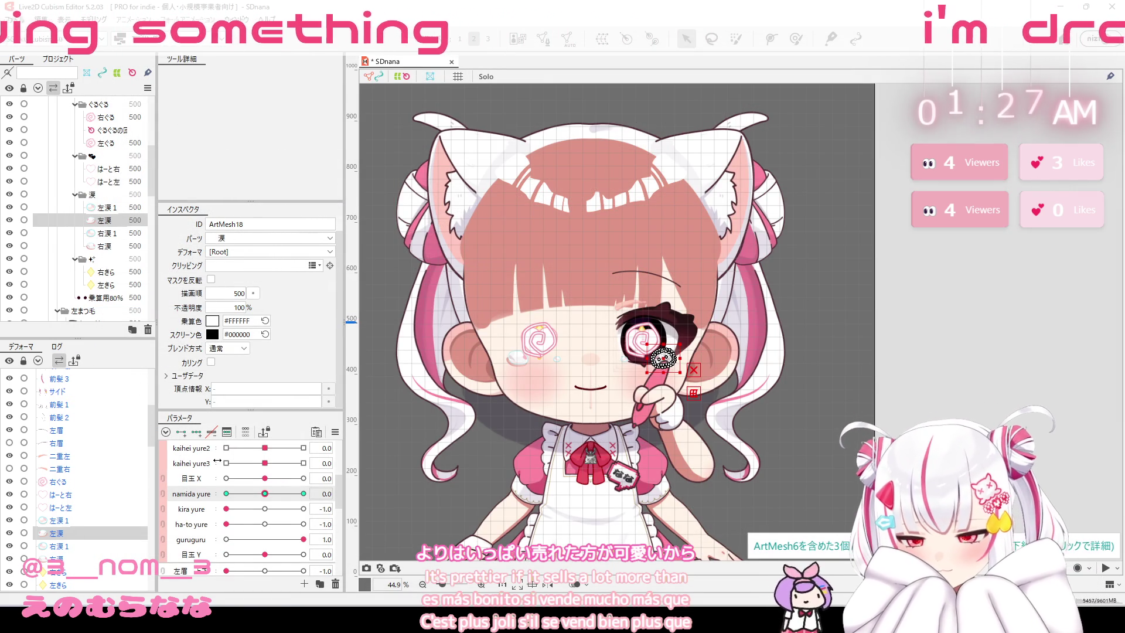
pyautogui.scroll(-1, 218, 462)
pyautogui.scroll(-1, 196, 460)
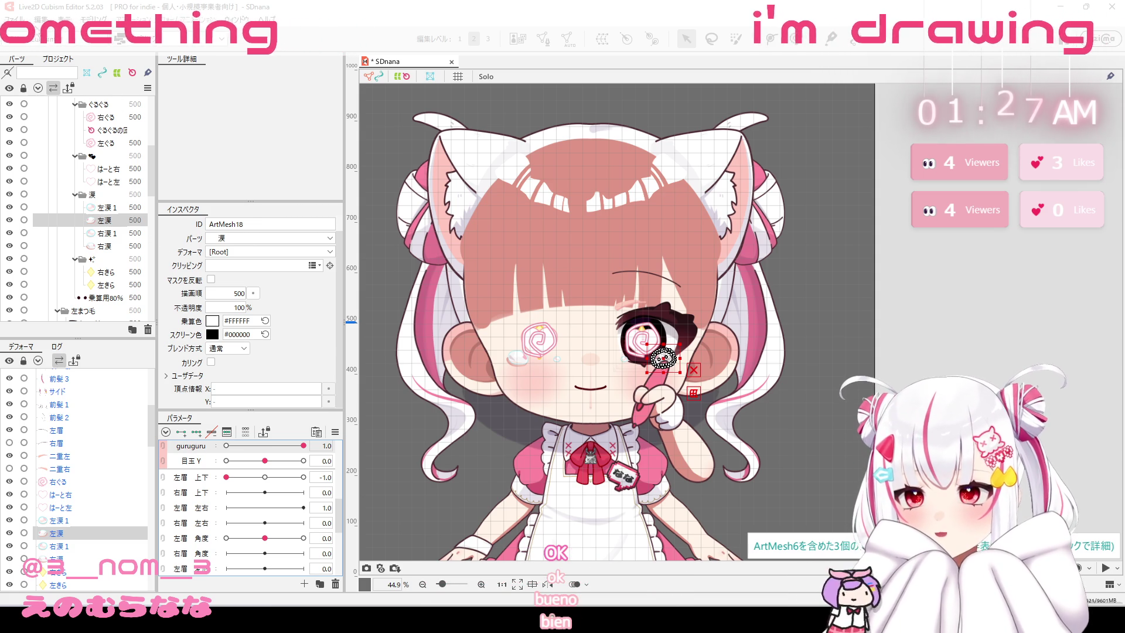
pyautogui.click(14, 19)
pyautogui.moveTo(128, 111)
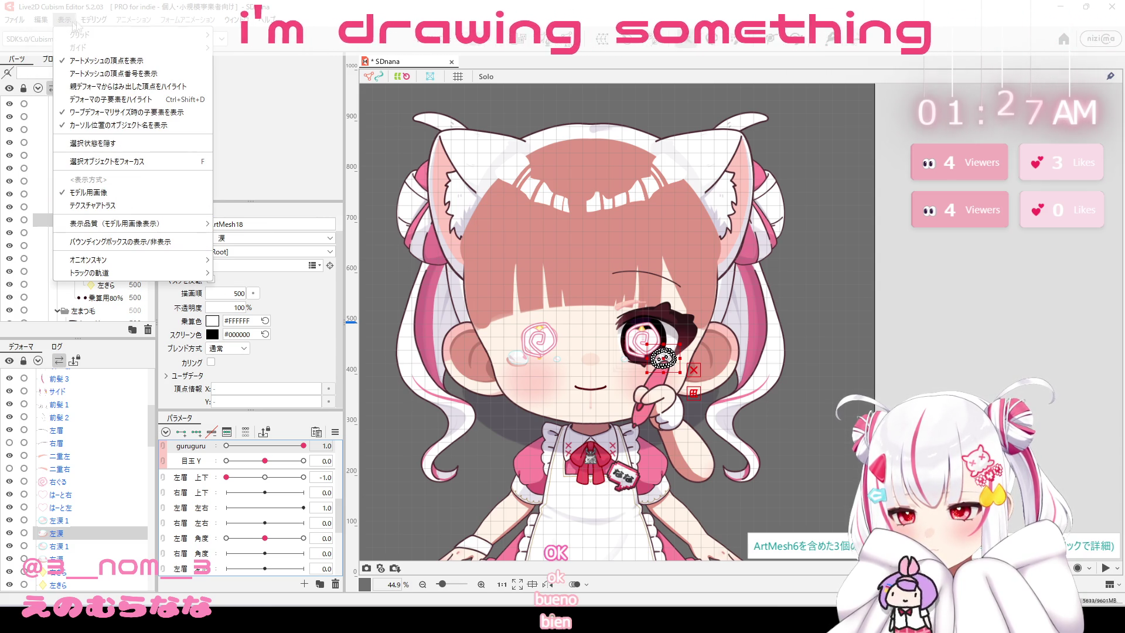
pyautogui.moveTo(132, 47)
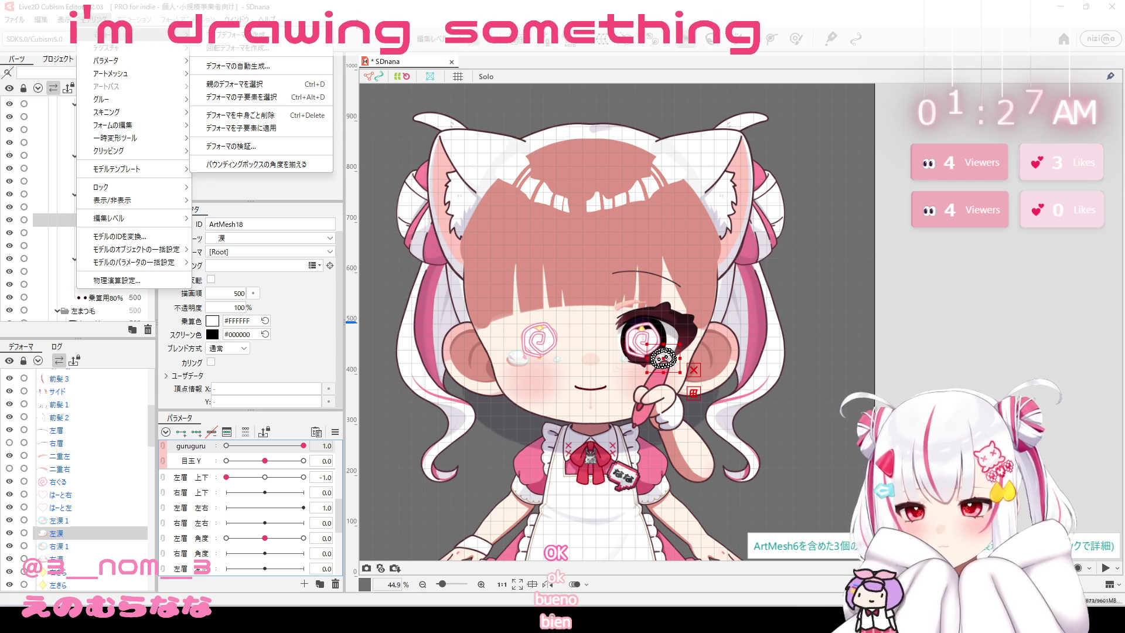
pyautogui.press('Escape')
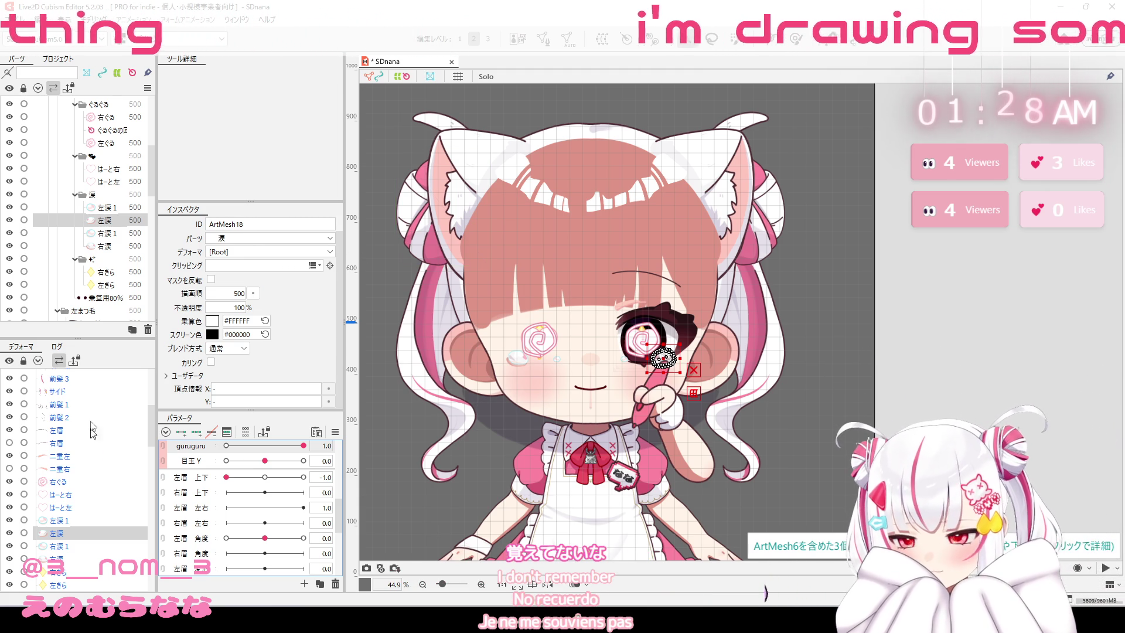
# Select the 前髪1 and サイド hair meshes and toggle the heart and sparkle eye visibility.
pyautogui.click(88, 404)
pyautogui.click(88, 417)
pyautogui.click(92, 391)
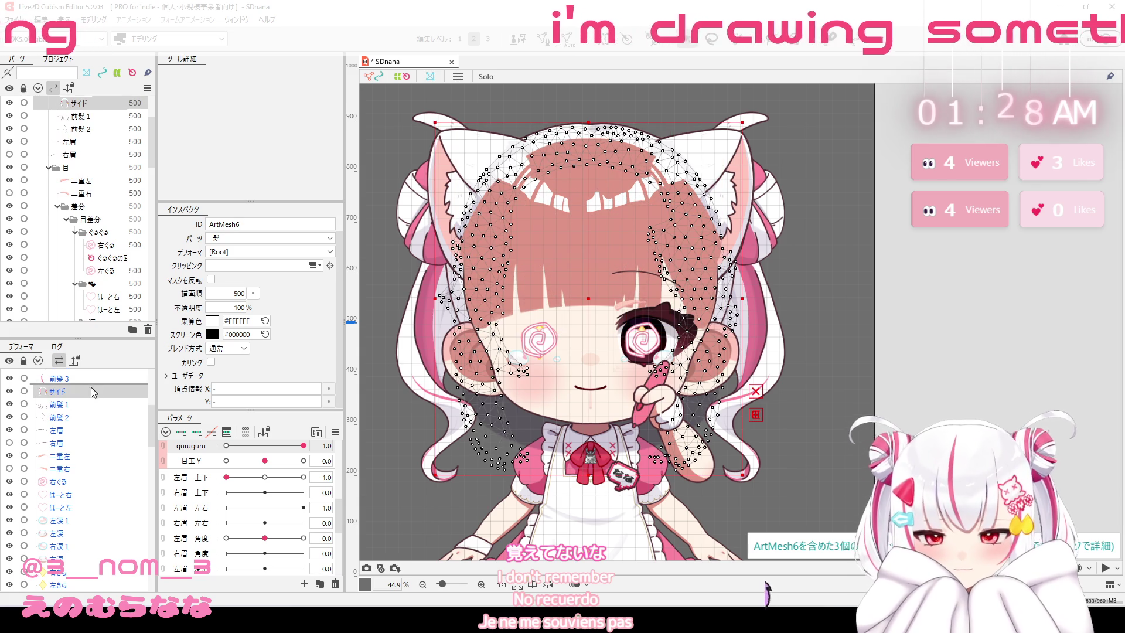
pyautogui.scroll(-3, 53, 245)
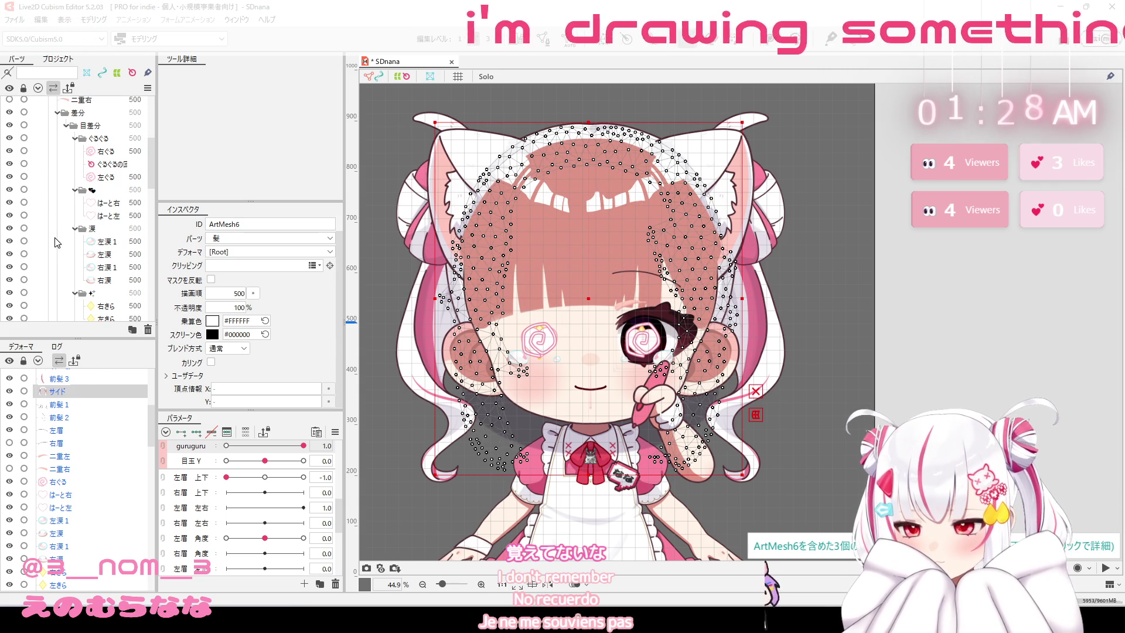
pyautogui.click(9, 202)
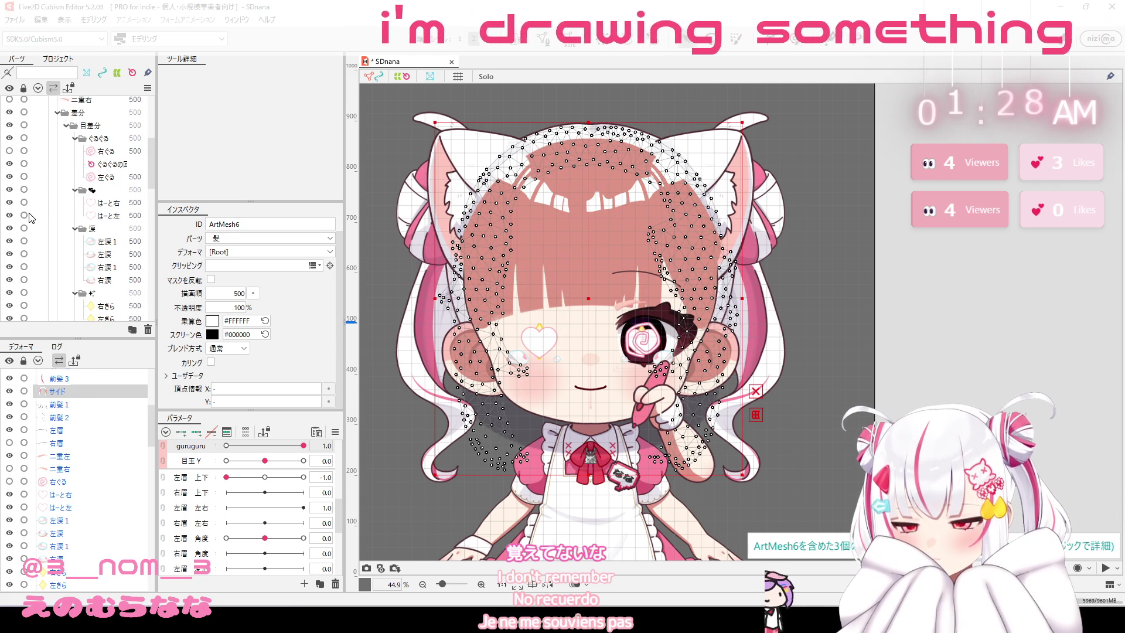
pyautogui.click(9, 202)
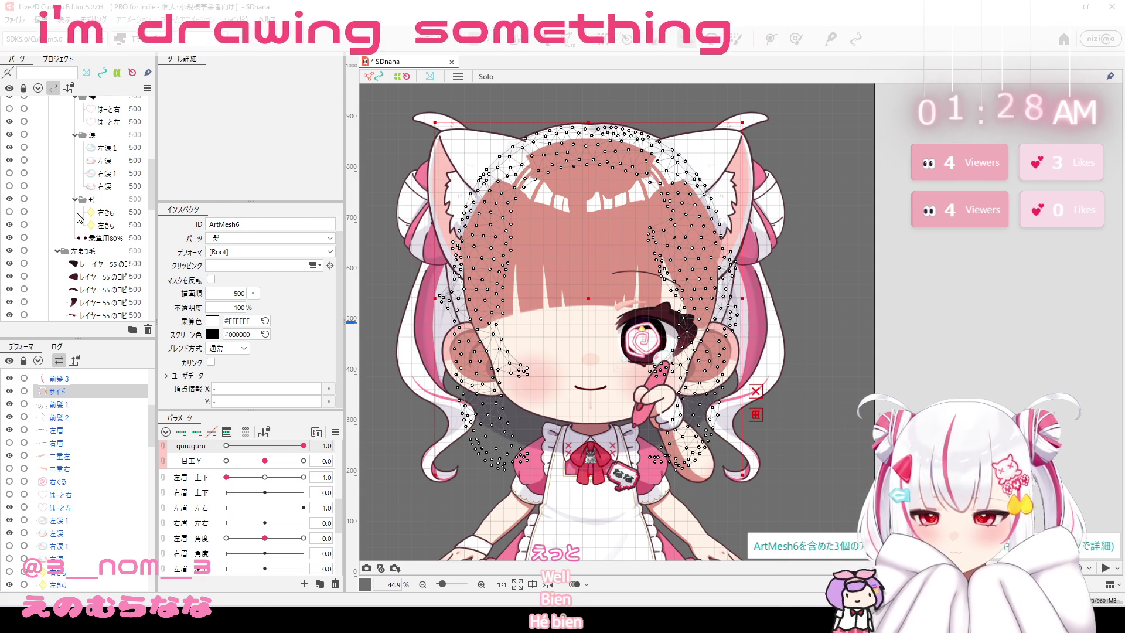
pyautogui.scroll(5, 82, 215)
pyautogui.scroll(3, 83, 215)
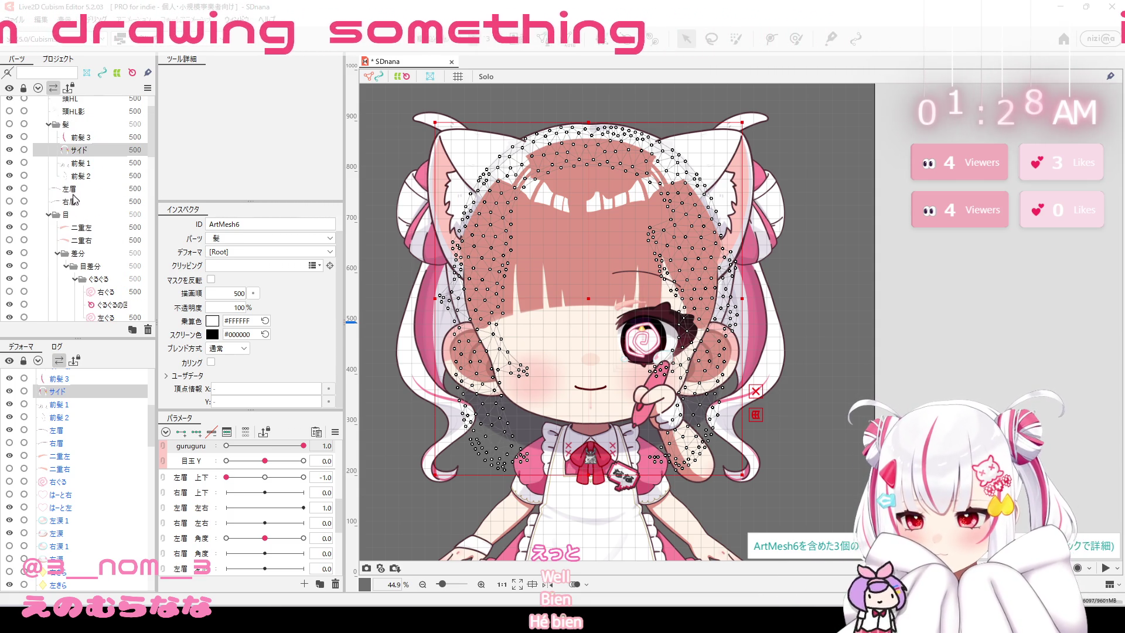
# Multi-select the left eyebrow, eyelid line, spiral, eye XY, blink, iris and ha-to yure items.
pyautogui.click(73, 189)
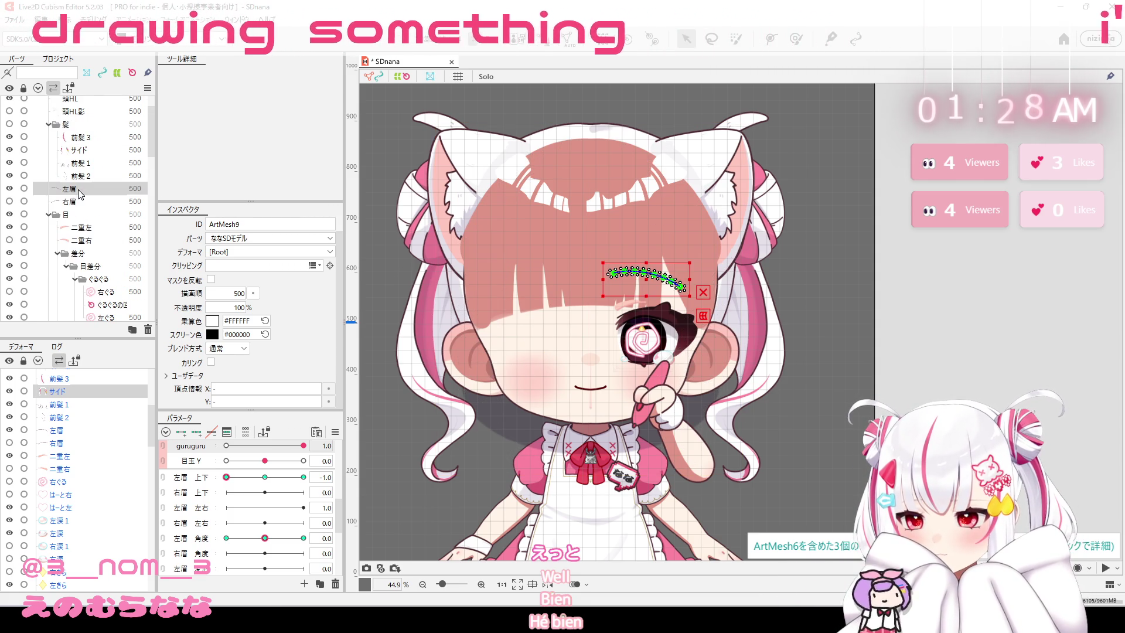
pyautogui.keyDown('ctrl'); pyautogui.click(88, 229); pyautogui.keyUp('ctrl')
pyautogui.scroll(-2, 117, 265)
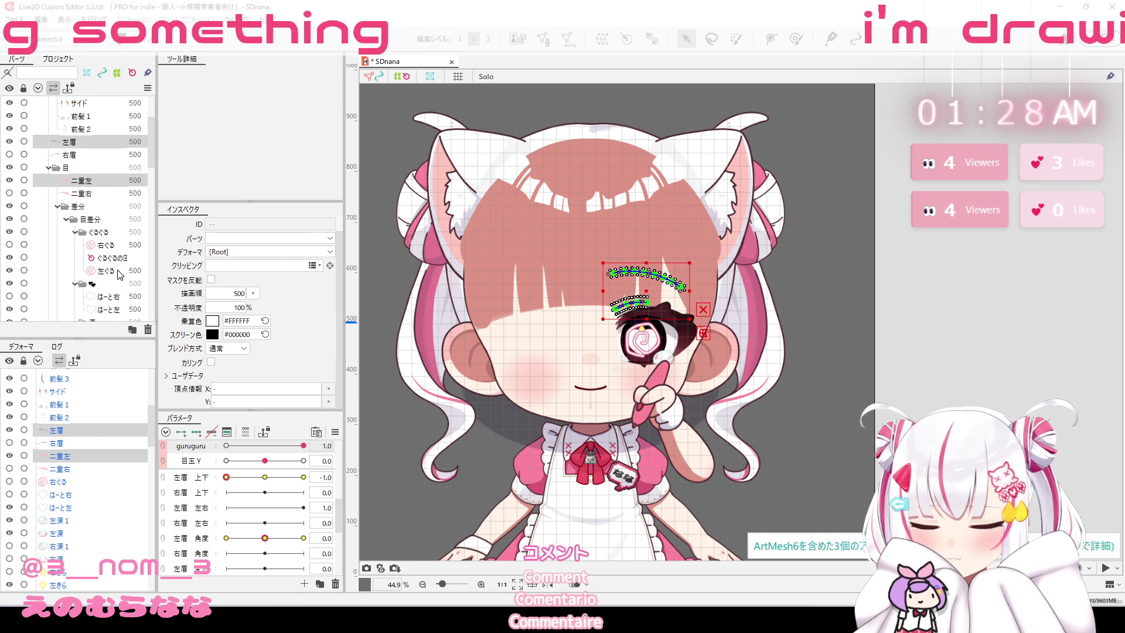
pyautogui.keyDown('ctrl'); pyautogui.click(118, 260); pyautogui.keyUp('ctrl')
pyautogui.keyDown('ctrl'); pyautogui.click(119, 272); pyautogui.keyUp('ctrl')
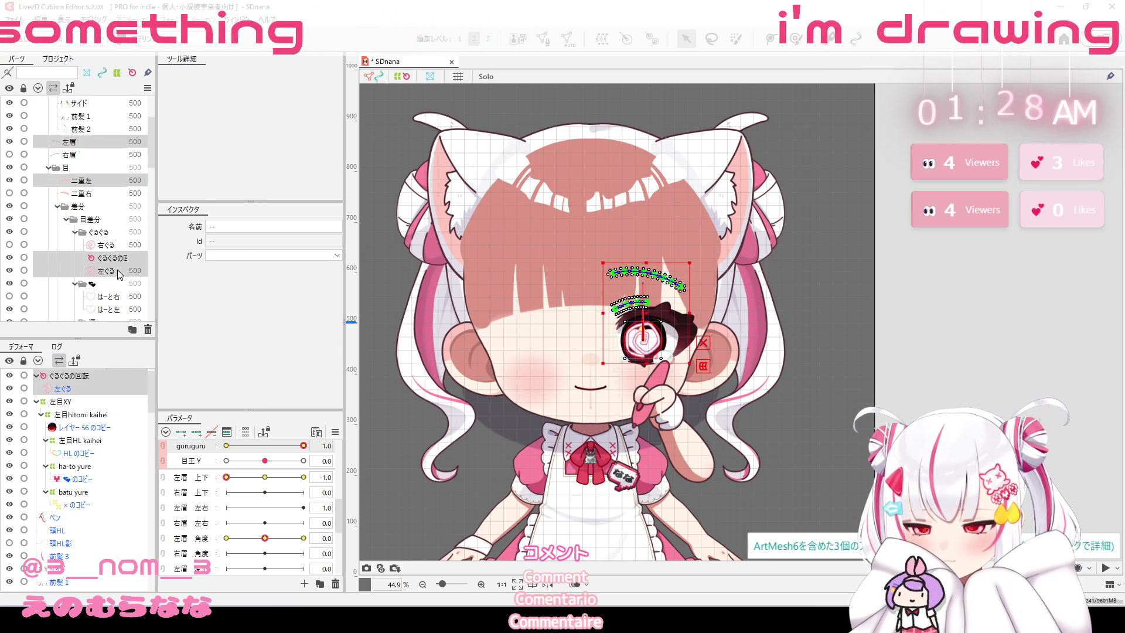
pyautogui.keyDown('ctrl'); pyautogui.click(89, 403); pyautogui.keyUp('ctrl')
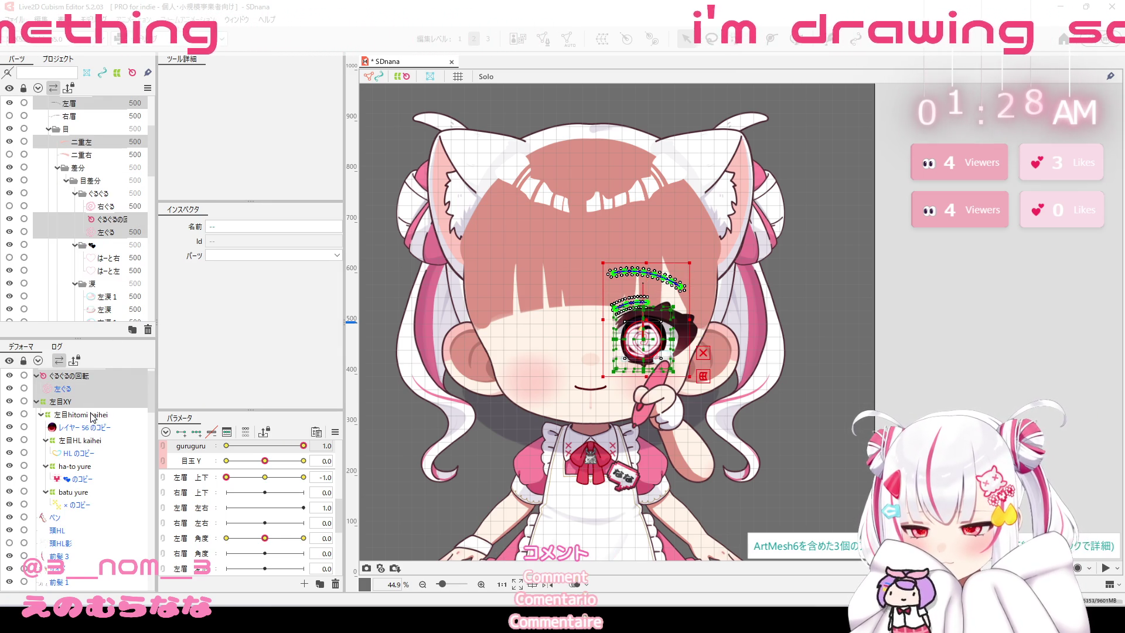
pyautogui.keyDown('ctrl'); pyautogui.click(92, 415); pyautogui.keyUp('ctrl')
pyautogui.keyDown('ctrl'); pyautogui.click(94, 428); pyautogui.keyUp('ctrl')
pyautogui.keyDown('ctrl'); pyautogui.click(95, 467); pyautogui.keyUp('ctrl')
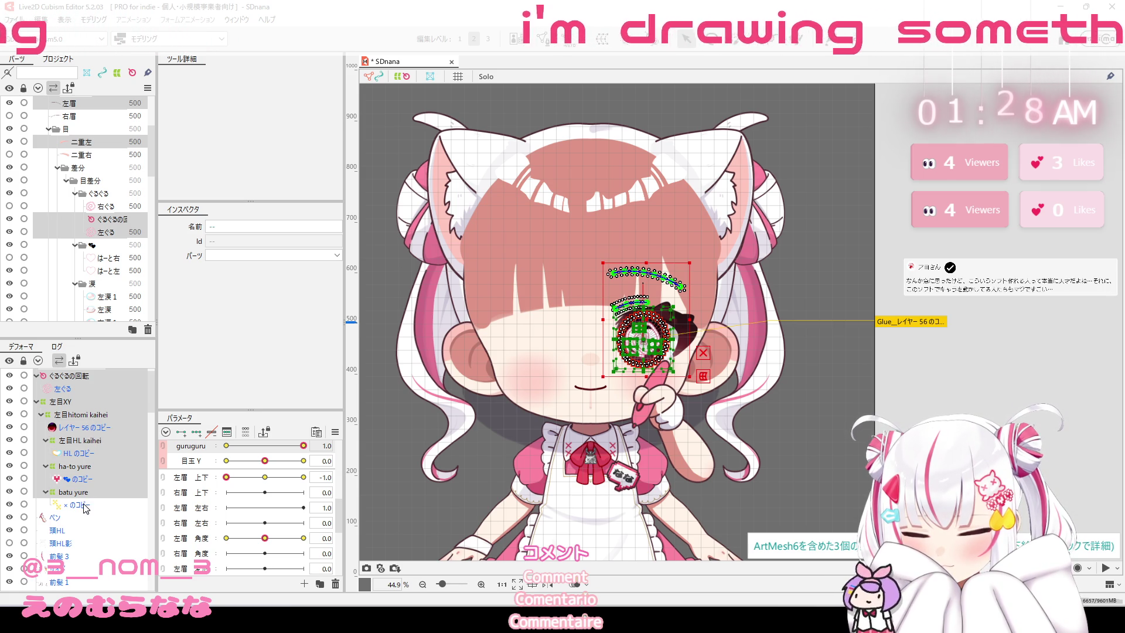
pyautogui.scroll(1, 96, 440)
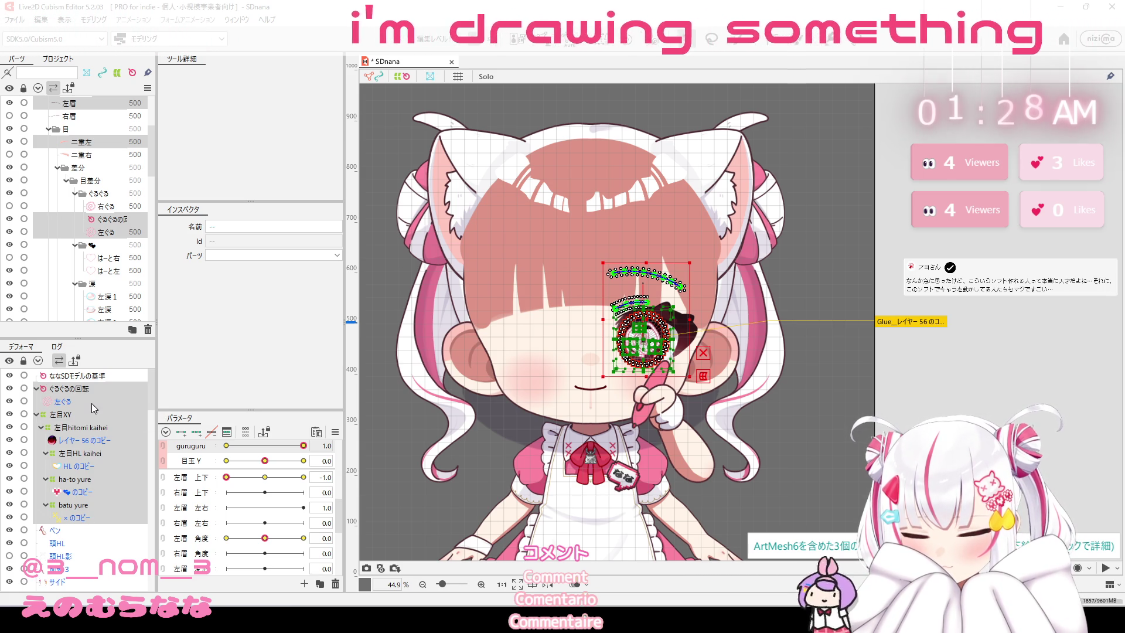
pyautogui.scroll(-4, 99, 245)
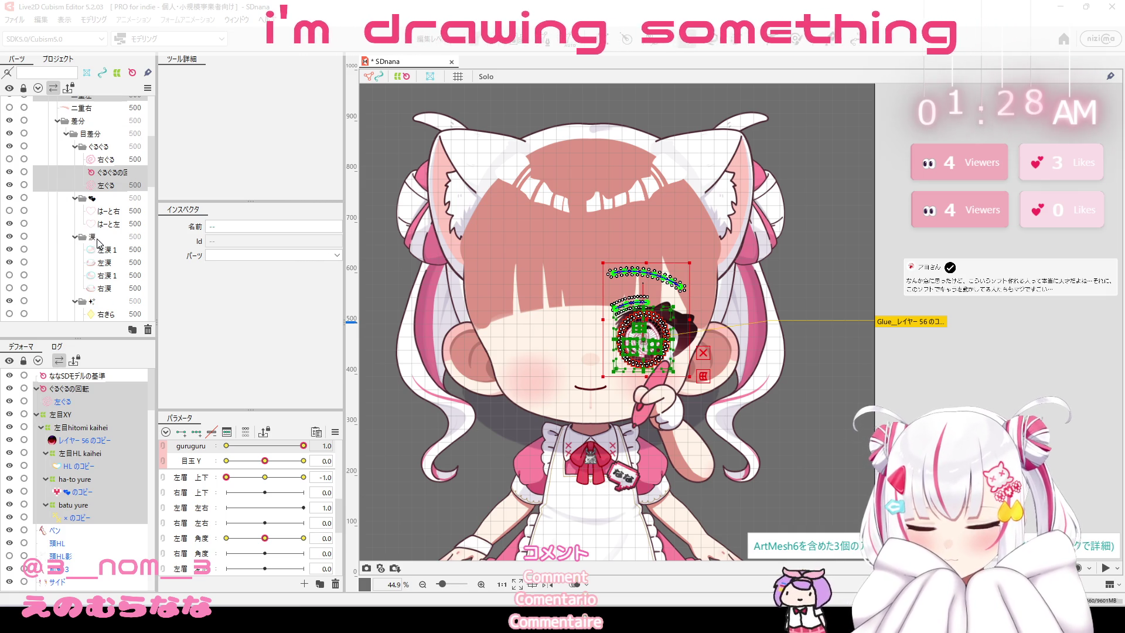
# Add the left heart, both tear meshes, 乗算用80% and the eyelash layers to the selection.
pyautogui.keyDown('ctrl'); pyautogui.click(105, 225); pyautogui.keyUp('ctrl')
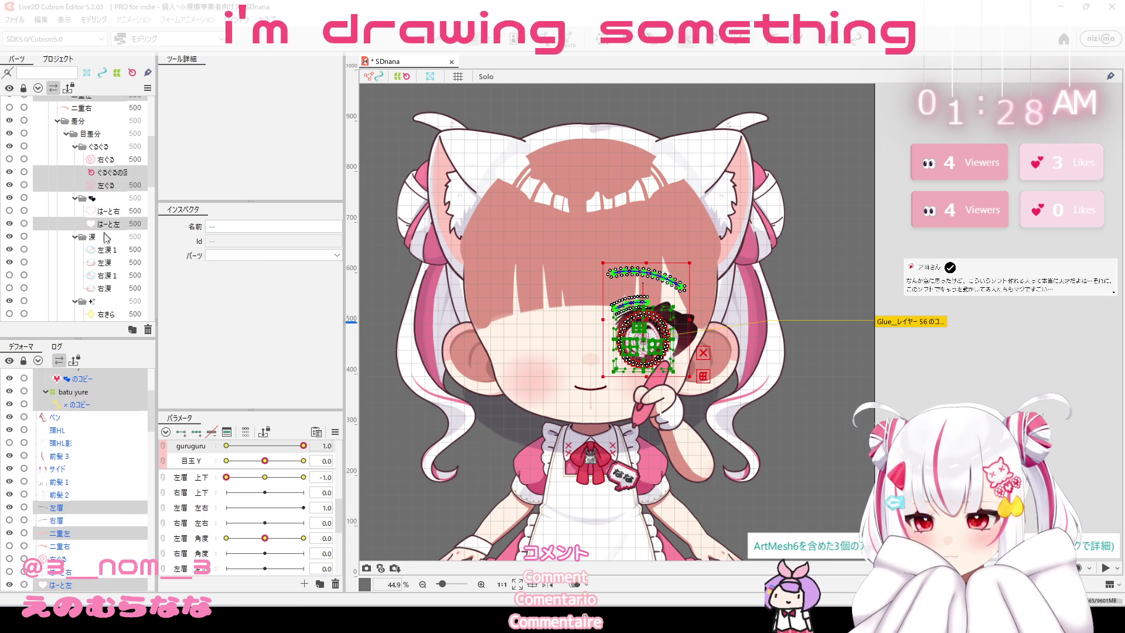
pyautogui.keyDown('ctrl'); pyautogui.click(106, 263); pyautogui.keyUp('ctrl')
pyautogui.keyDown('ctrl'); pyautogui.click(108, 249); pyautogui.keyUp('ctrl')
pyautogui.scroll(-4, 116, 258)
pyautogui.scroll(-3, 116, 258)
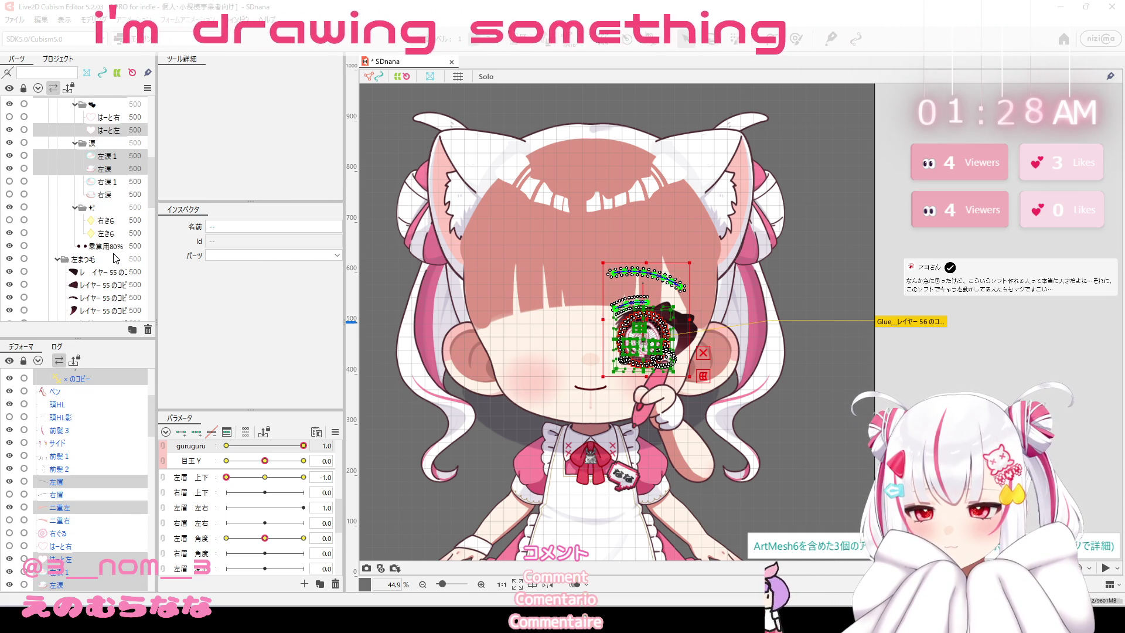
pyautogui.scroll(-4, 115, 237)
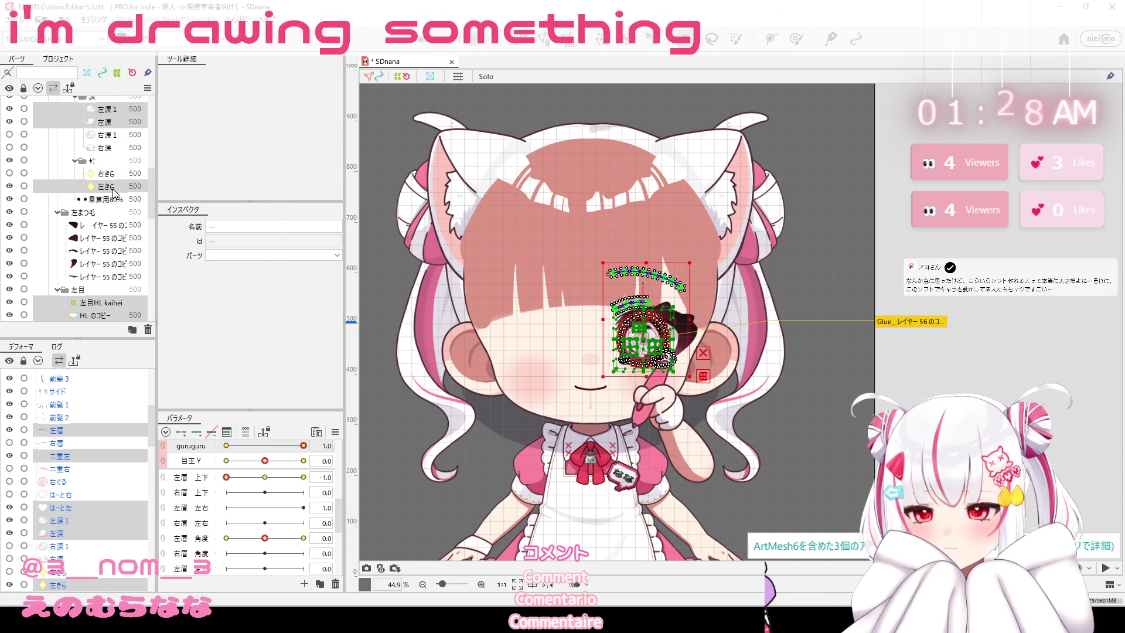
pyautogui.keyDown('ctrl'); pyautogui.click(105, 199); pyautogui.keyUp('ctrl')
pyautogui.keyDown('ctrl'); pyautogui.click(105, 225); pyautogui.keyUp('ctrl')
pyautogui.keyDown('ctrl'); pyautogui.click(105, 238); pyautogui.keyUp('ctrl')
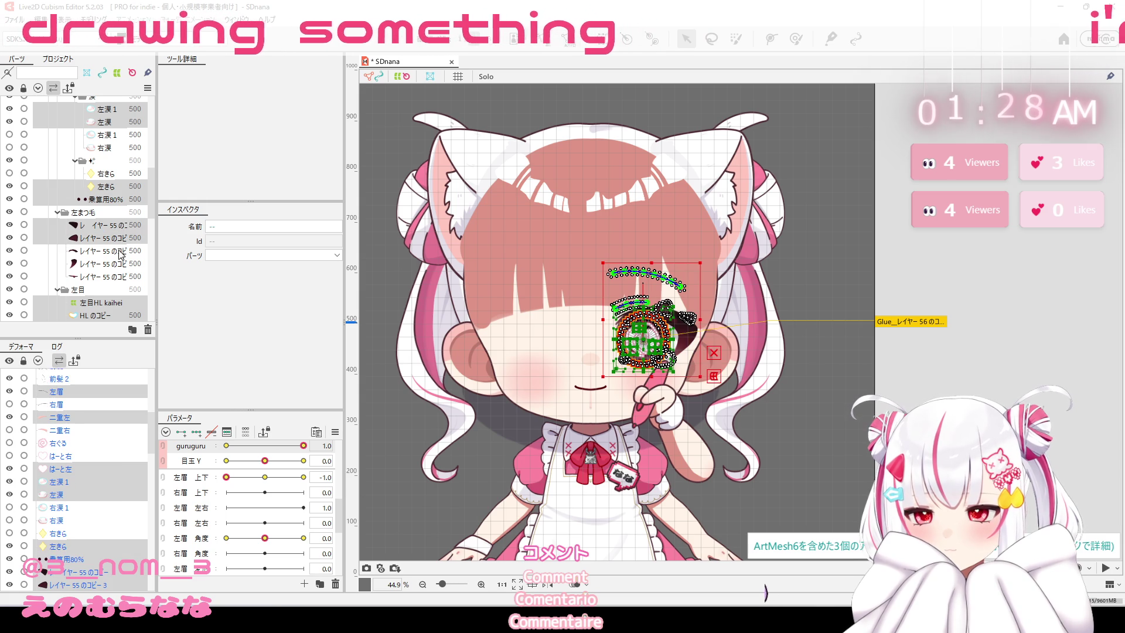
pyautogui.keyDown('ctrl'); pyautogui.click(105, 250); pyautogui.keyUp('ctrl')
pyautogui.keyDown('ctrl'); pyautogui.click(120, 263); pyautogui.keyUp('ctrl')
pyautogui.keyDown('ctrl'); pyautogui.click(121, 277); pyautogui.keyUp('ctrl')
pyautogui.scroll(-5, 123, 258)
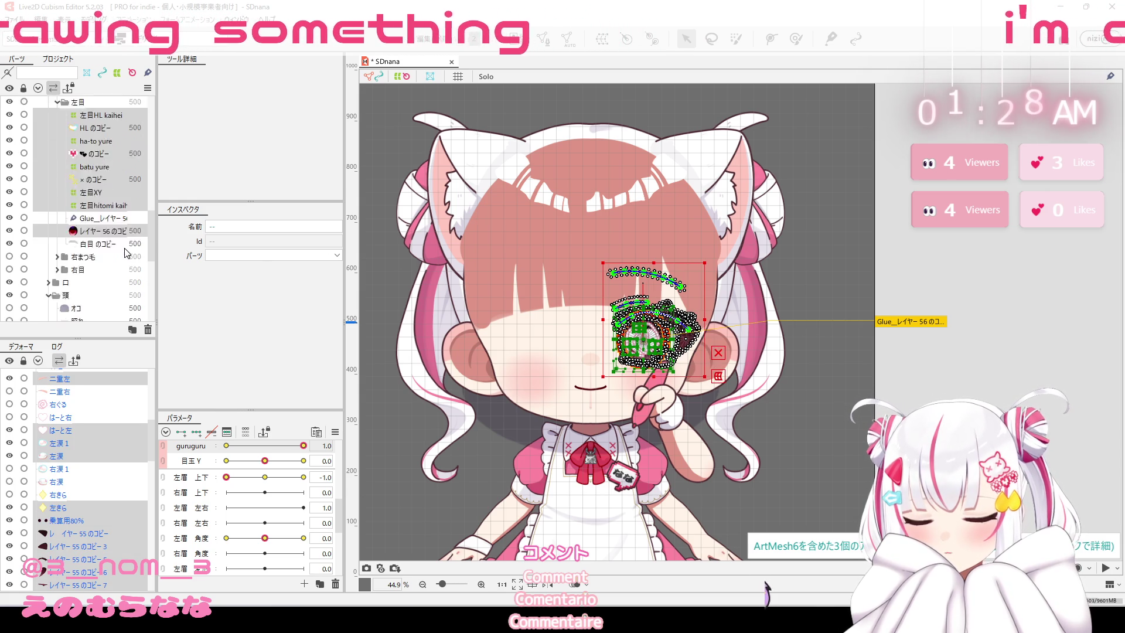
pyautogui.scroll(-5, 124, 255)
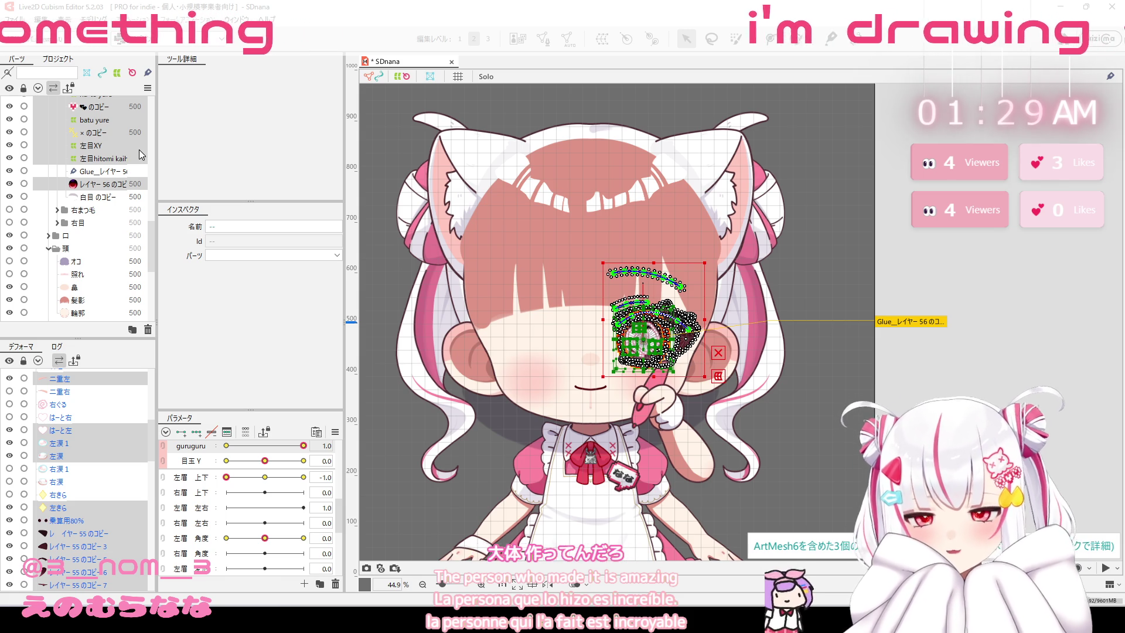
# Paste the copied left-eye parts, then remove the 位置調整用デフォーマ rotation deformer.
pyautogui.hotkey('ctrl', 'v')
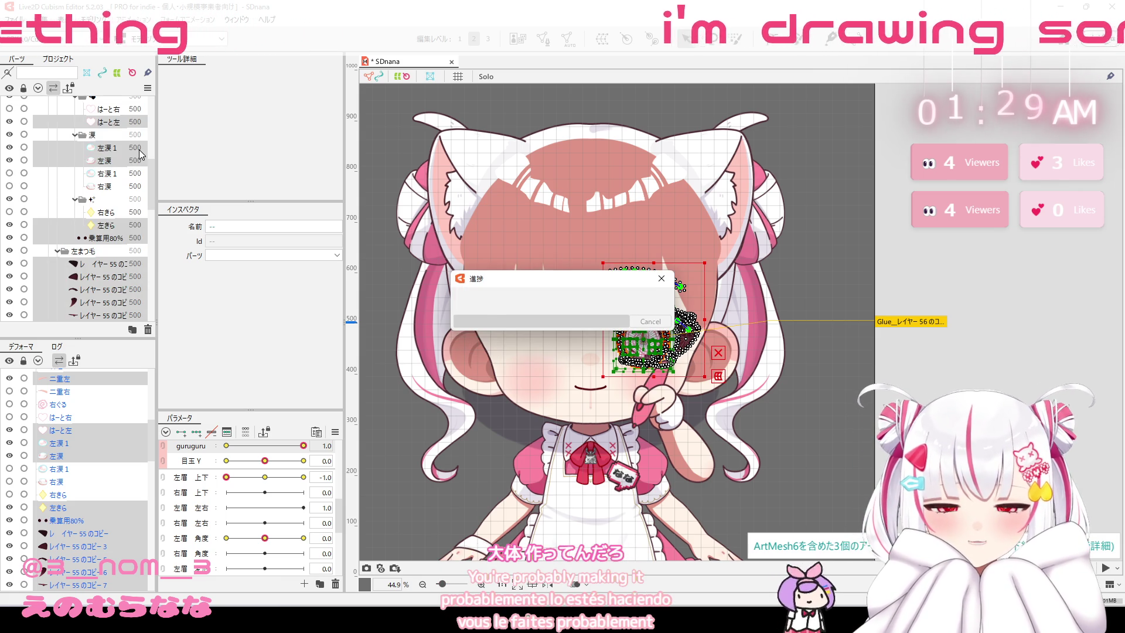
pyautogui.rightClick(637, 329)
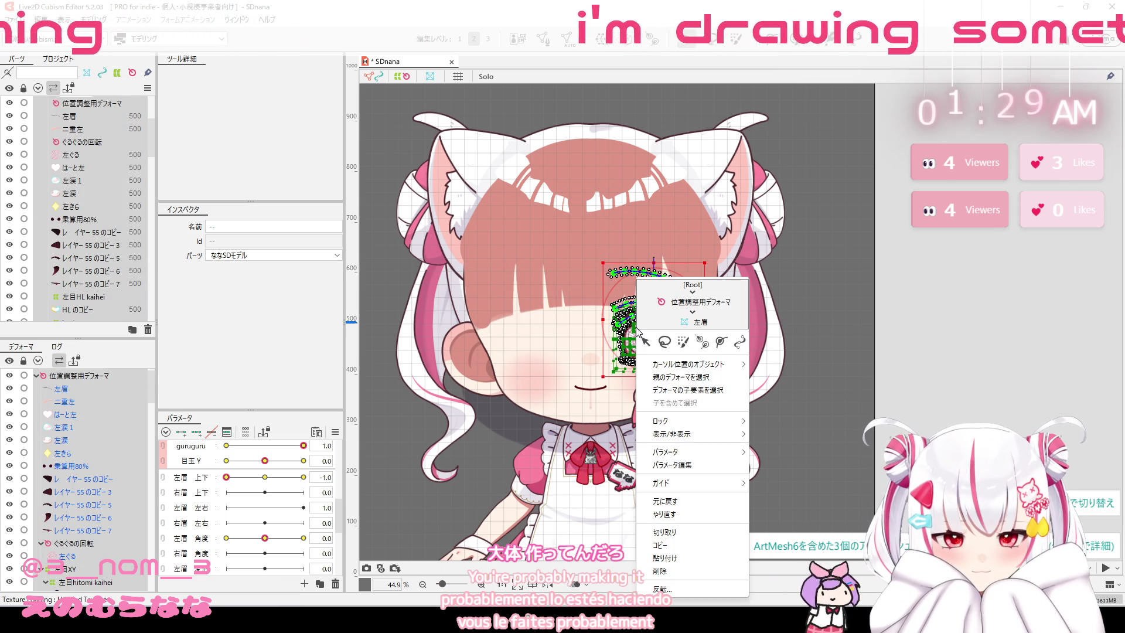
pyautogui.click(674, 306)
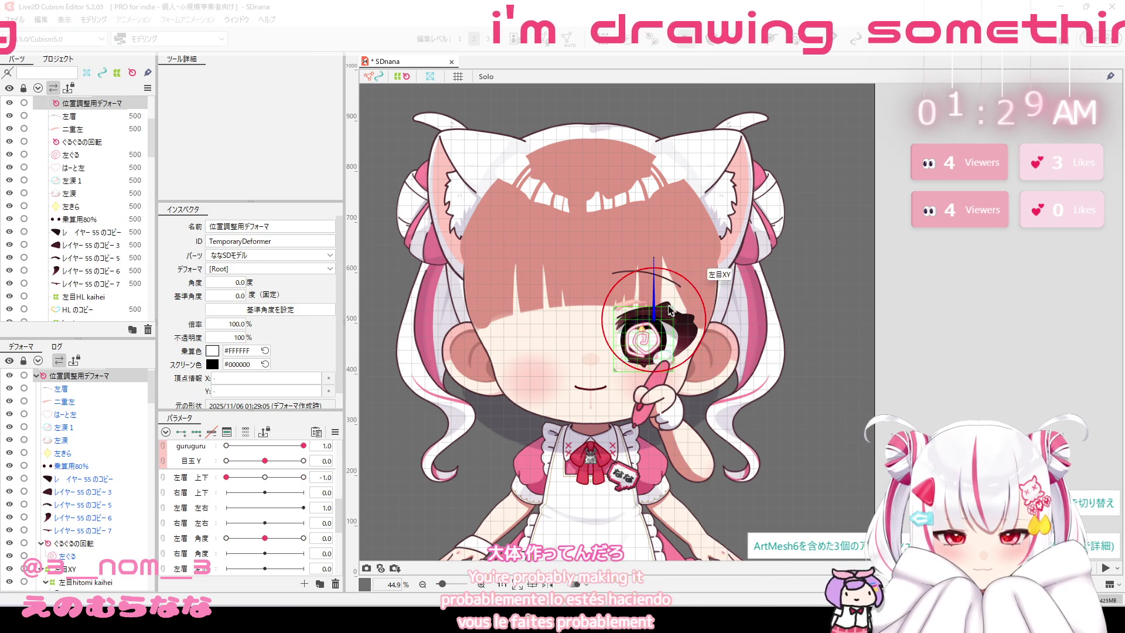
pyautogui.click(151, 331)
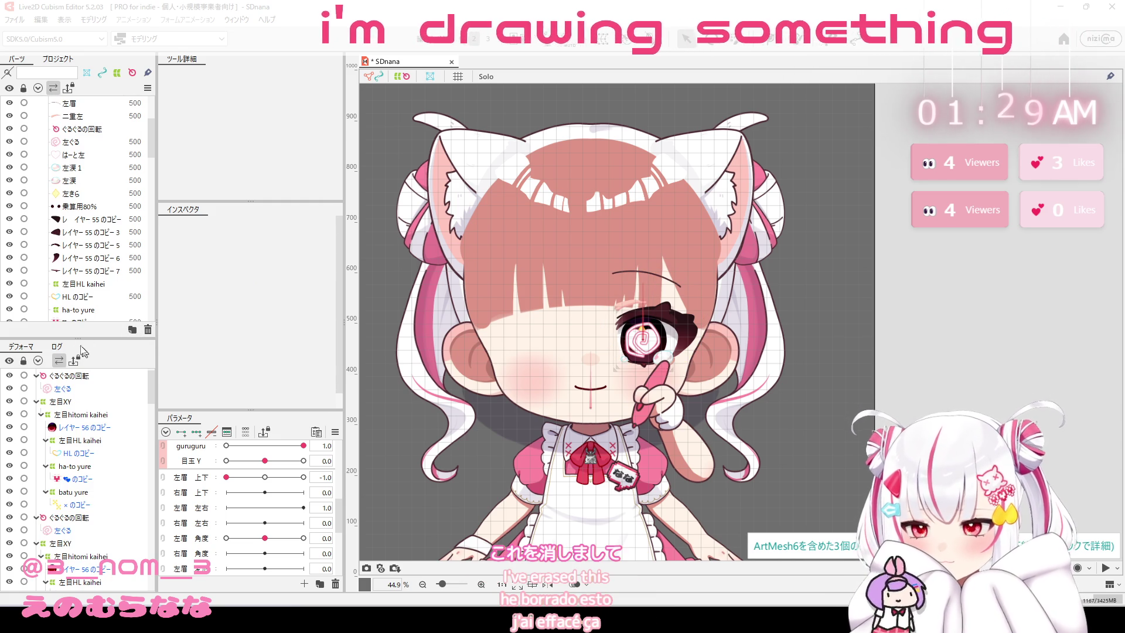
# Range-select the left-eye meshes from ぐるぐるの回転 down, extending to the eyelash mesh.
pyautogui.scroll(-2, 65, 479)
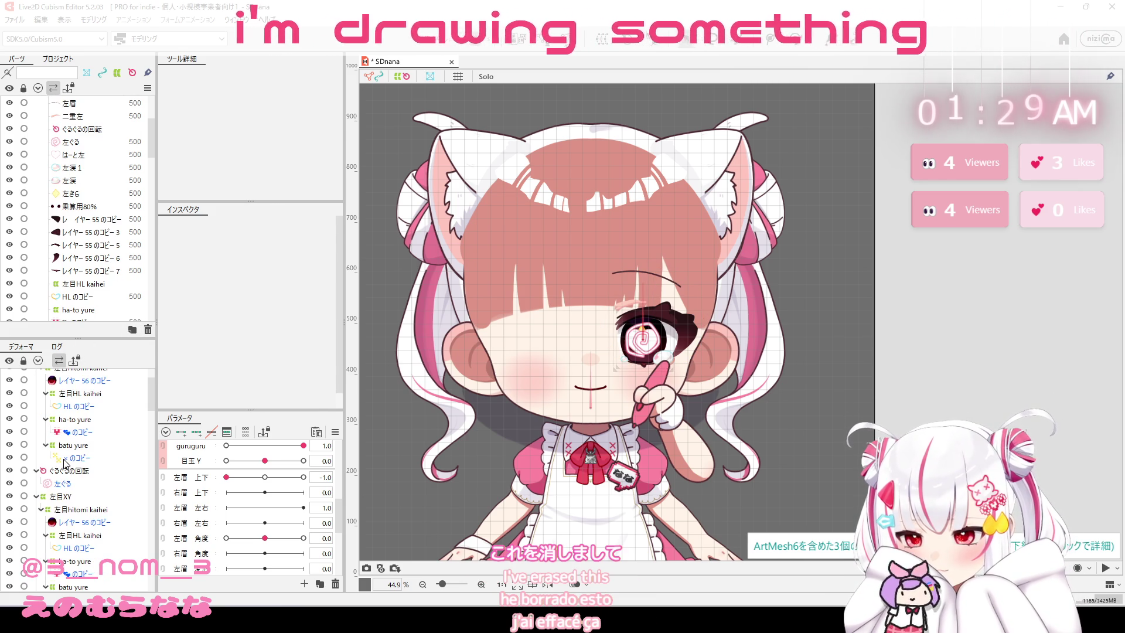
pyautogui.click(65, 461)
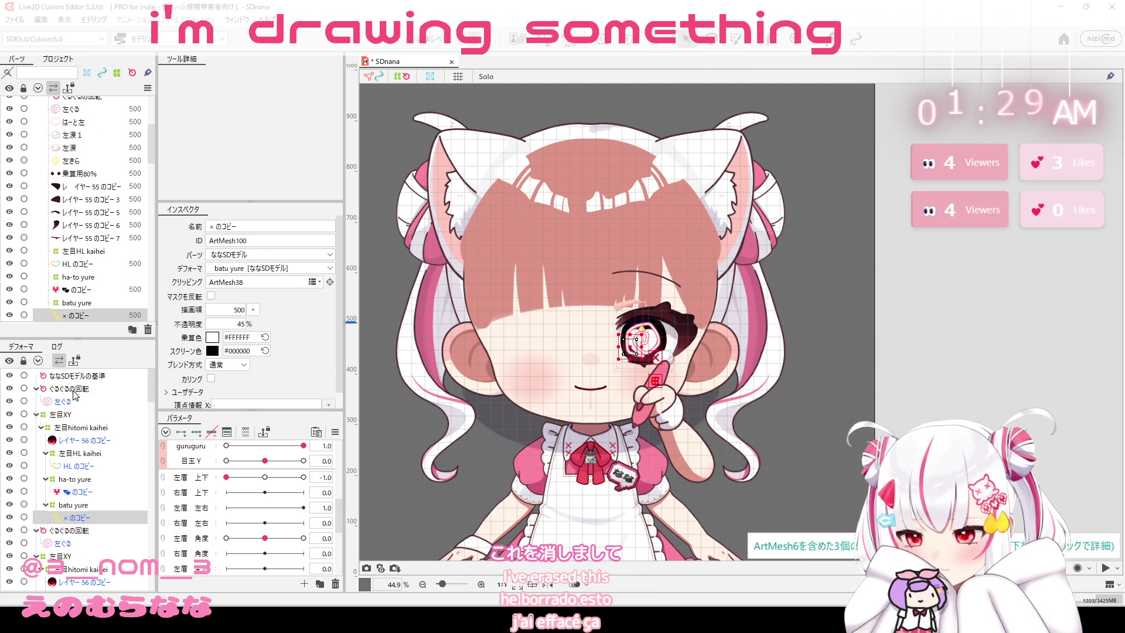
pyautogui.click(69, 389)
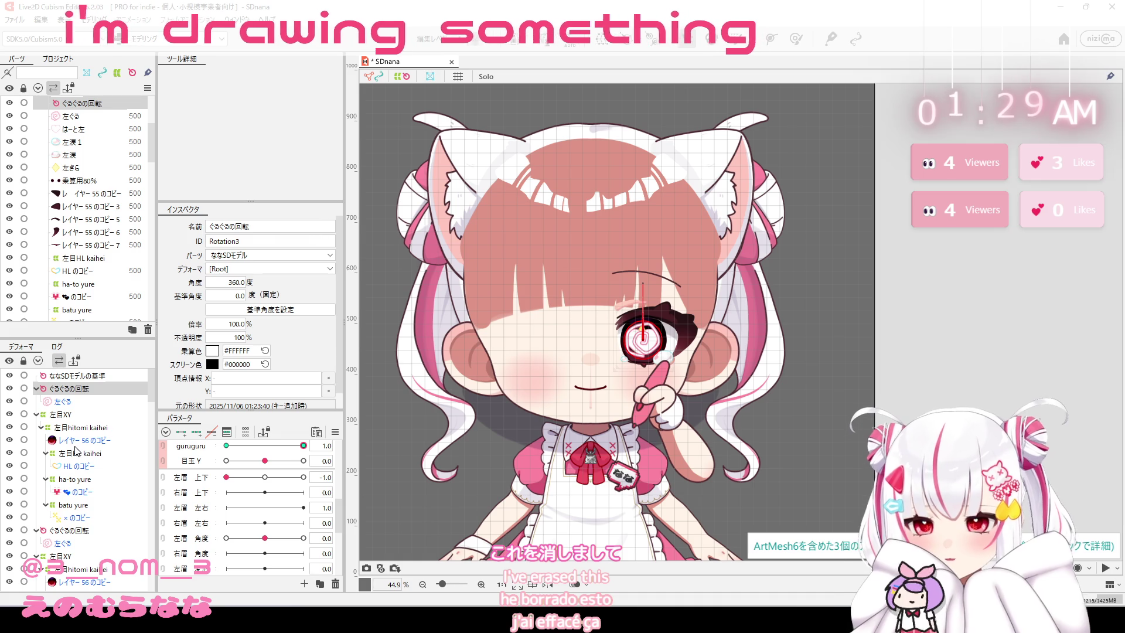
pyautogui.keyDown('shift'); pyautogui.click(80, 515); pyautogui.keyUp('shift')
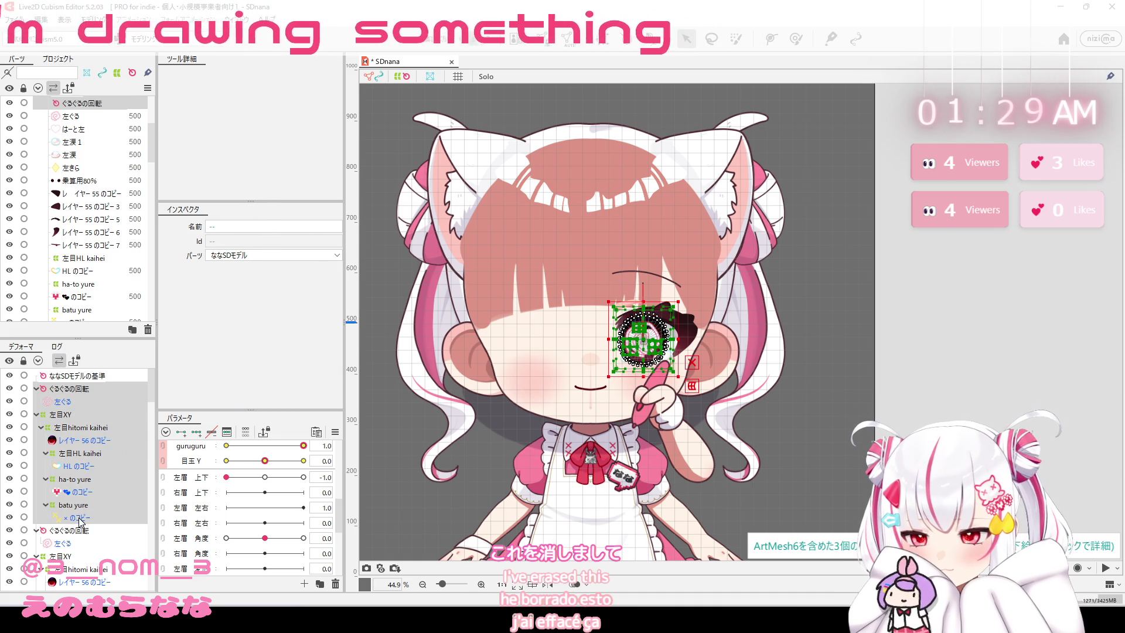
pyautogui.scroll(-2, 80, 511)
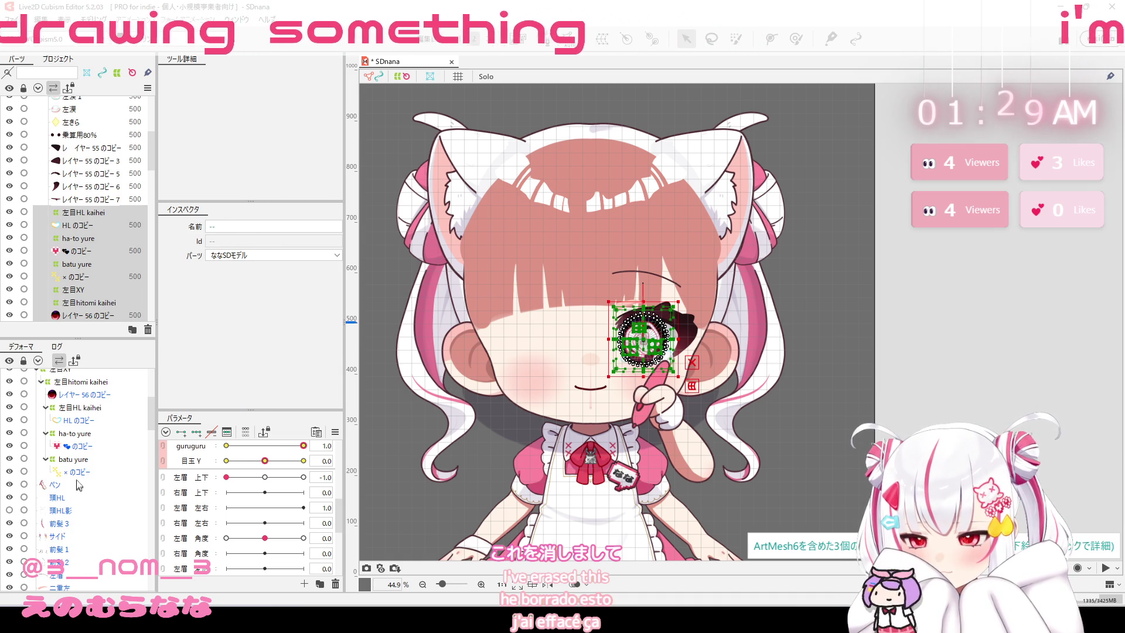
pyautogui.scroll(3, 71, 396)
pyautogui.scroll(1, 96, 202)
pyautogui.scroll(1, 96, 211)
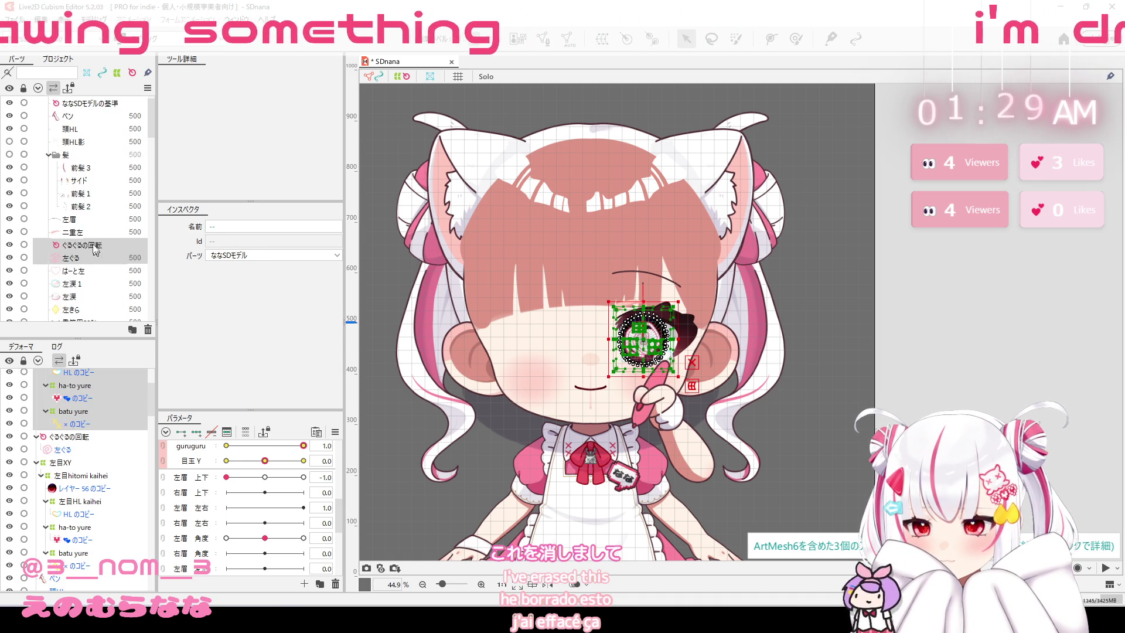
pyautogui.scroll(2, 94, 231)
pyautogui.scroll(-2, 94, 223)
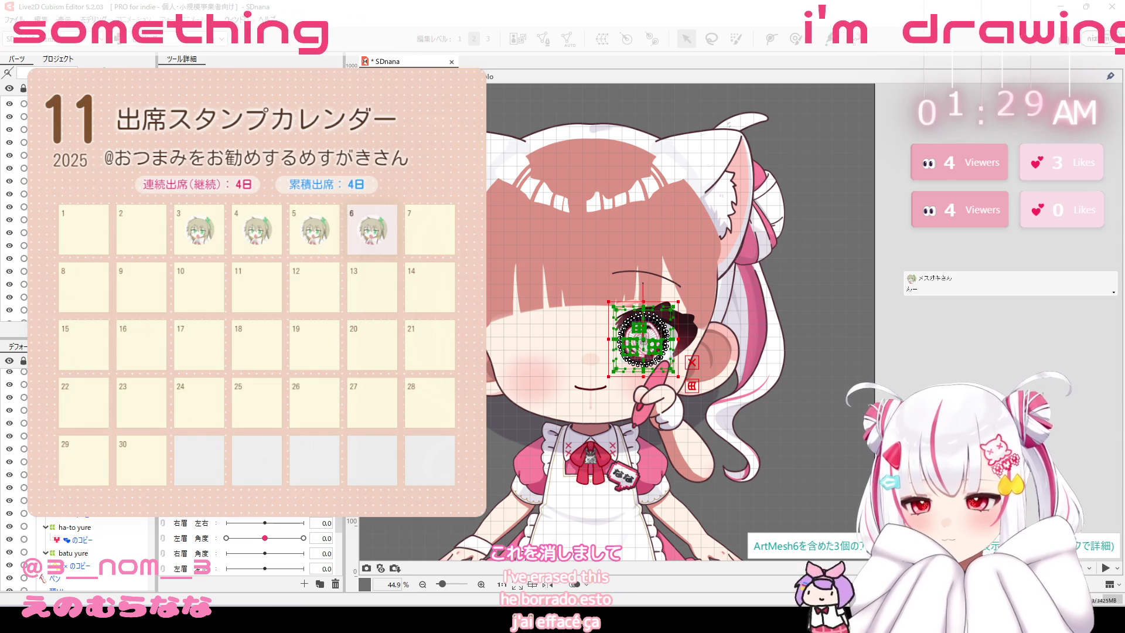
pyautogui.scroll(-3, 88, 551)
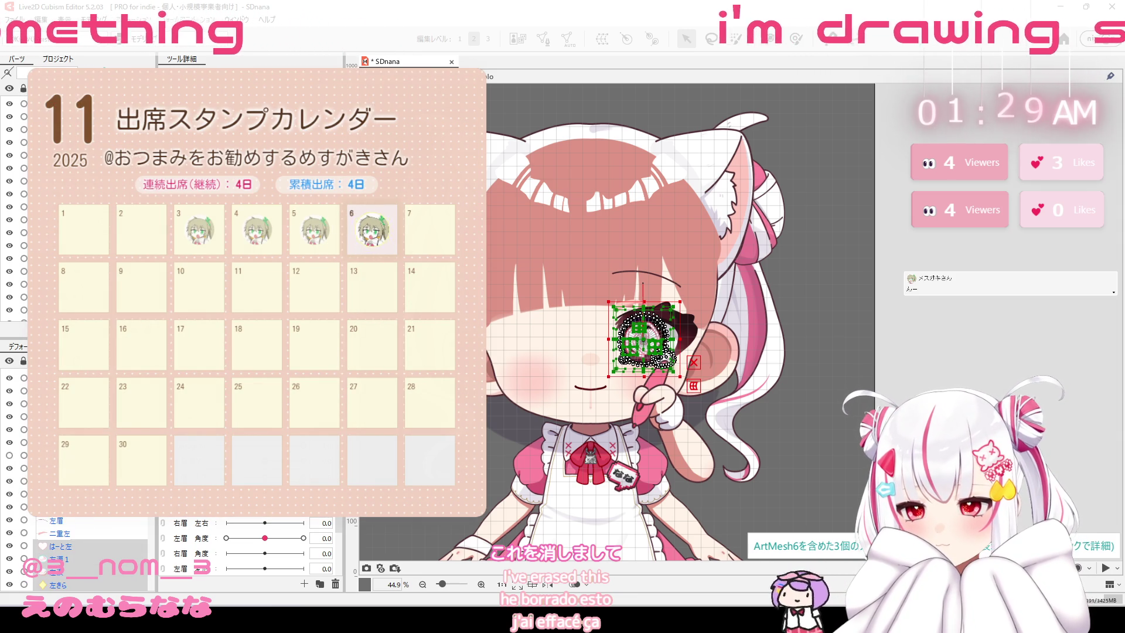
pyautogui.scroll(-1, 88, 551)
pyautogui.scroll(-1, 88, 551)
pyautogui.keyDown('ctrl'); pyautogui.click(76, 559); pyautogui.keyUp('ctrl')
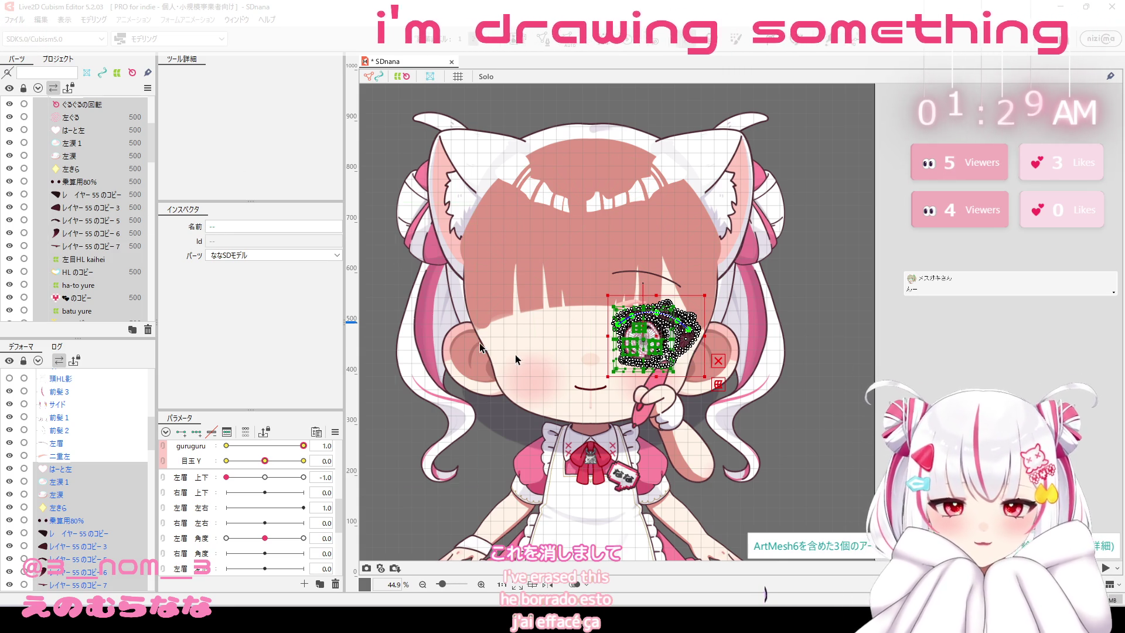
# Add 二重左 and the 左眉 eyebrow mesh to the selection, then dismiss the context menu.
pyautogui.scroll(4, 69, 218)
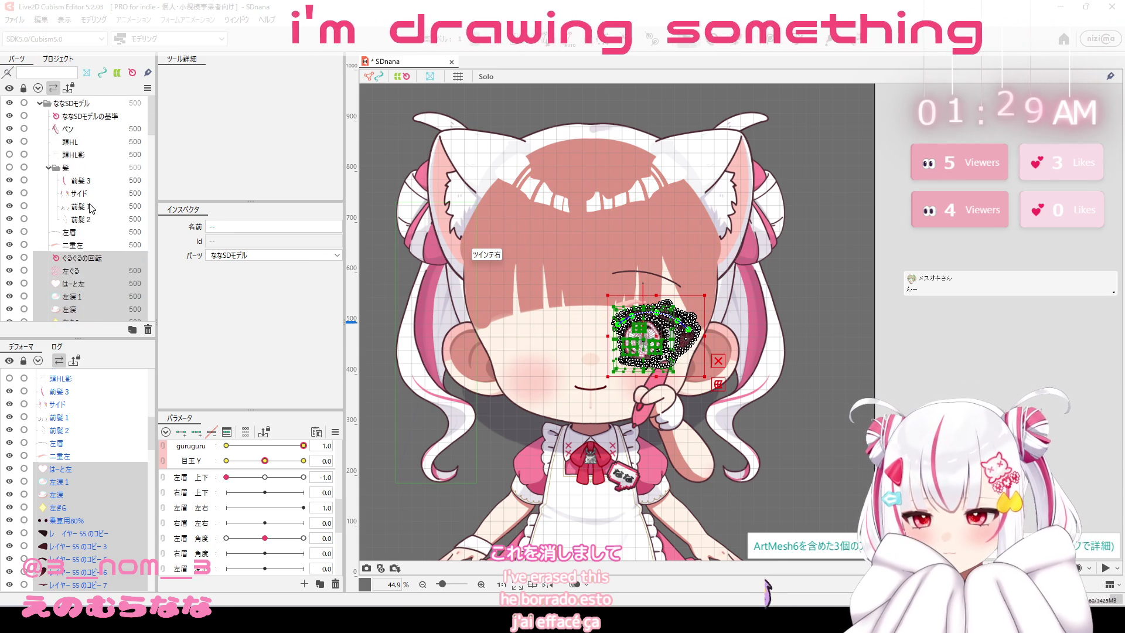
pyautogui.keyDown('ctrl'); pyautogui.click(94, 245); pyautogui.keyUp('ctrl')
pyautogui.keyDown('ctrl'); pyautogui.click(93, 232); pyautogui.keyUp('ctrl')
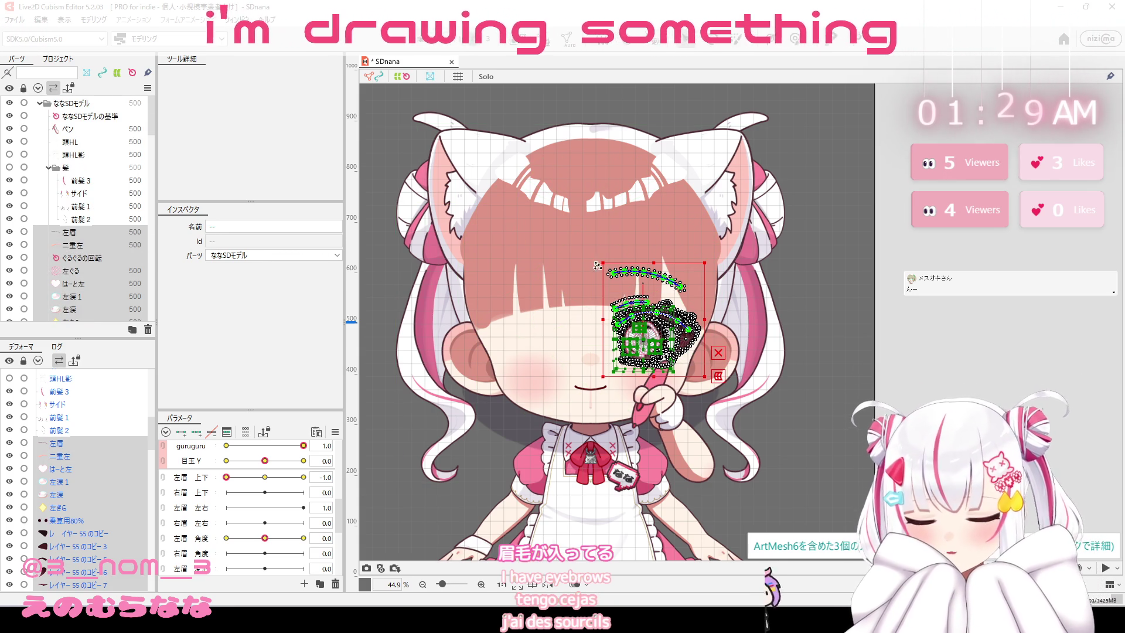
pyautogui.rightClick(659, 335)
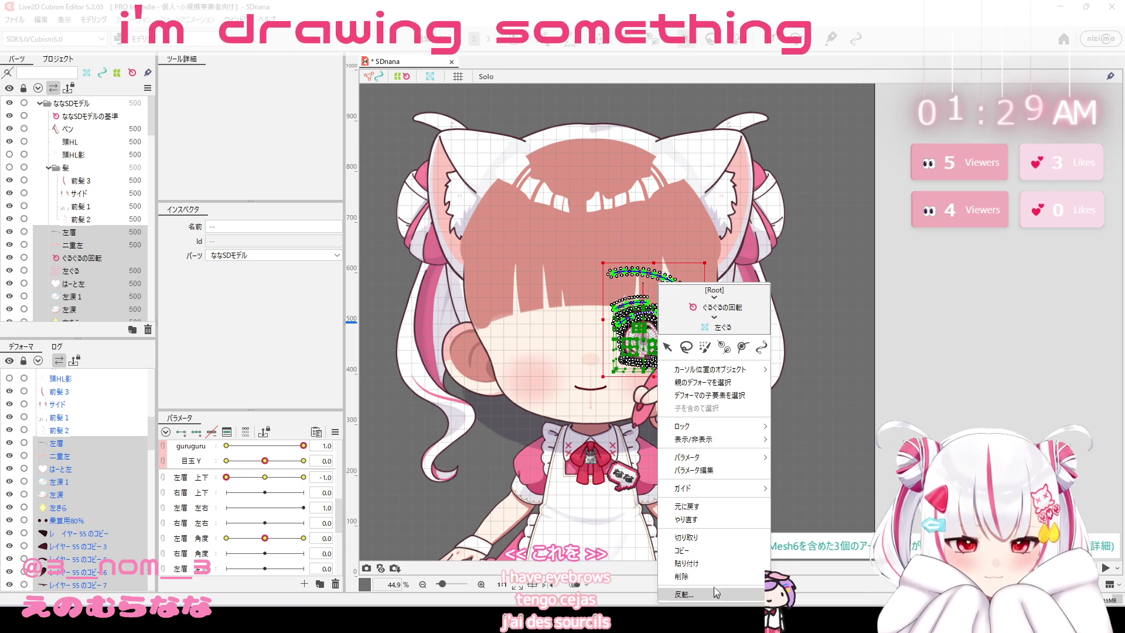
pyautogui.moveTo(705, 369)
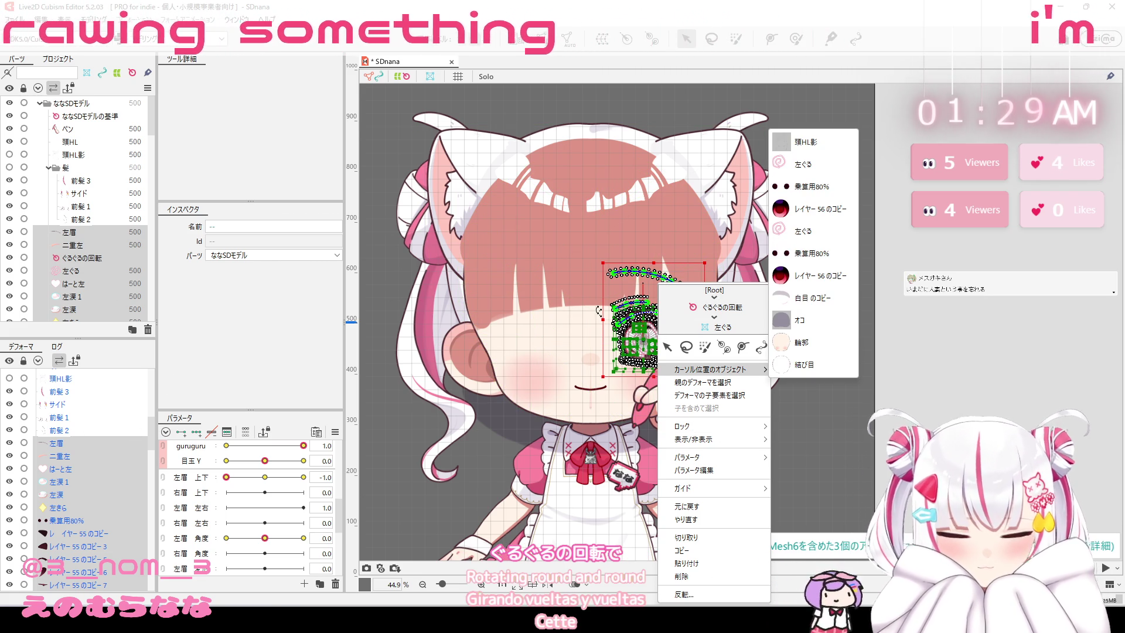
pyautogui.click(66, 447)
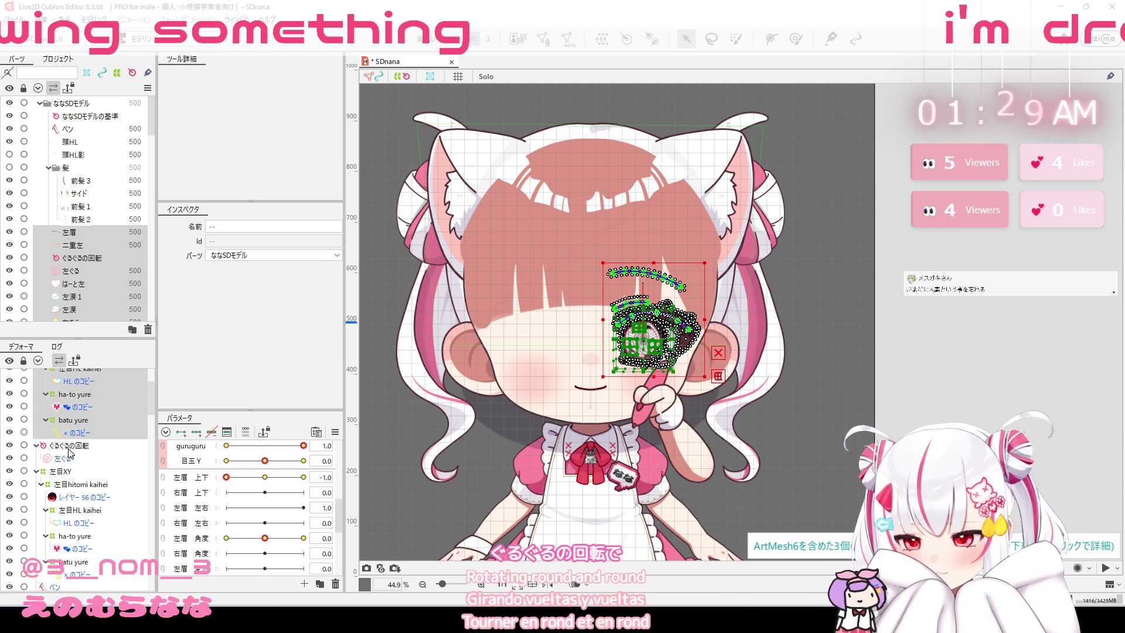
# Drag the ぐるぐるの回転 rotation deformer onto the ななSDモデルの基準 row.
pyautogui.click(67, 449)
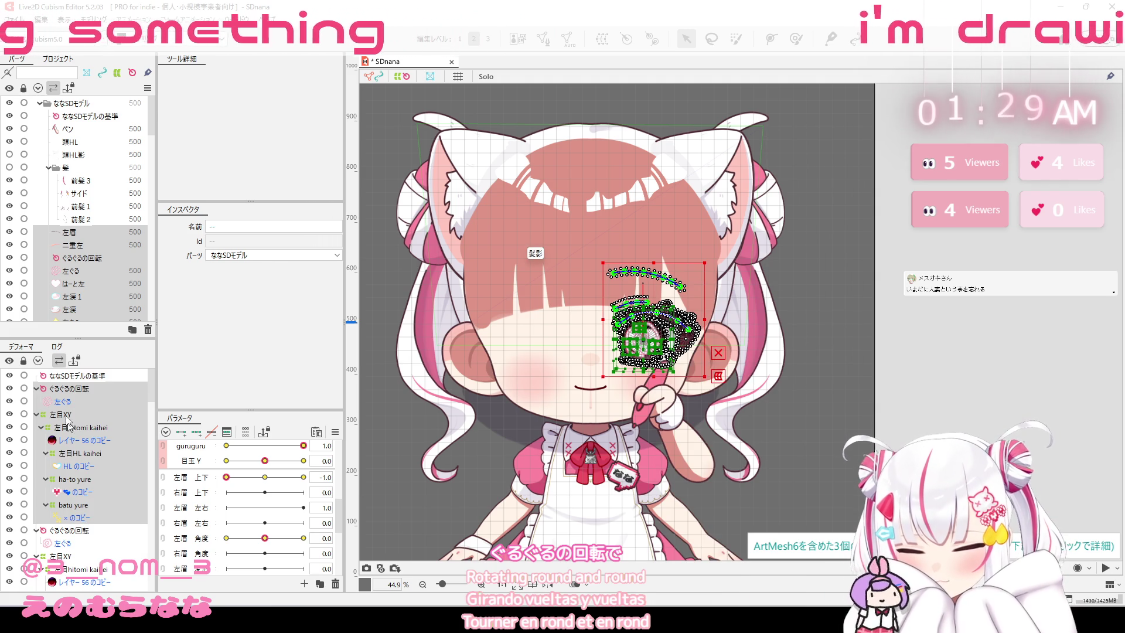
pyautogui.click(68, 391)
pyautogui.moveTo(73, 382); pyautogui.dragTo(73, 382)
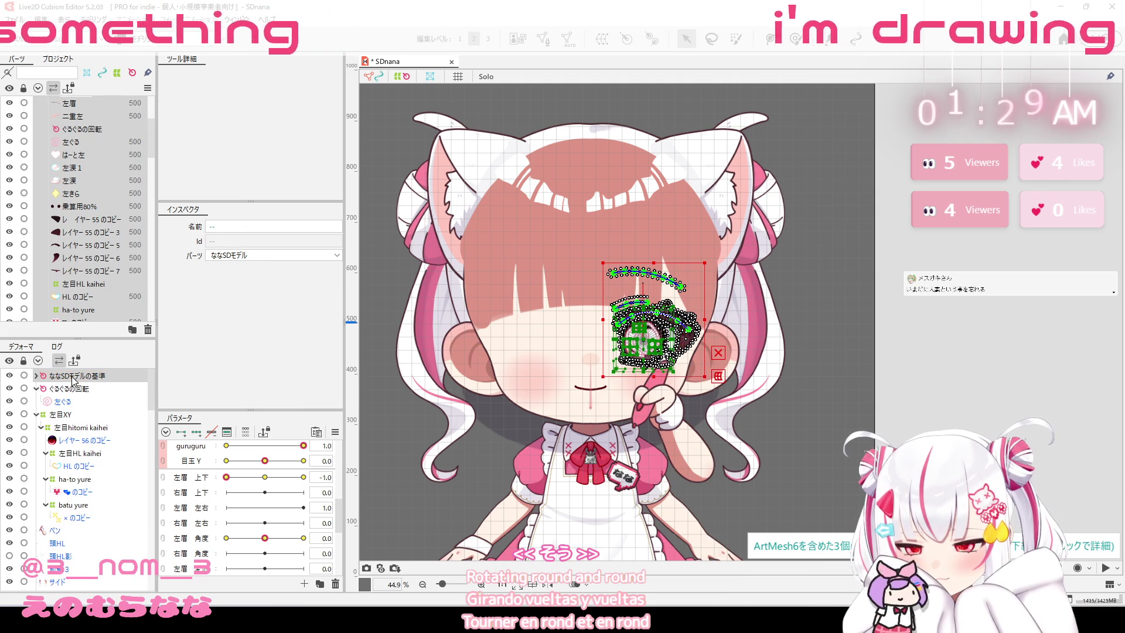
pyautogui.click(61, 389)
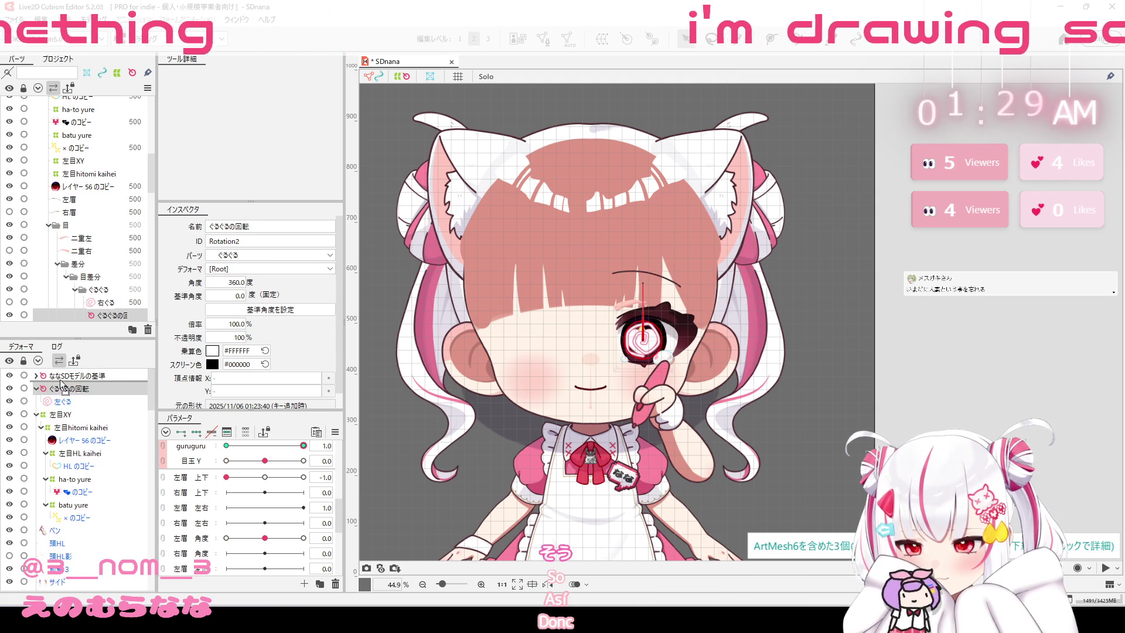
pyautogui.moveTo(61, 381); pyautogui.dragTo(61, 381)
pyautogui.click(59, 390)
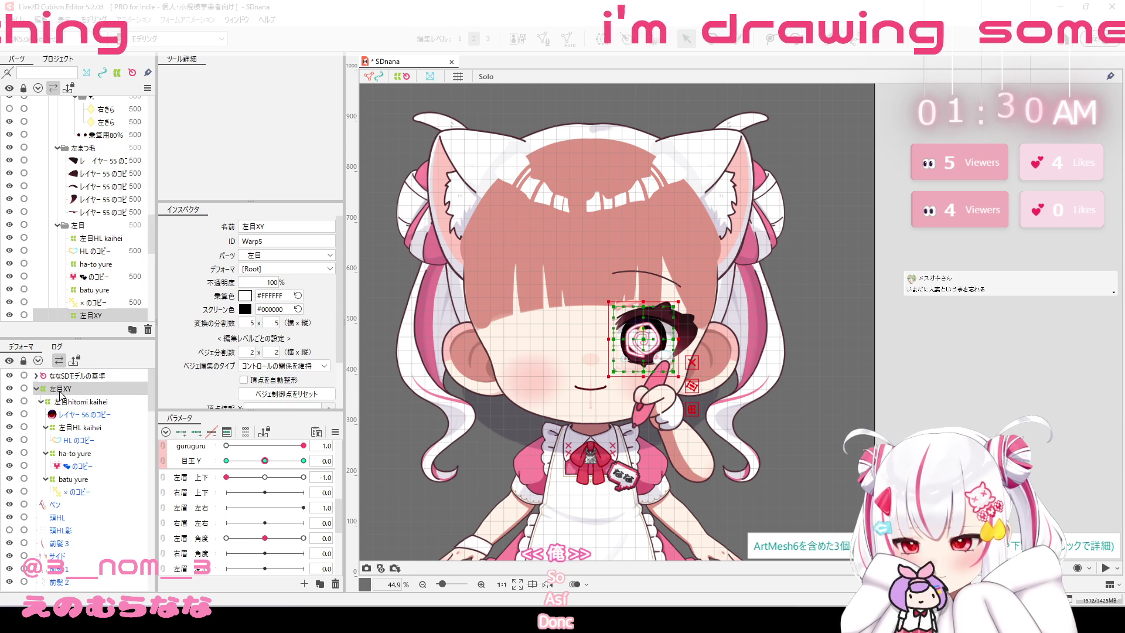
# Select every mesh from ペン to the bottom and drag them into ななSDモデルの基準.
pyautogui.scroll(-1, 66, 383)
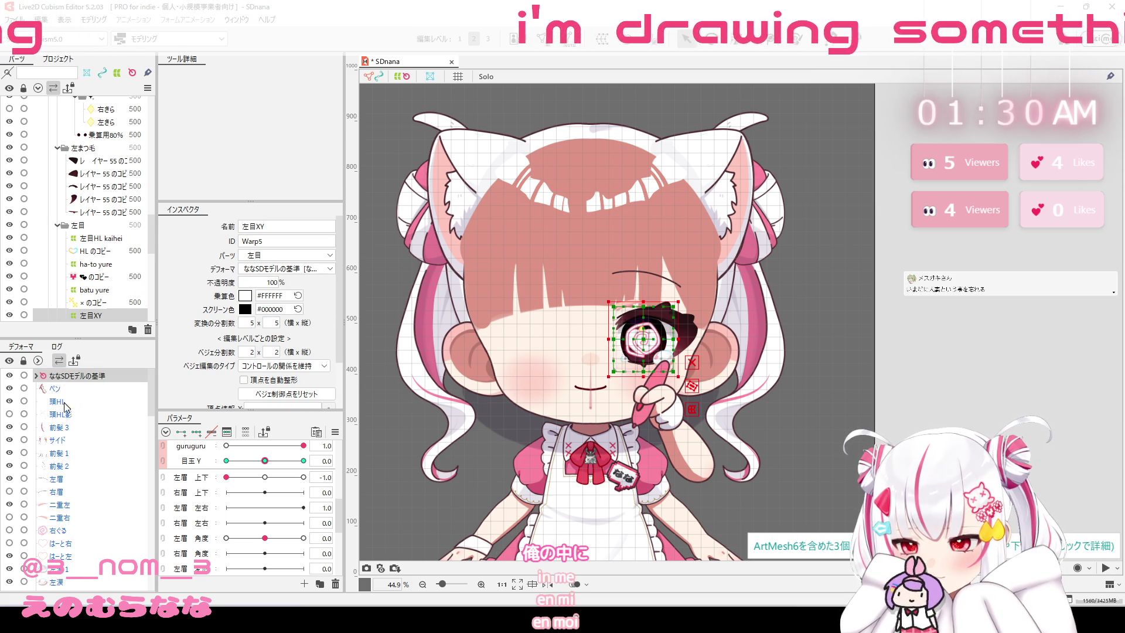
pyautogui.click(54, 490)
pyautogui.scroll(-3, 73, 471)
pyautogui.scroll(-5, 74, 471)
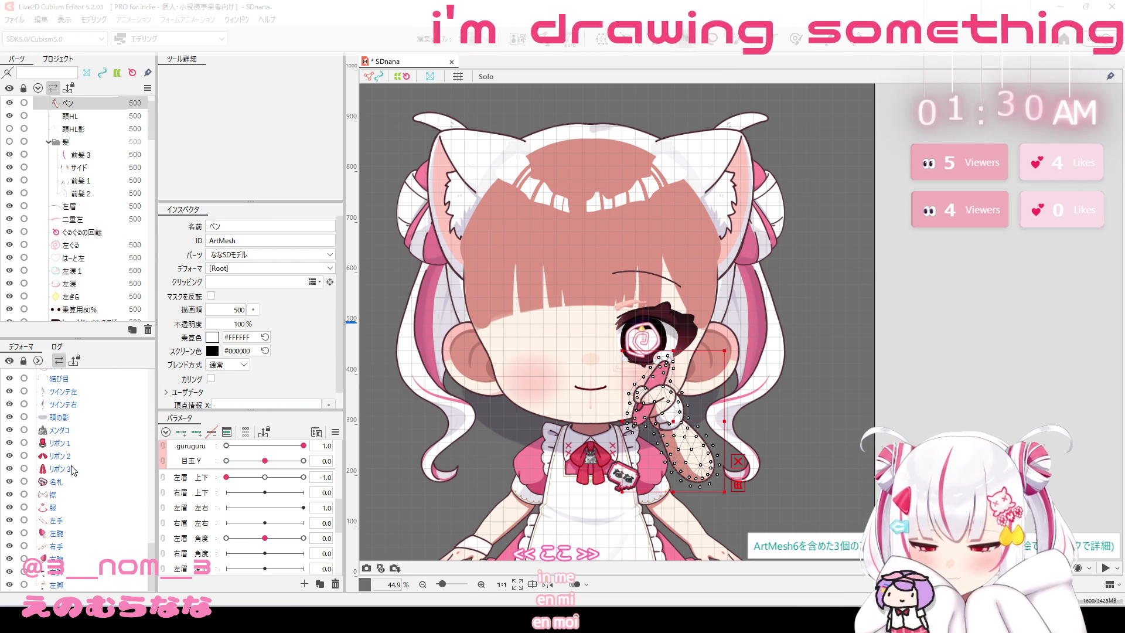
pyautogui.keyDown('shift'); pyautogui.click(63, 586); pyautogui.keyUp('shift')
pyautogui.scroll(5, 81, 471)
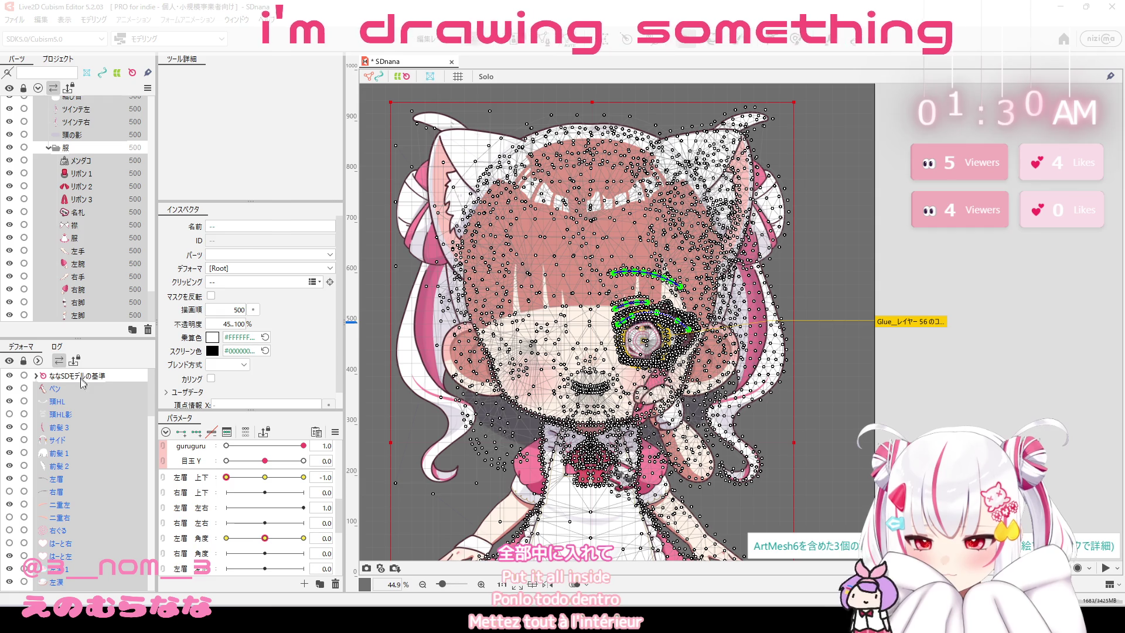
pyautogui.click(86, 390)
pyautogui.moveTo(87, 382); pyautogui.dragTo(85, 378)
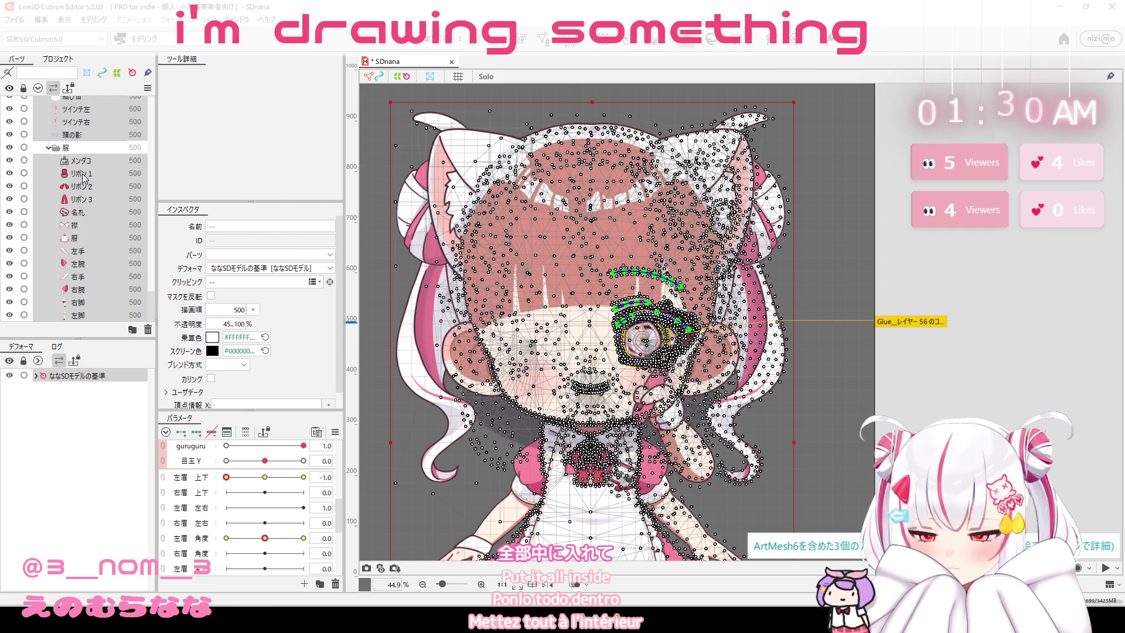
# Expand ななSDモデルの基準 and select the 左眉 eyebrow mesh inside it.
pyautogui.click(36, 375)
pyautogui.scroll(-3, 101, 396)
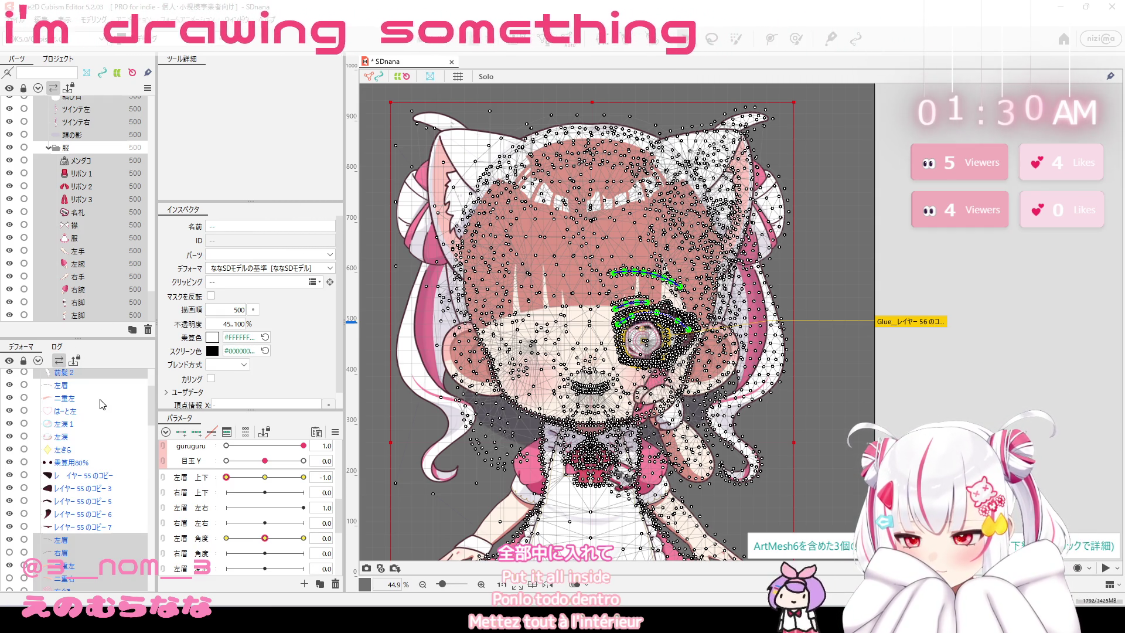
pyautogui.click(96, 387)
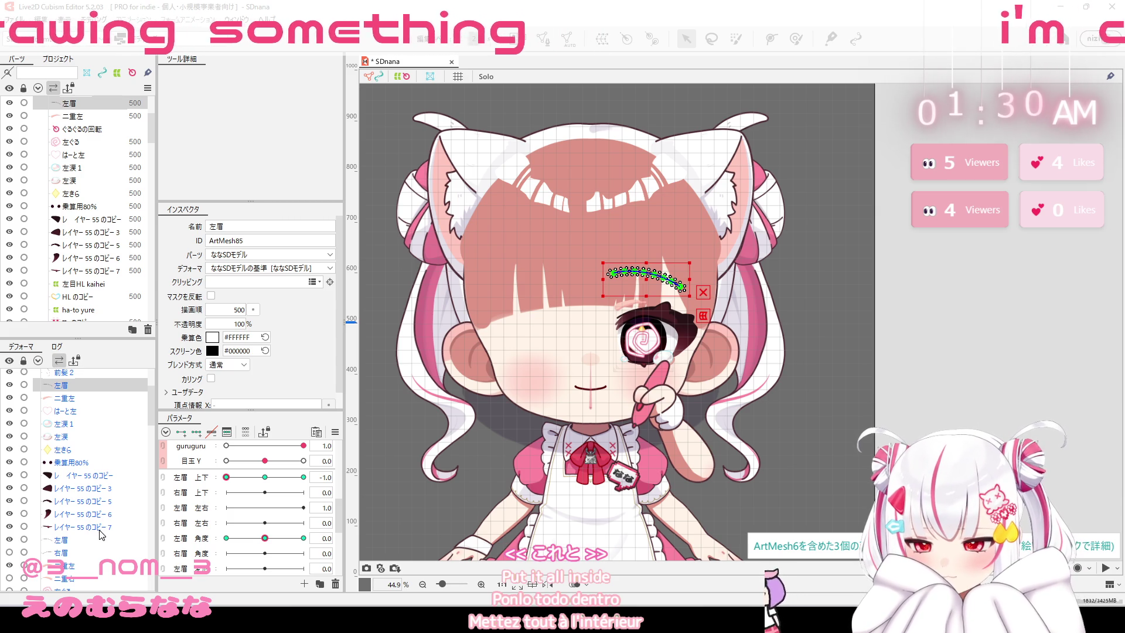
# Select the left eyebrow together with the レイヤー55 copy meshes.
pyautogui.keyDown('shift'); pyautogui.click(100, 528); pyautogui.keyUp('shift')
pyautogui.scroll(-3, 101, 532)
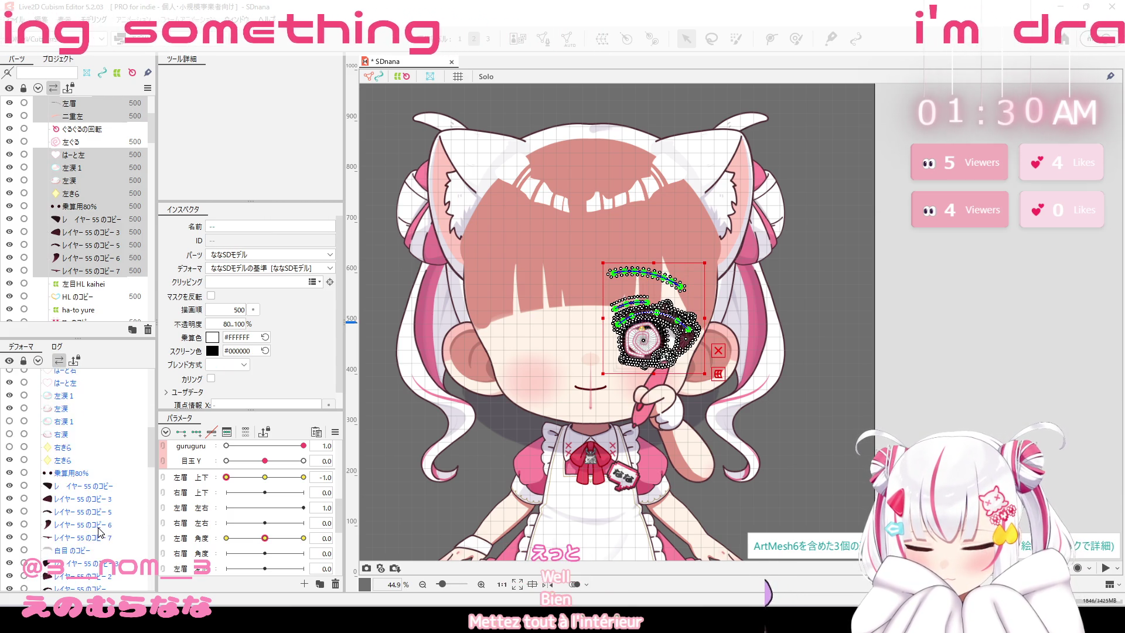
pyautogui.scroll(-2, 99, 535)
pyautogui.moveTo(92, 396); pyautogui.dragTo(99, 455)
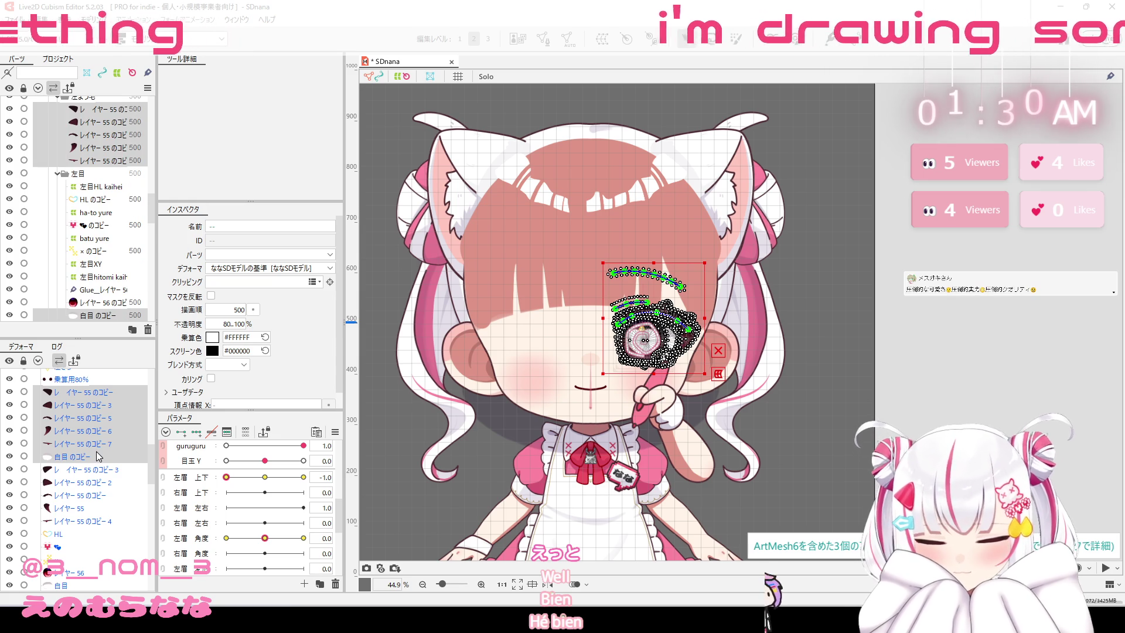
pyautogui.scroll(3, 98, 457)
pyautogui.scroll(2, 98, 460)
pyautogui.scroll(3, 97, 463)
pyautogui.scroll(3, 96, 463)
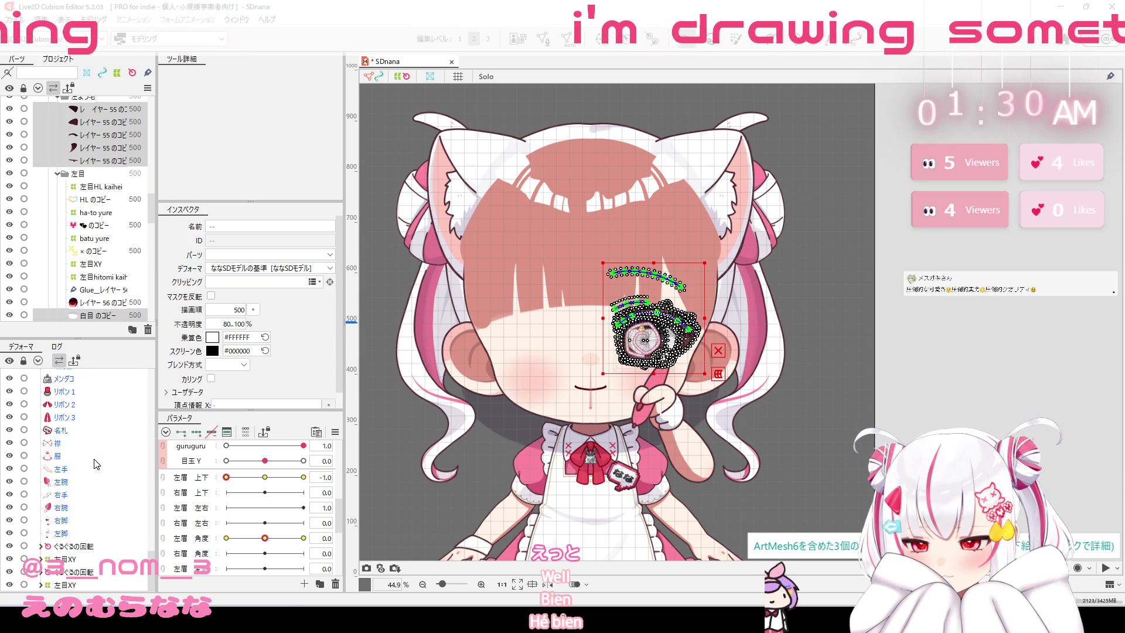
# Expand 左目XY and 左目hitomi kaihei in the deformer tree, then select the ぐるぐるの回転 deformer.
pyautogui.click(92, 557)
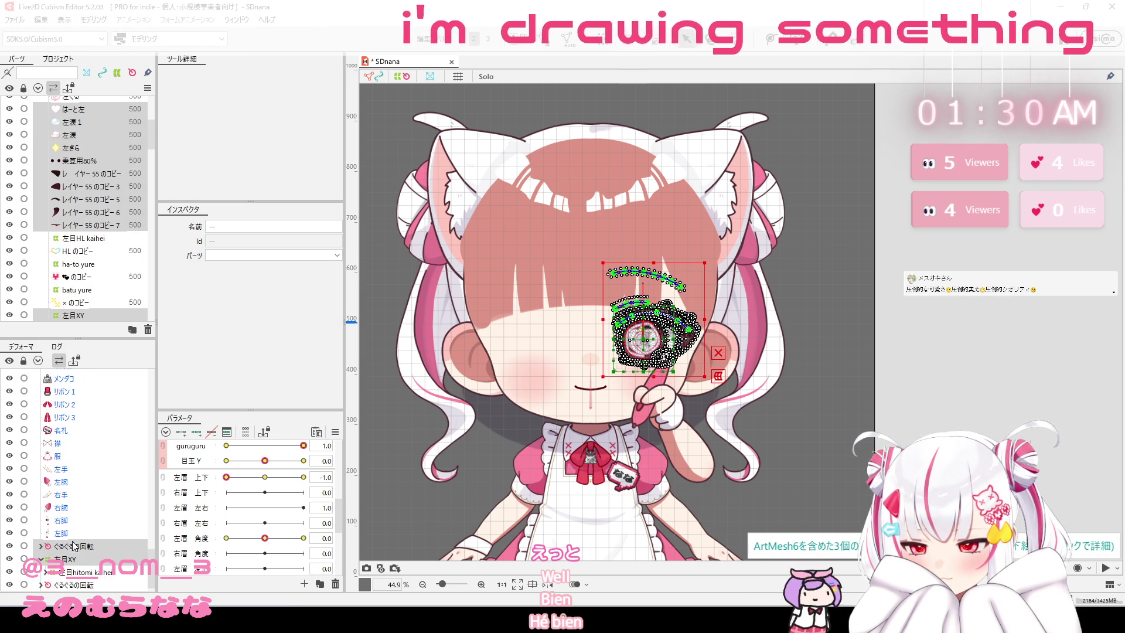
pyautogui.click(41, 559)
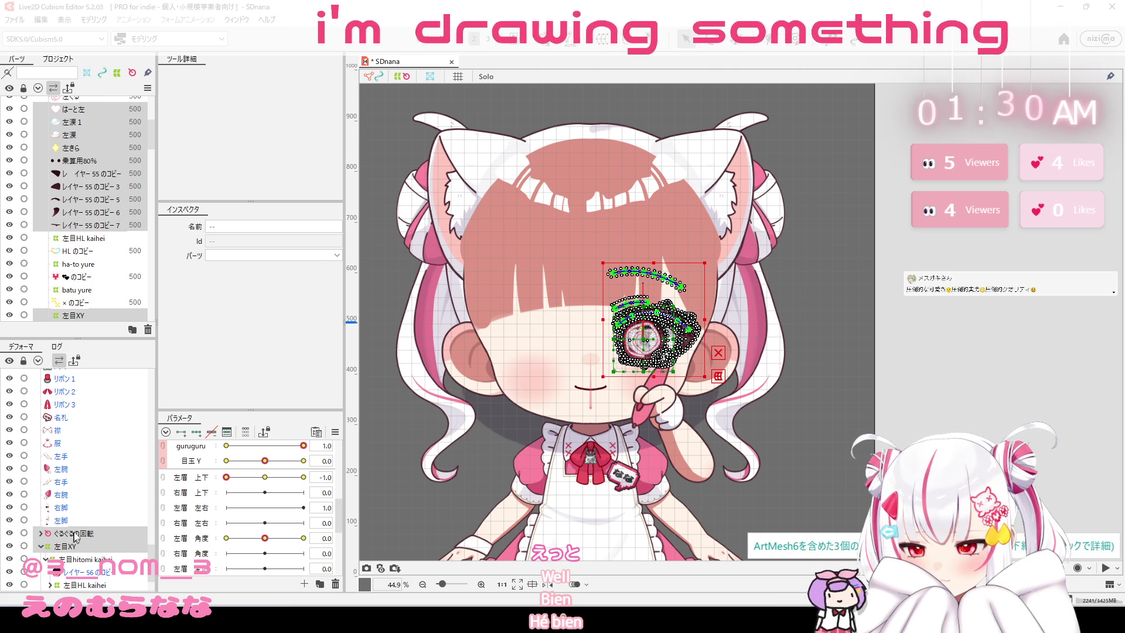
pyautogui.click(46, 559)
pyautogui.click(62, 510)
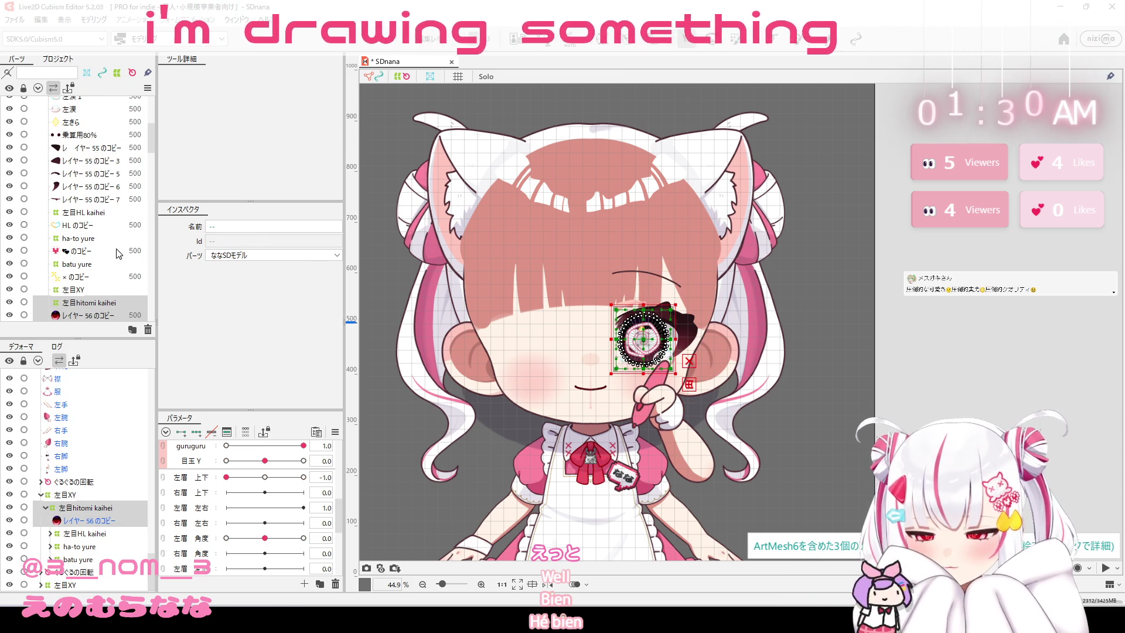
pyautogui.scroll(5, 117, 256)
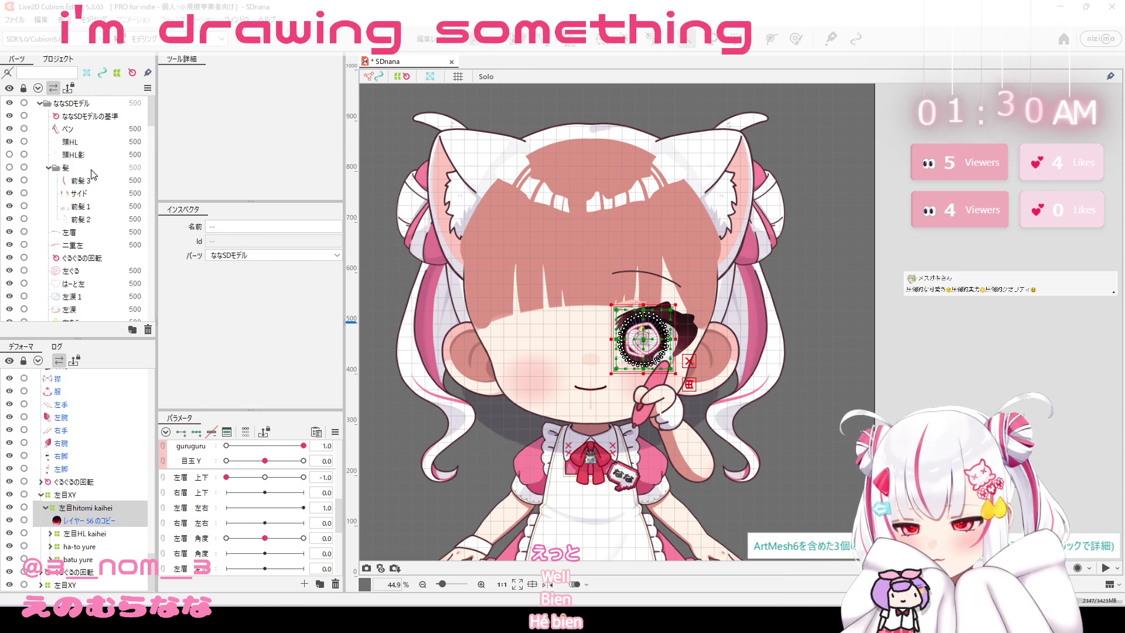
pyautogui.scroll(-3, 93, 174)
pyautogui.click(92, 165)
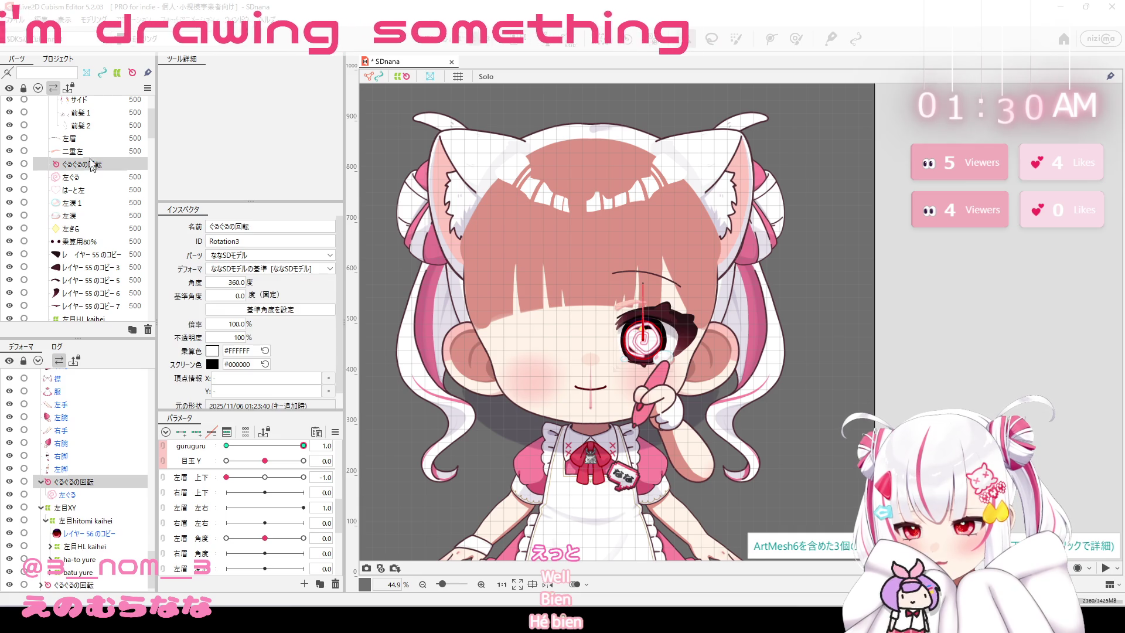
# Select the 左眉 eyebrow mesh and add the left eye meshes to it.
pyautogui.click(69, 138)
pyautogui.scroll(2, 88, 193)
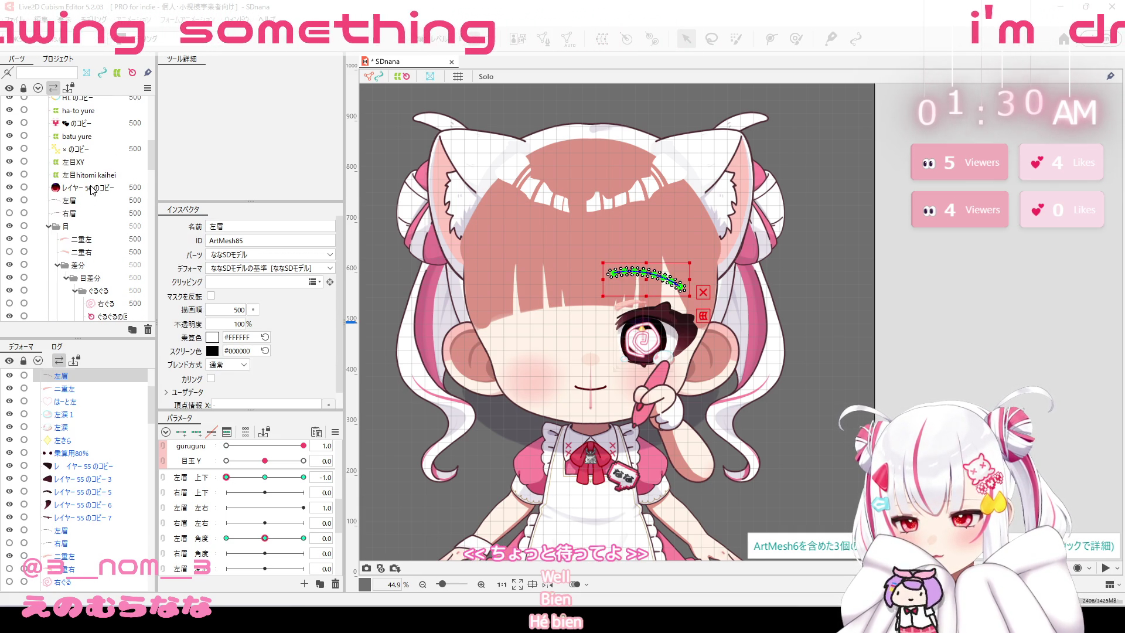
pyautogui.keyDown('shift'); pyautogui.click(93, 189); pyautogui.keyUp('shift')
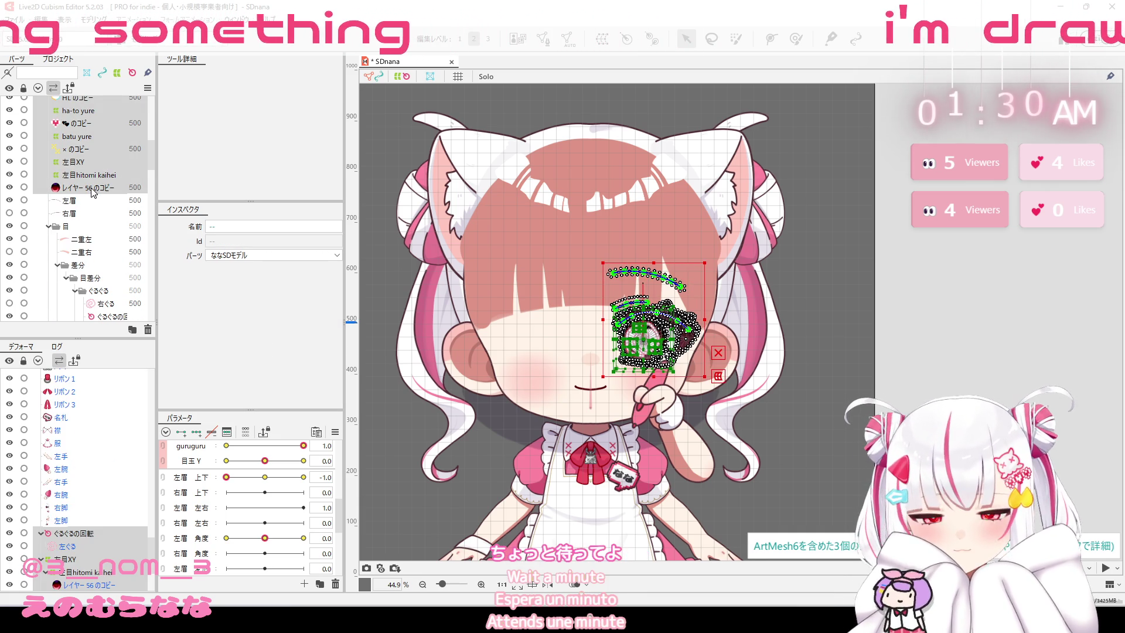
pyautogui.scroll(5, 90, 172)
pyautogui.scroll(5, 90, 172)
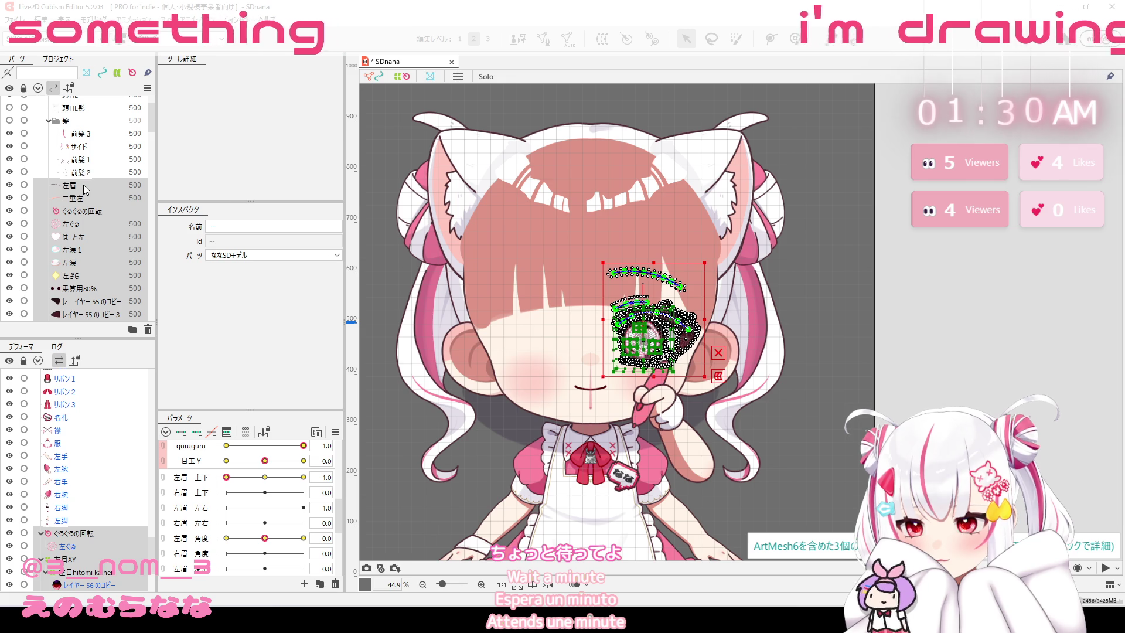
pyautogui.rightClick(668, 317)
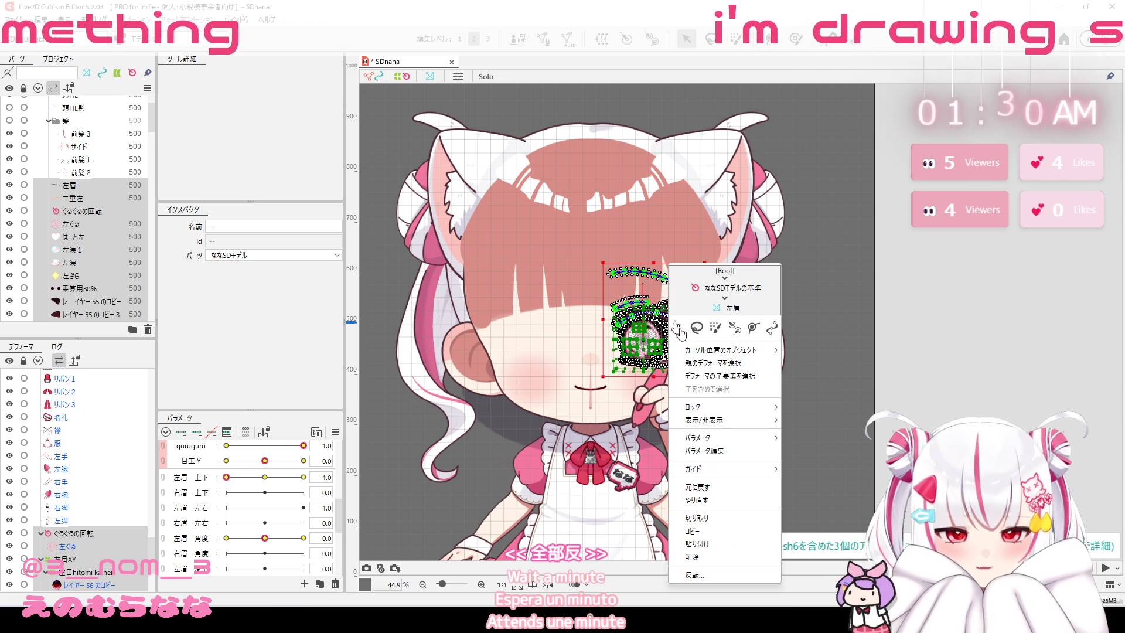
# Flip the selected eye and eyebrow meshes horizontally, with the 目玉X parameter mirrored too.
pyautogui.click(702, 578)
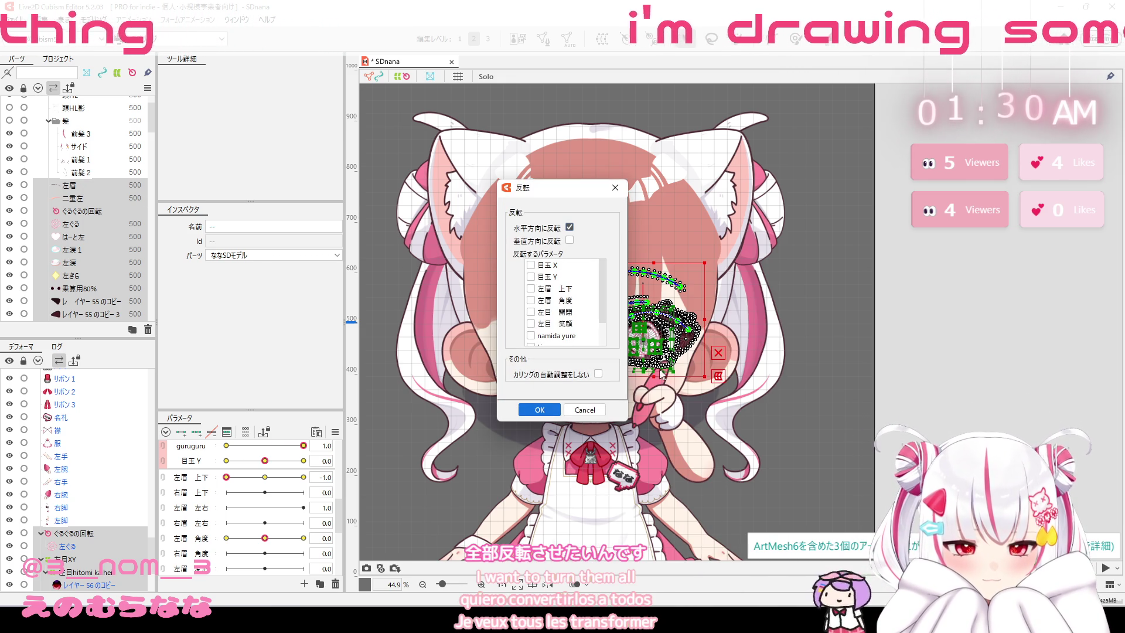
pyautogui.click(531, 266)
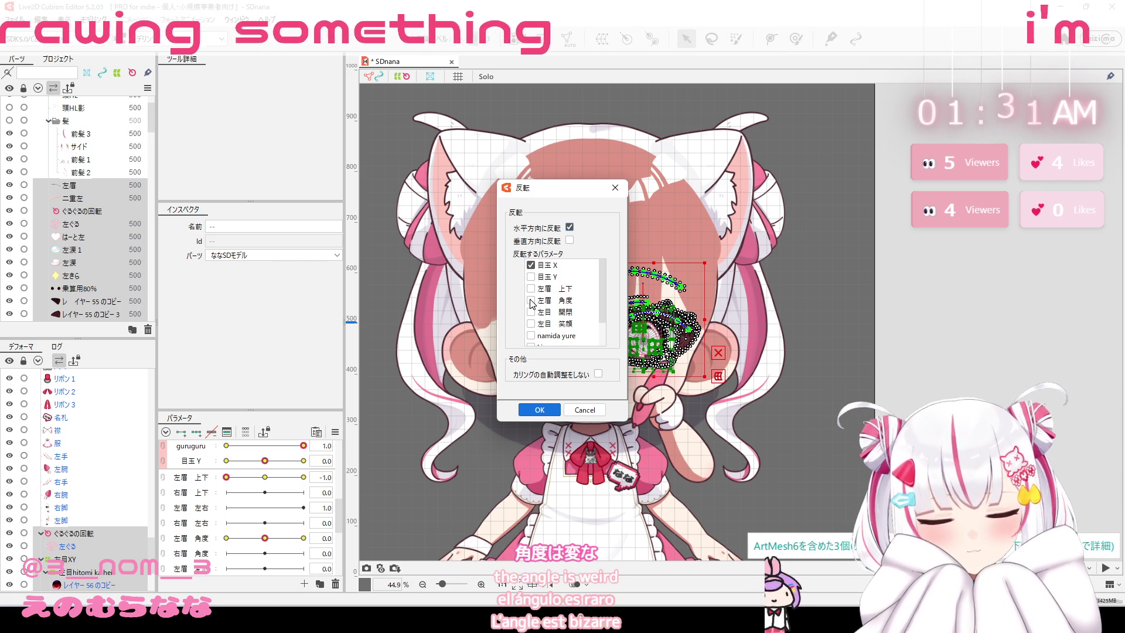
pyautogui.scroll(-1, 534, 304)
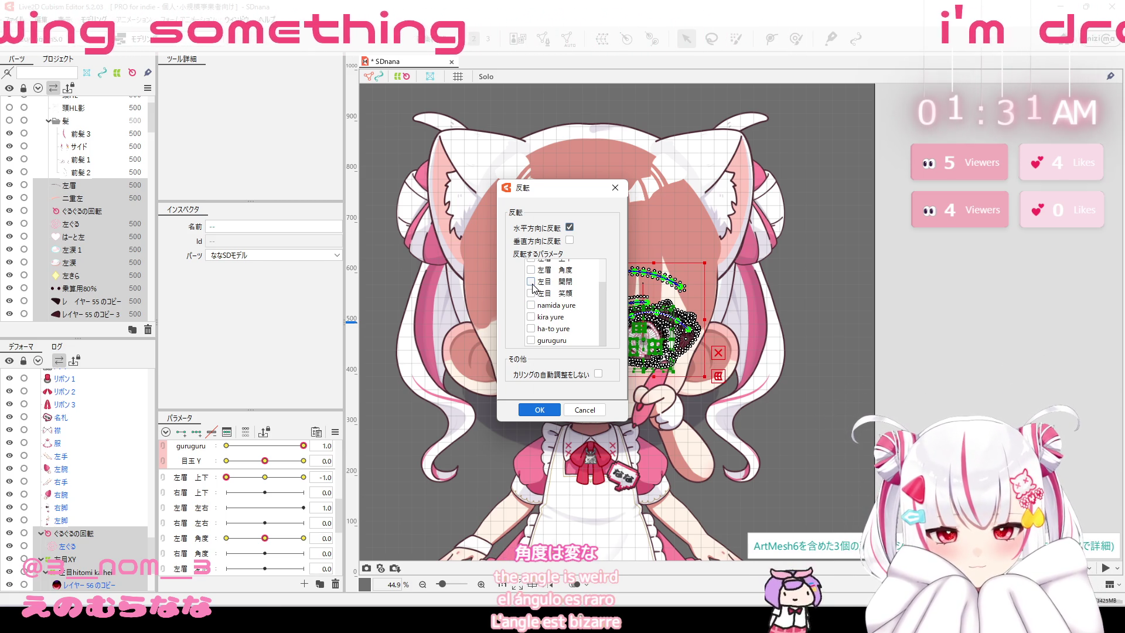
pyautogui.scroll(1, 533, 288)
pyautogui.scroll(-1, 534, 293)
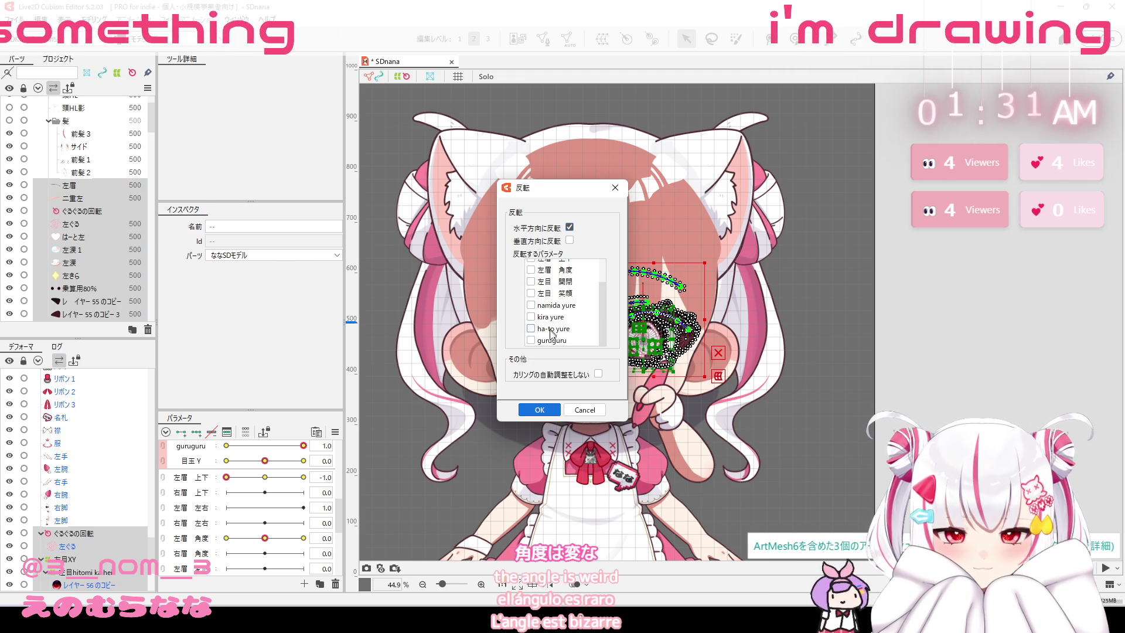
pyautogui.scroll(1, 549, 322)
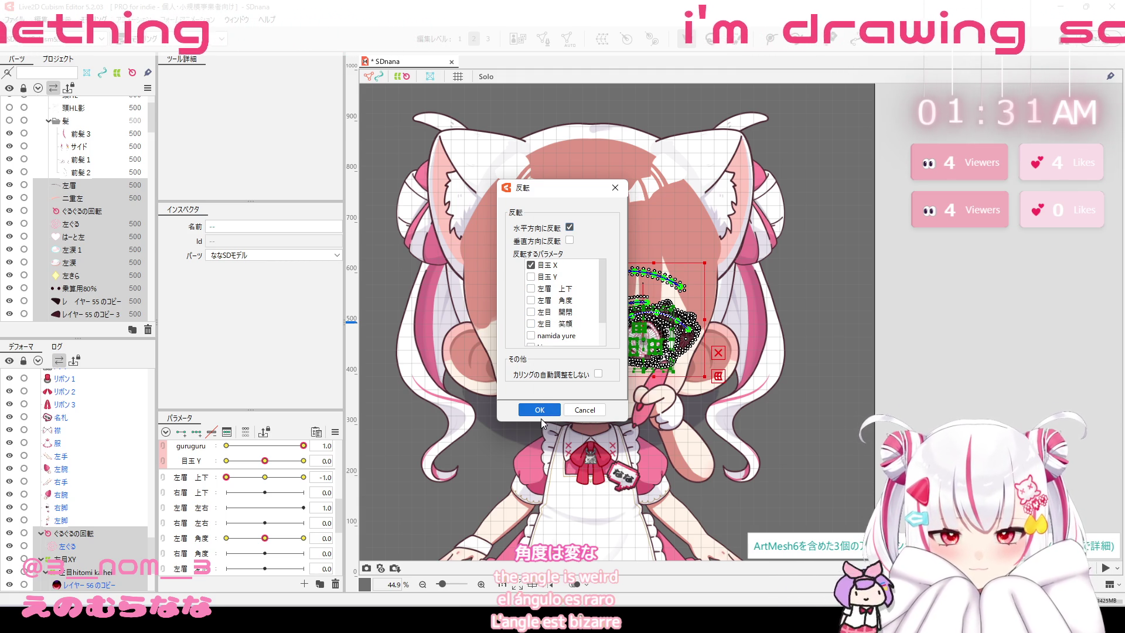
pyautogui.click(540, 410)
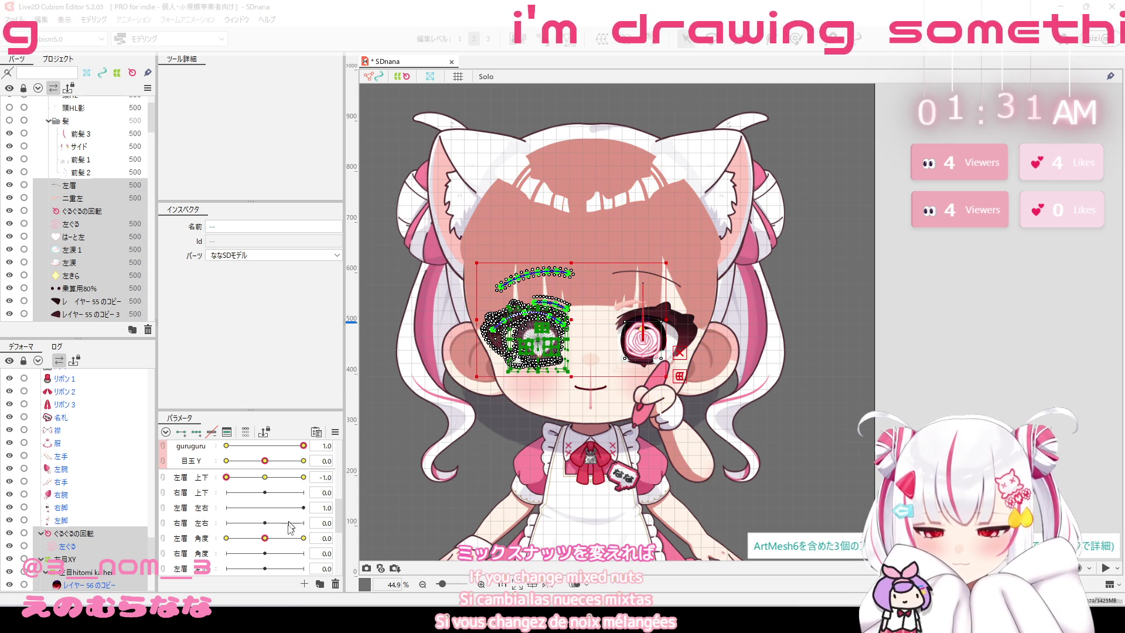
# Try the 左眉 angle, reset it to 0.0, and reselect the ぐるぐるの回転 rotation deformer.
pyautogui.moveTo(287, 542); pyautogui.dragTo(302, 534)
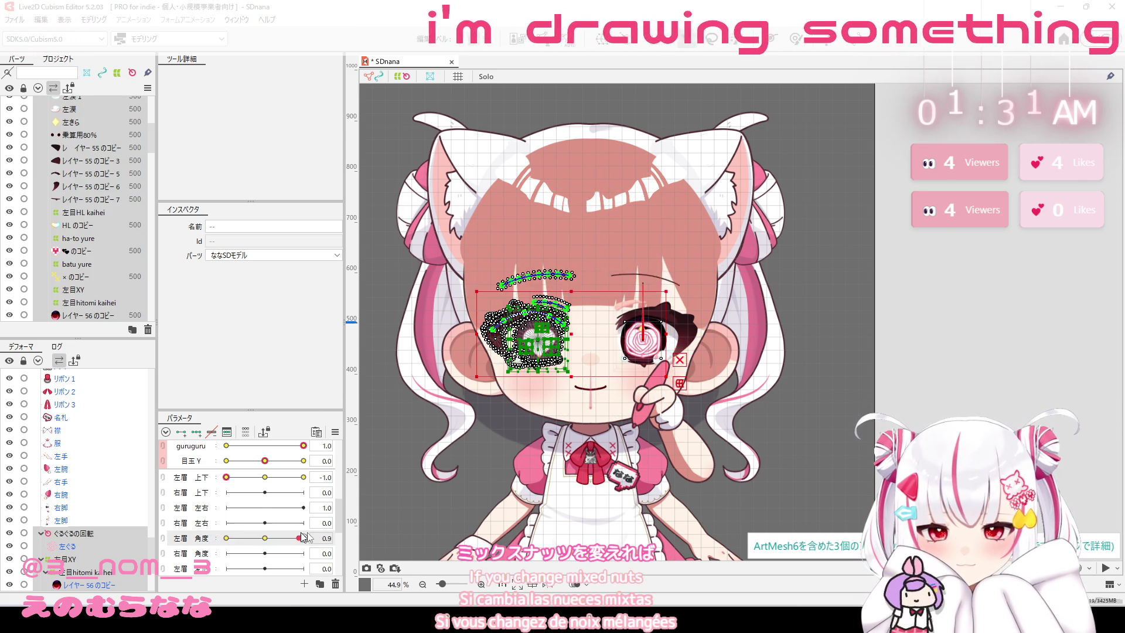
pyautogui.click(266, 539)
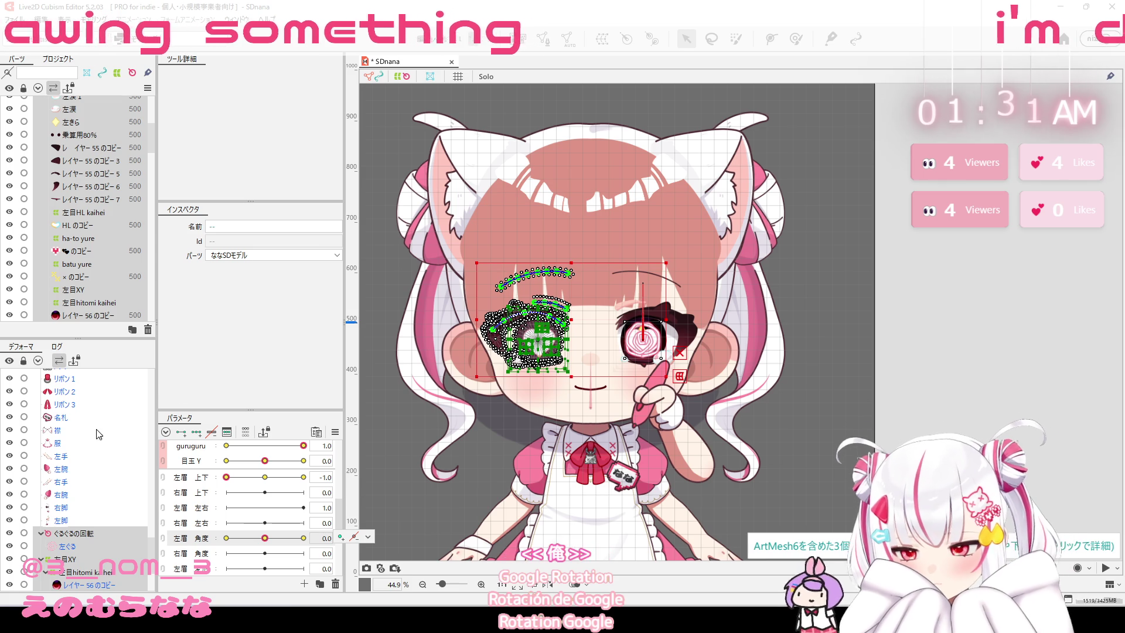
pyautogui.click(41, 534)
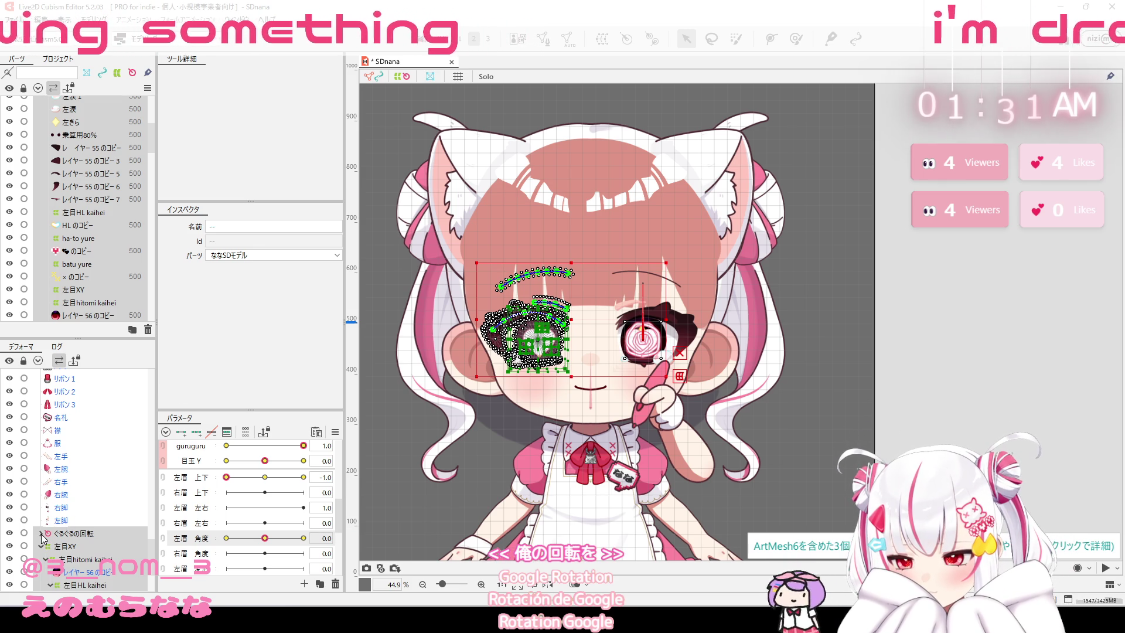
pyautogui.click(73, 533)
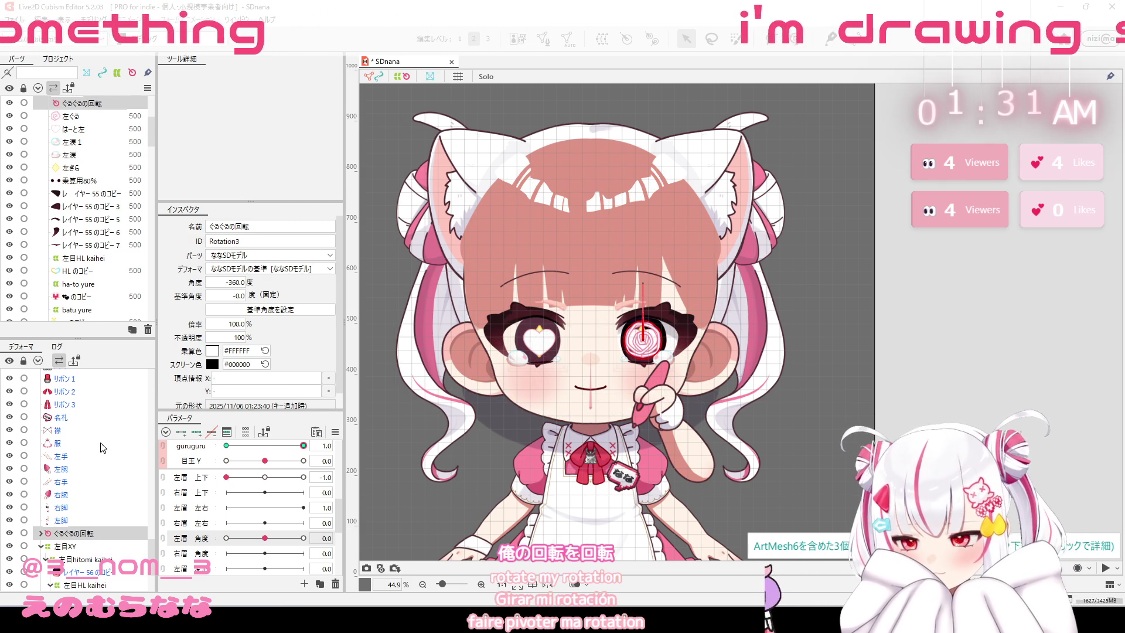
pyautogui.scroll(-2, 94, 454)
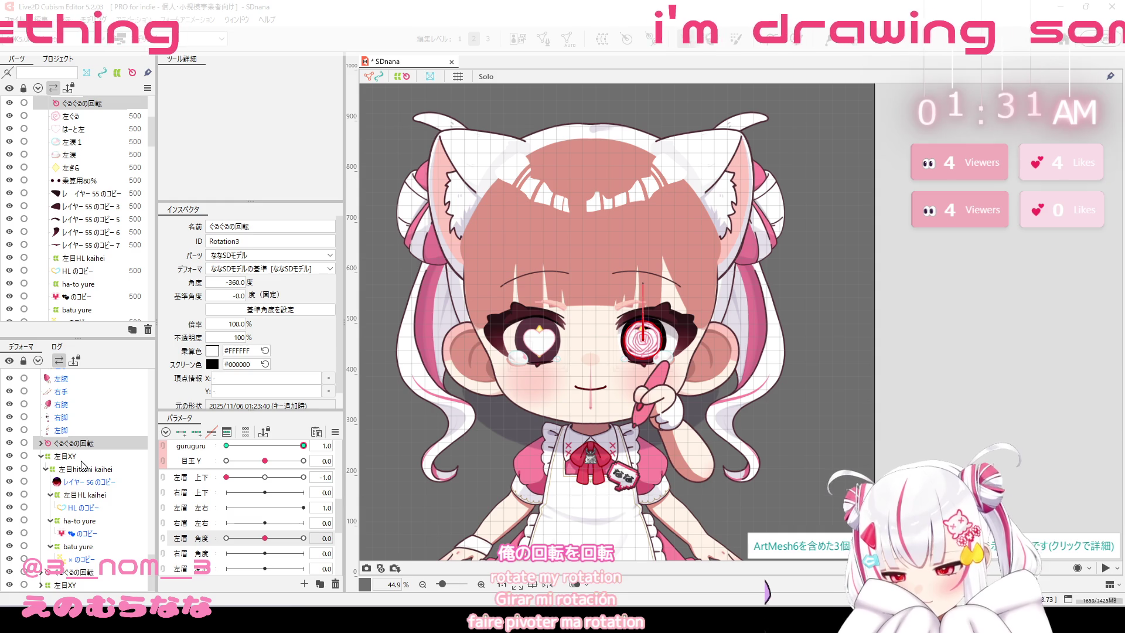
pyautogui.click(82, 461)
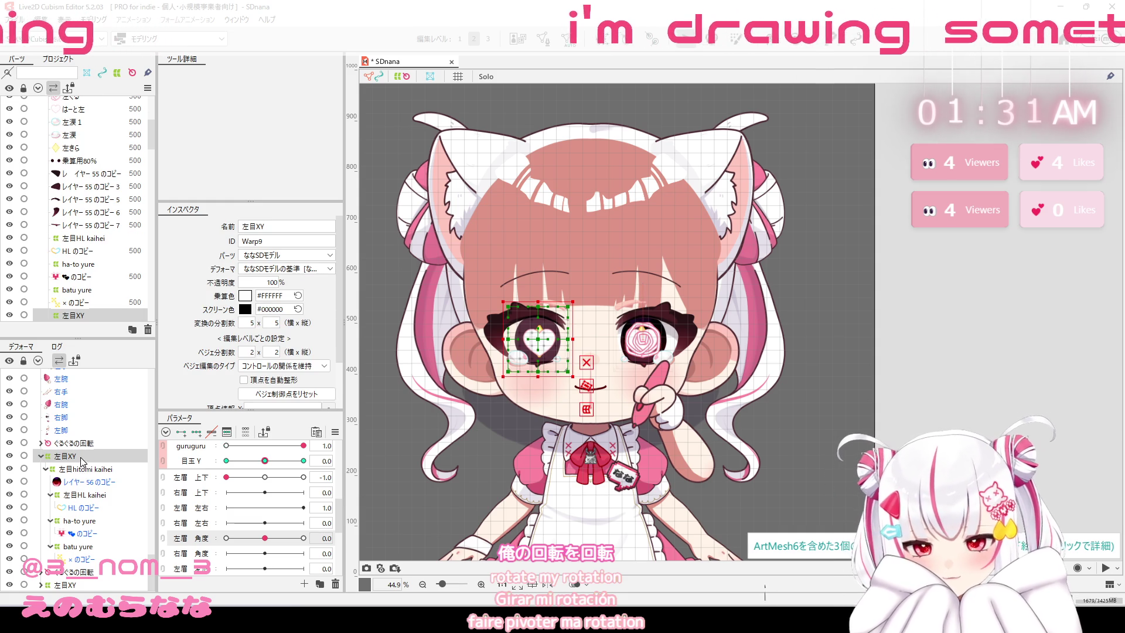
pyautogui.click(77, 482)
pyautogui.click(79, 469)
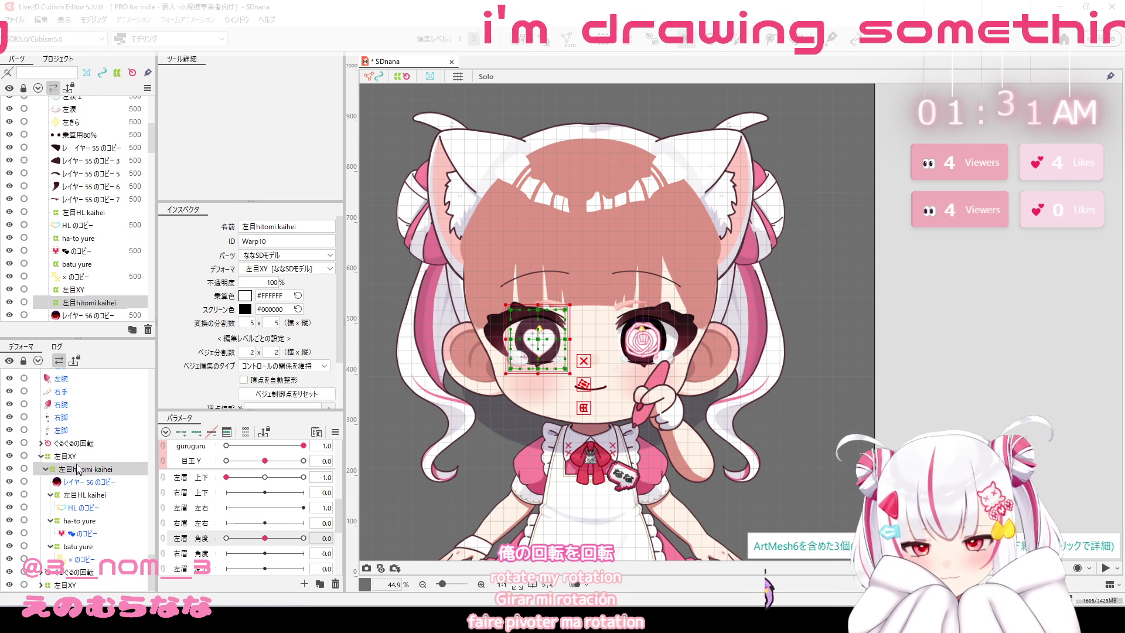
pyautogui.click(82, 445)
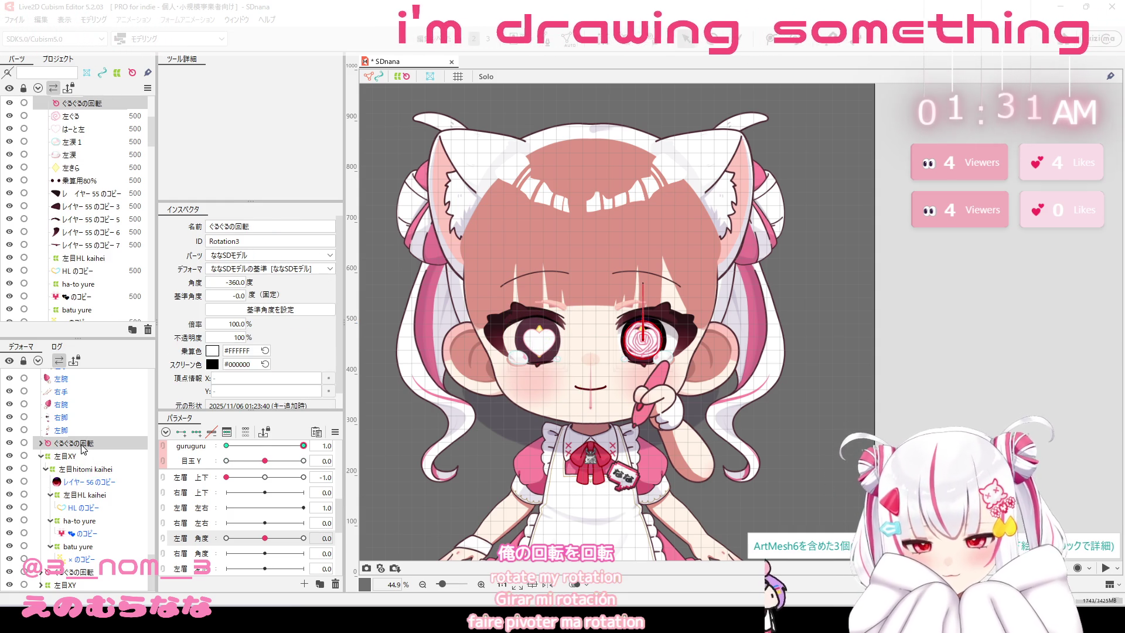
# Flip the ぐるぐるの回転 rotation deformer horizontally with the guruguru parameter included.
pyautogui.rightClick(642, 348)
pyautogui.click(678, 600)
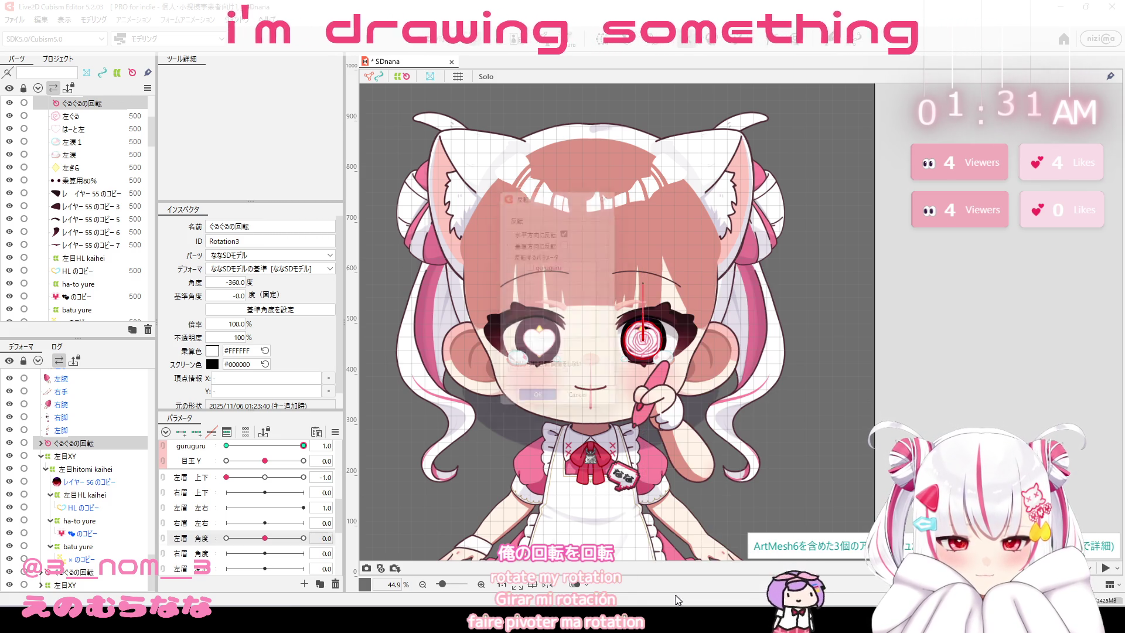
pyautogui.click(531, 266)
pyautogui.click(539, 410)
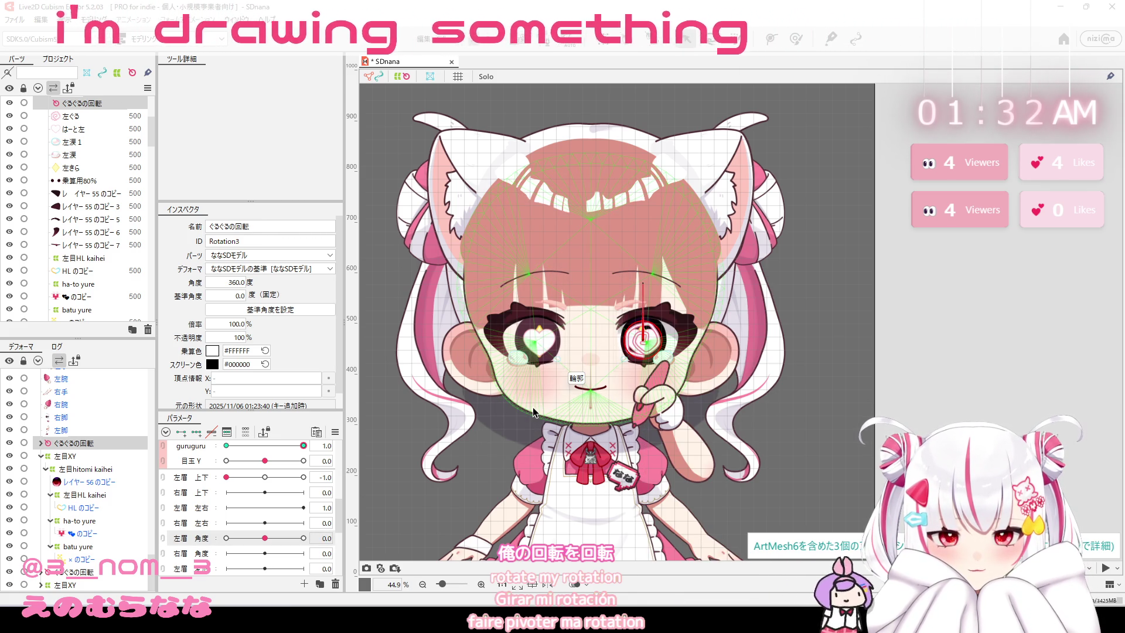
# Move the mirrored spiral deformer onto the other eye and center it on the pupil.
pyautogui.moveTo(646, 343); pyautogui.dragTo(534, 359)
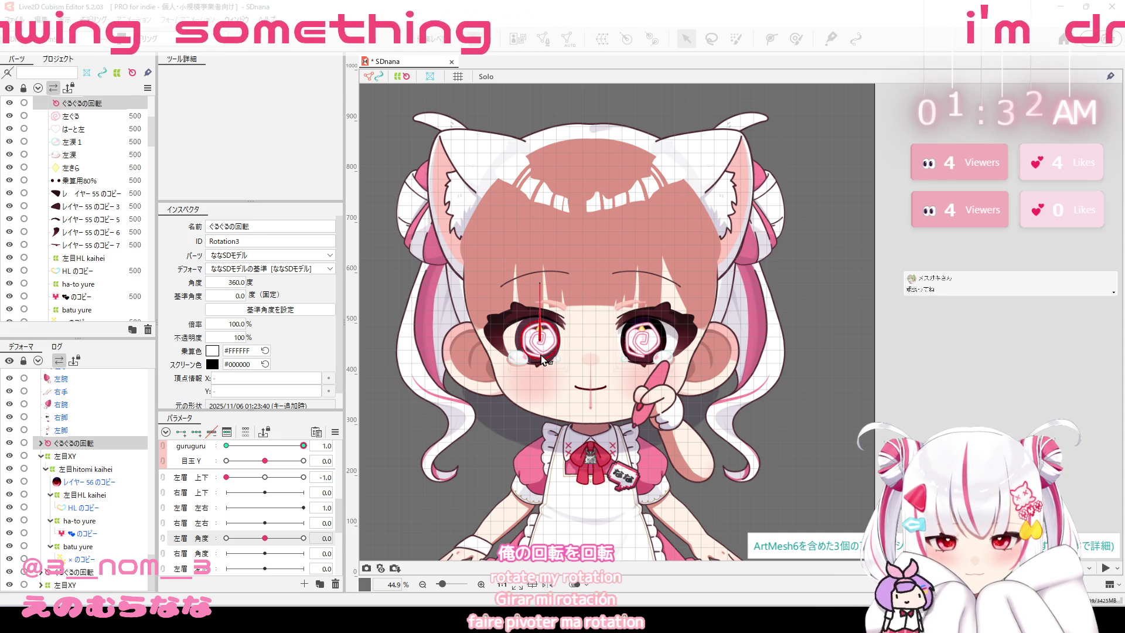
pyautogui.scroll(5, 542, 355)
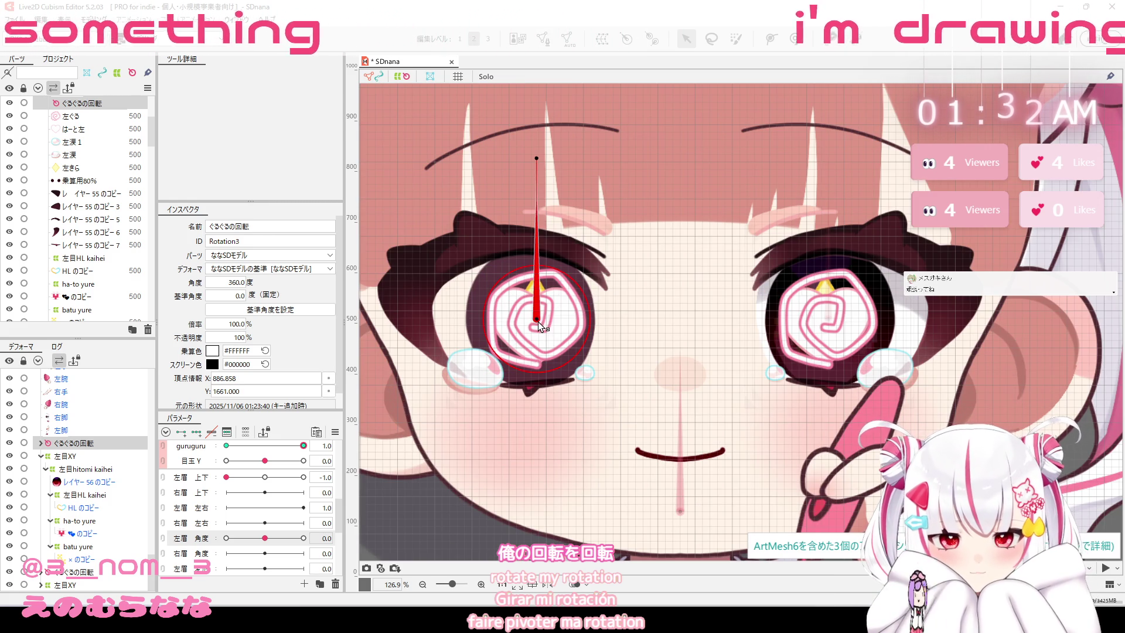
pyautogui.moveTo(537, 323); pyautogui.dragTo(533, 323)
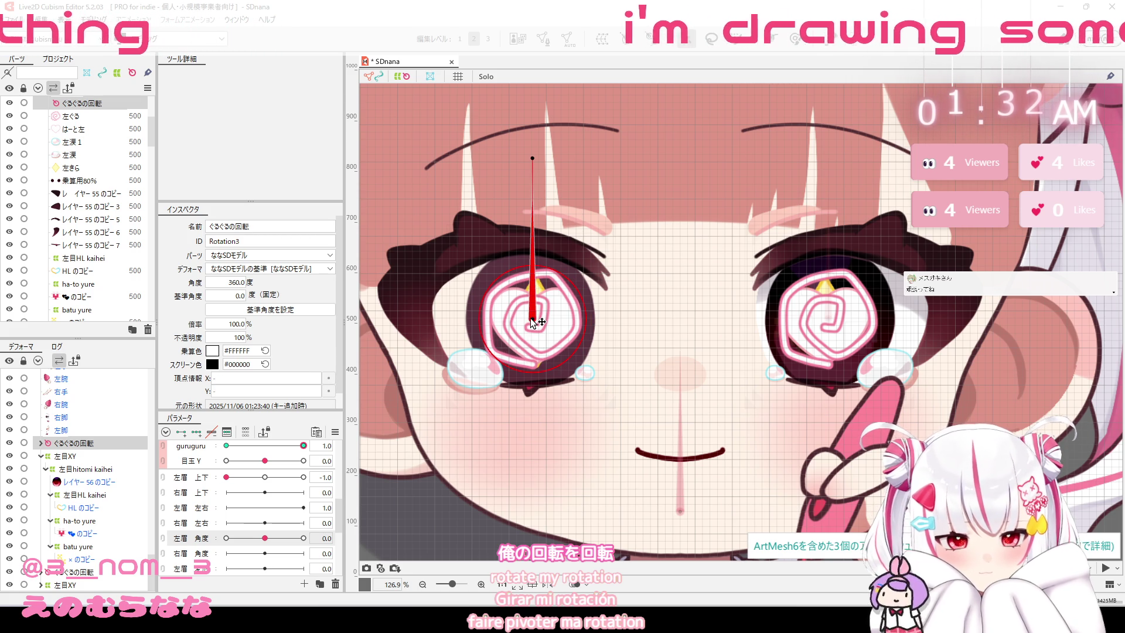
pyautogui.moveTo(534, 322); pyautogui.dragTo(533, 323)
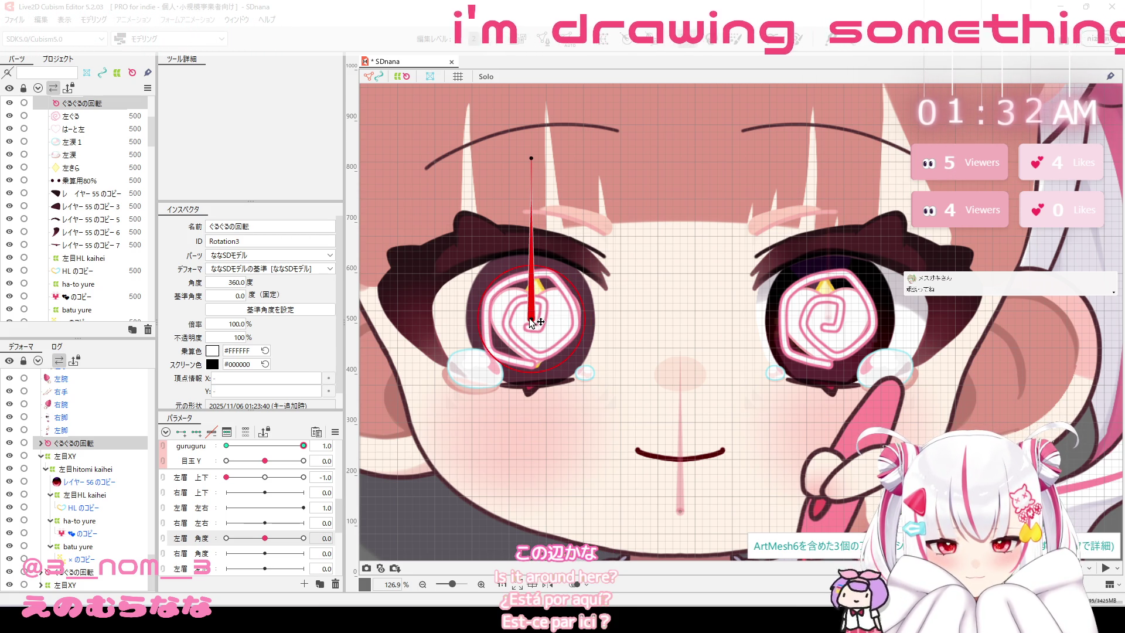
pyautogui.scroll(-10, 533, 323)
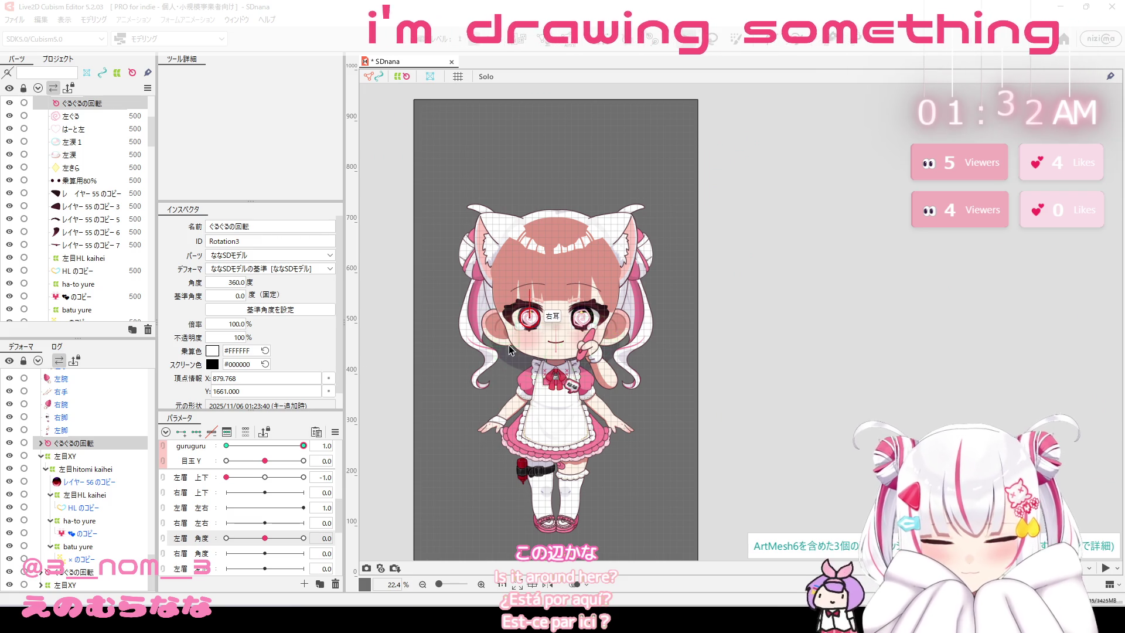
# Select the copied レイヤー 56 のコピー eye mesh in the Parts list.
pyautogui.scroll(5, 528, 328)
pyautogui.scroll(3, 545, 316)
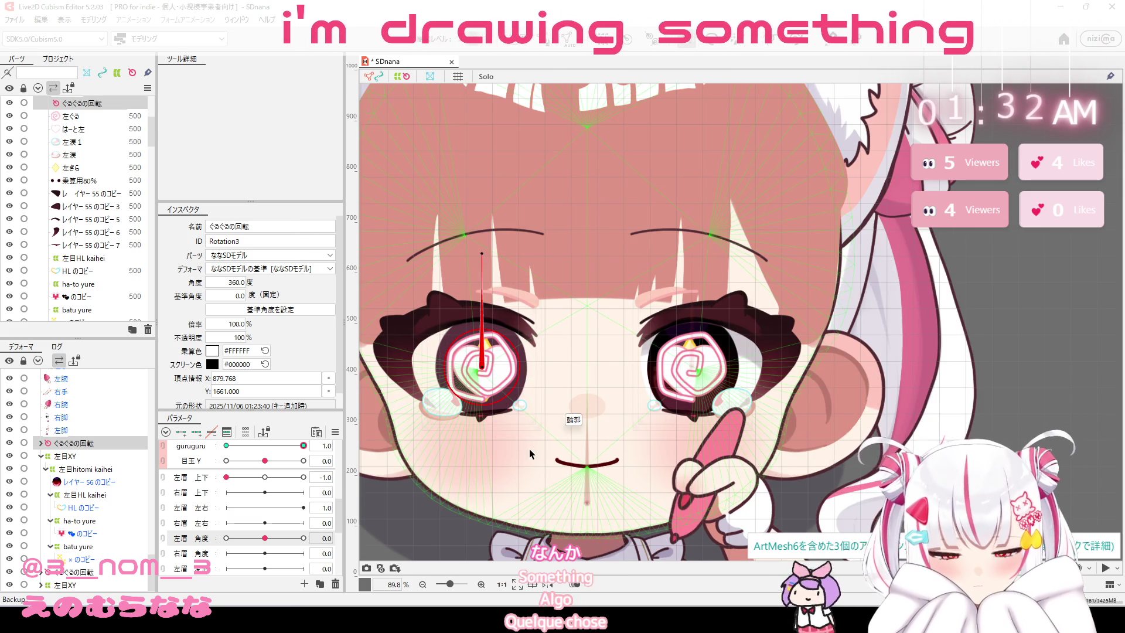
pyautogui.scroll(-2, 90, 212)
pyautogui.scroll(-2, 91, 212)
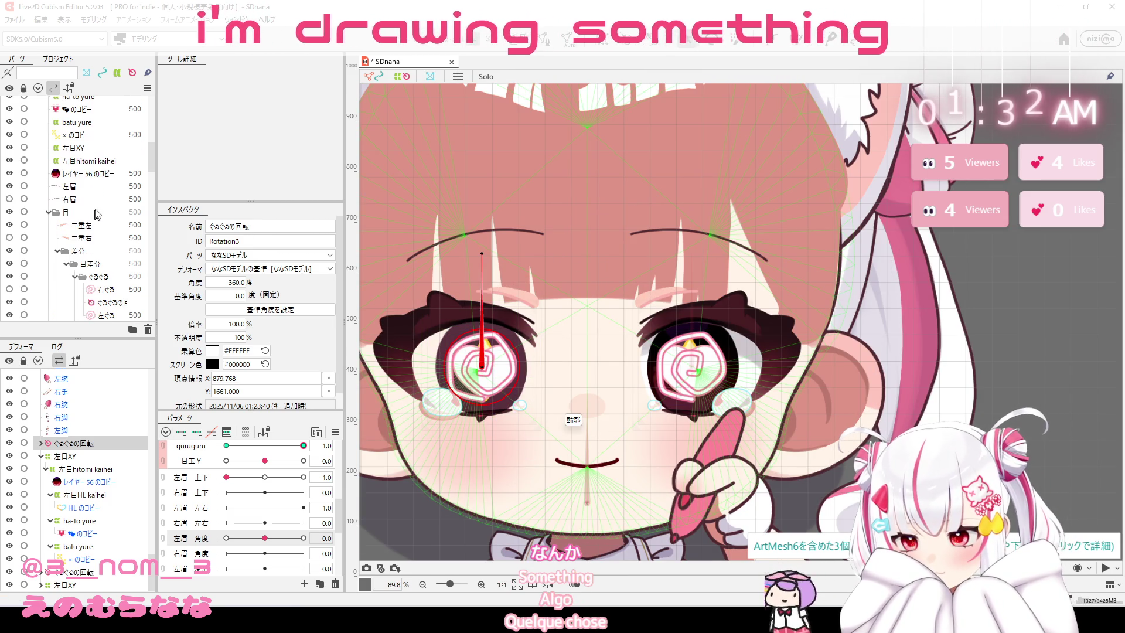
pyautogui.click(97, 175)
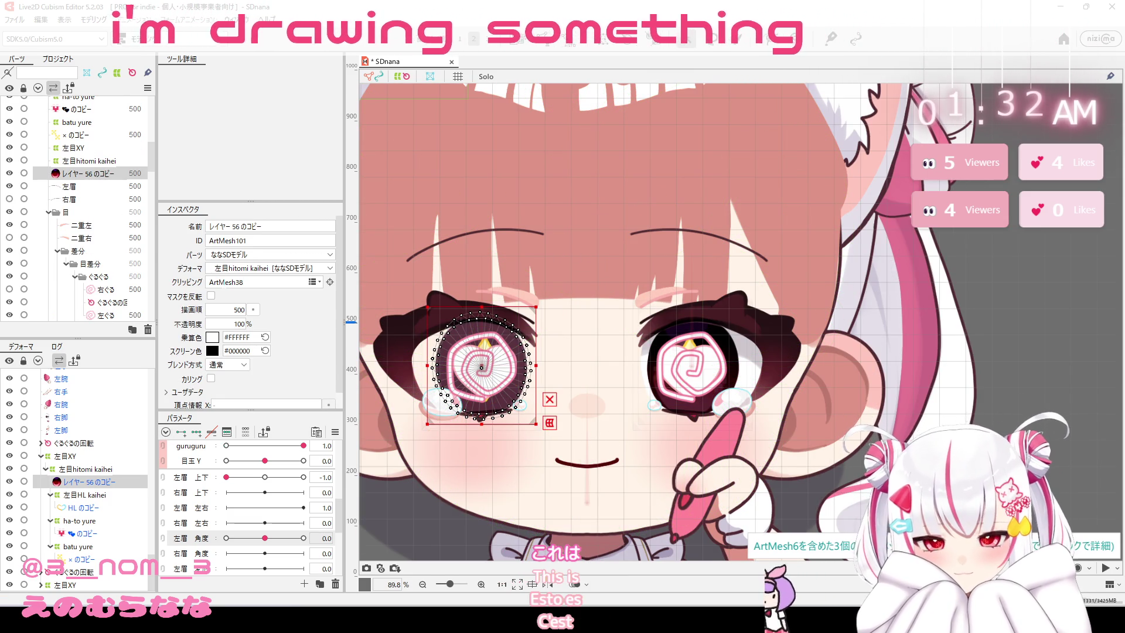
# Set the 乗算用80% mesh's clipping mask to レイヤー 56 のコピー (ArtMesh101).
pyautogui.scroll(2, 91, 178)
pyautogui.scroll(2, 85, 181)
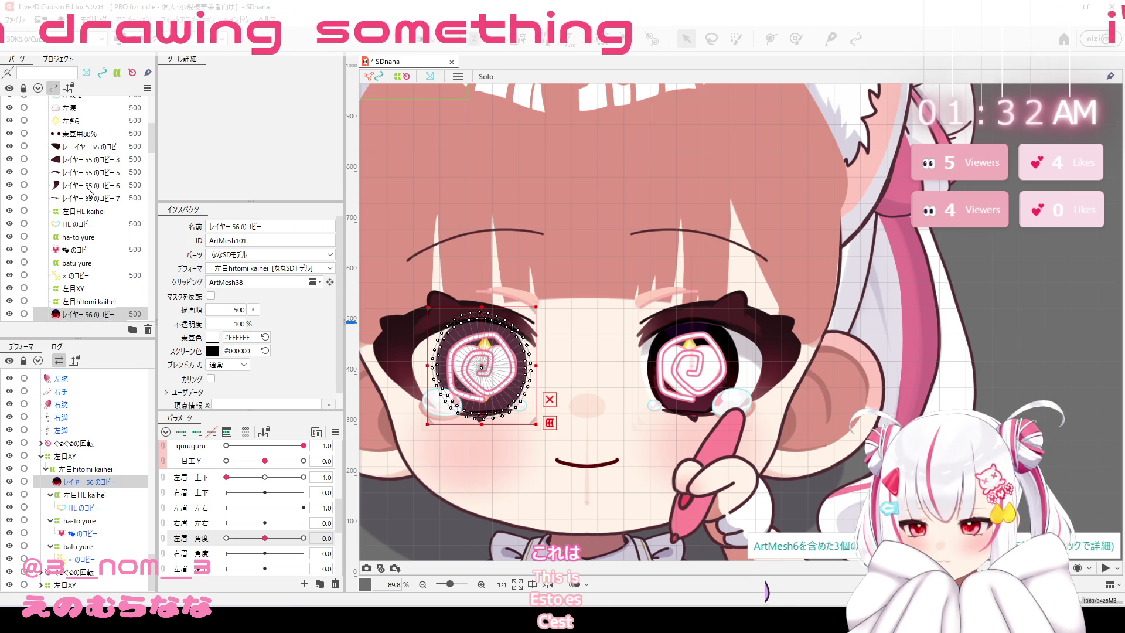
pyautogui.scroll(1, 88, 191)
pyautogui.click(90, 182)
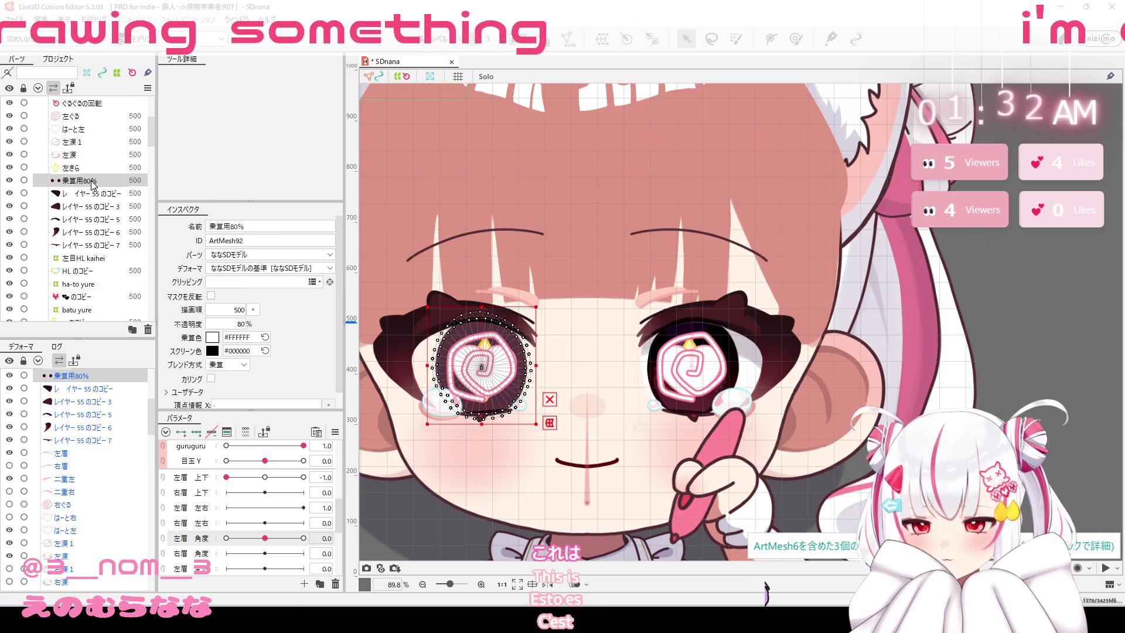
pyautogui.click(314, 283)
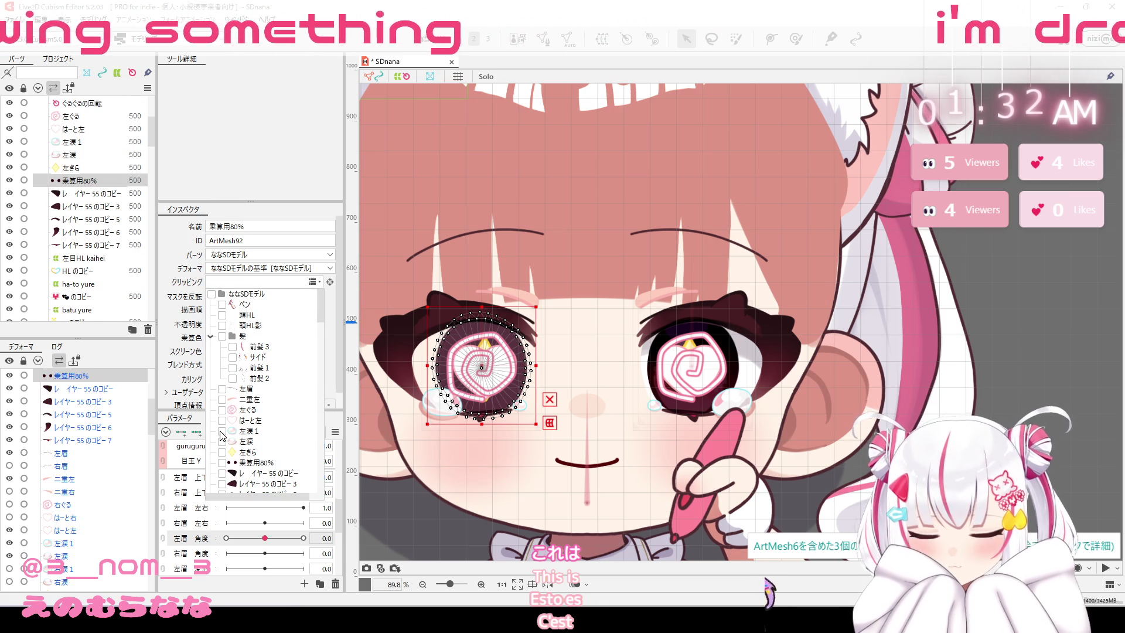
pyautogui.scroll(-2, 245, 422)
pyautogui.scroll(-2, 237, 405)
pyautogui.scroll(-2, 231, 390)
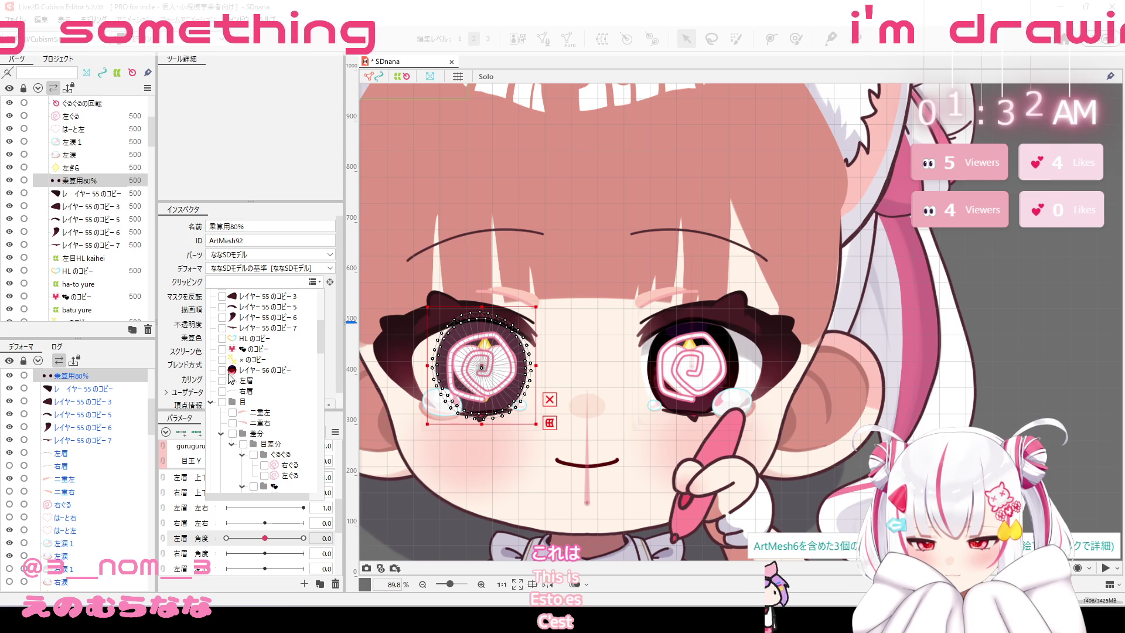
pyautogui.click(338, 369)
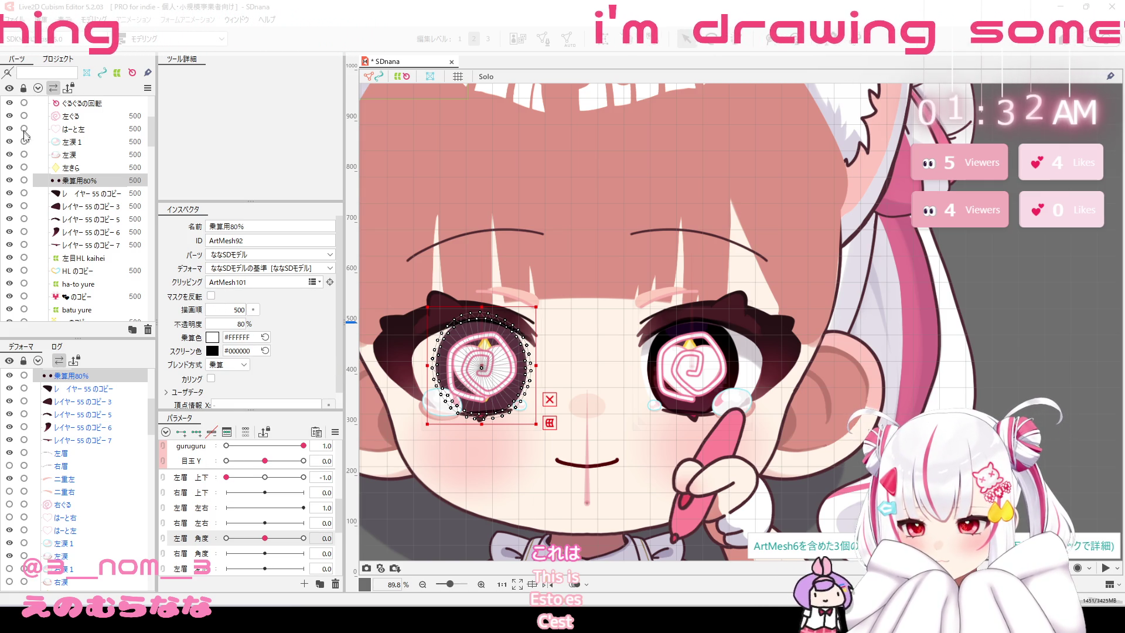
# Recheck the レイヤー 56 のコピー and 乗算用80% meshes, ending with ぐるぐるの回転 selected.
pyautogui.scroll(-3, 116, 255)
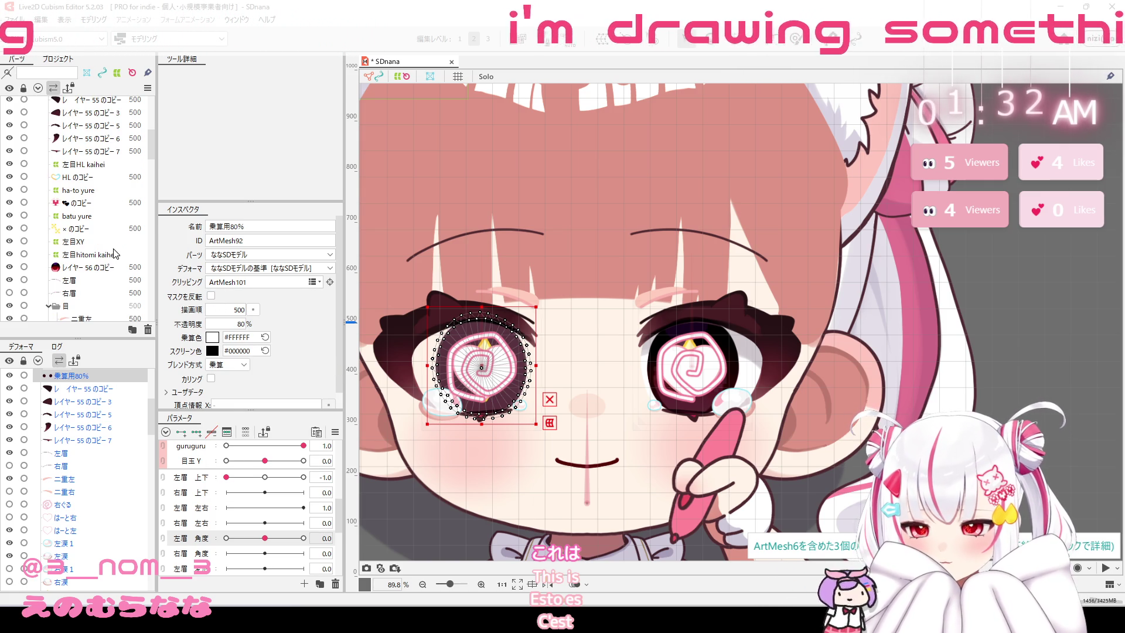
pyautogui.click(111, 274)
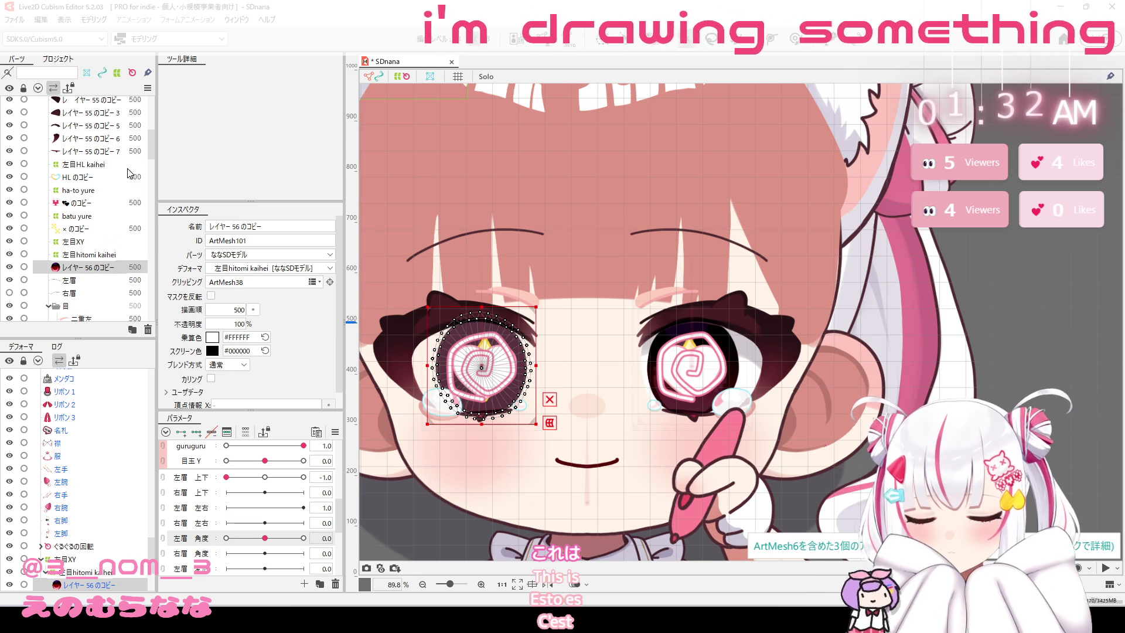
pyautogui.scroll(3, 130, 174)
pyautogui.scroll(3, 125, 182)
pyautogui.scroll(-3, 122, 188)
pyautogui.scroll(-3, 120, 191)
pyautogui.scroll(-3, 117, 193)
pyautogui.scroll(-3, 117, 194)
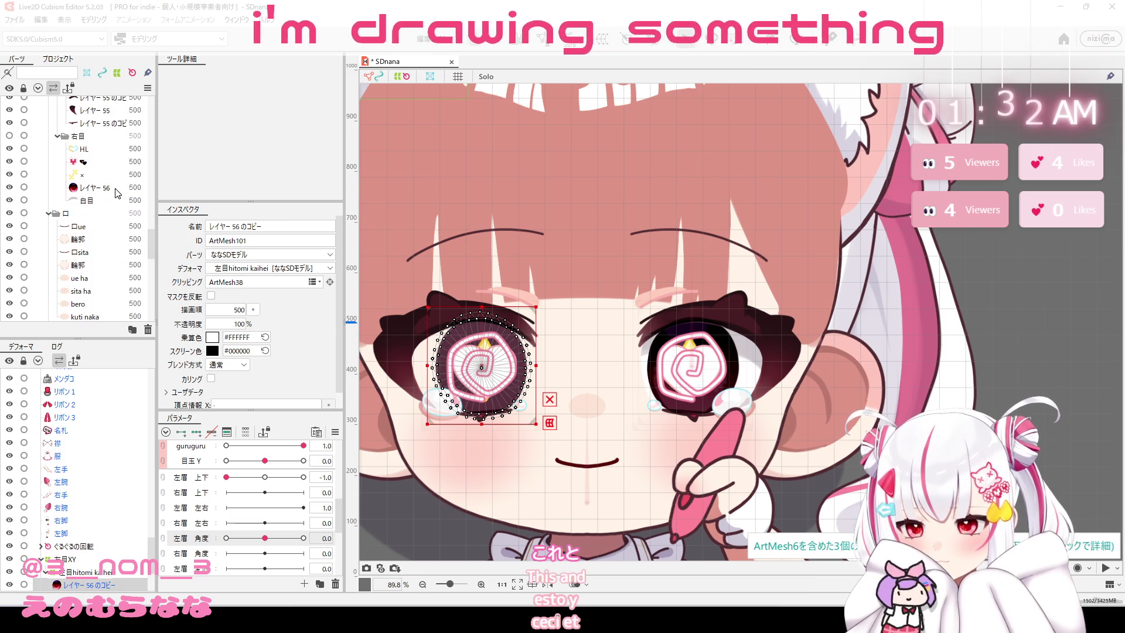
pyautogui.scroll(-3, 118, 194)
pyautogui.scroll(-2, 118, 193)
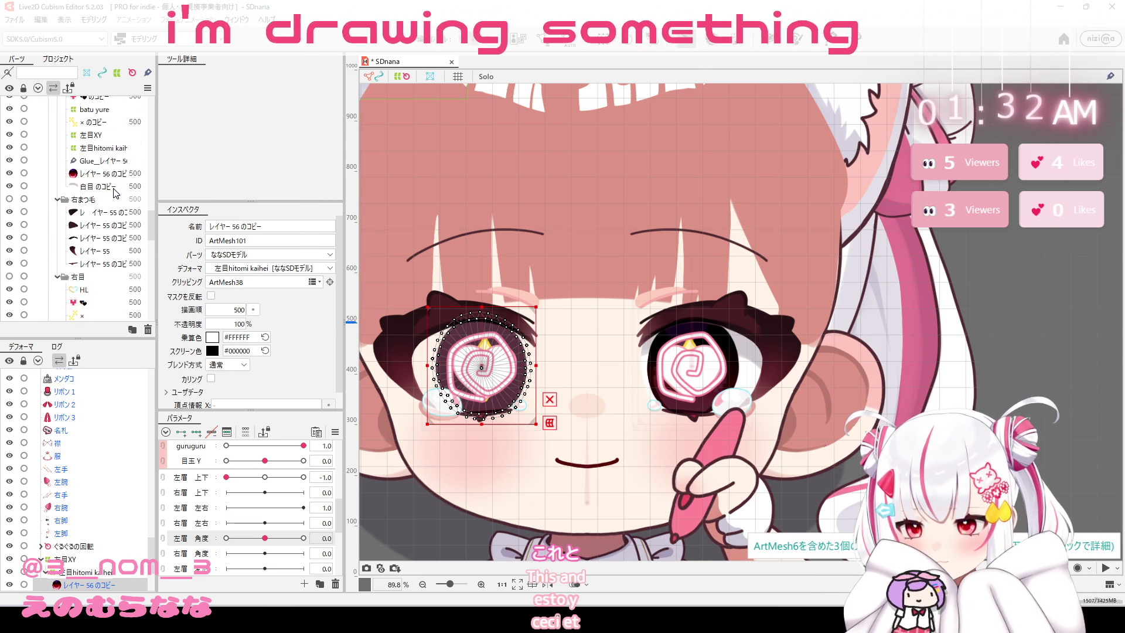
pyautogui.scroll(2, 116, 198)
pyautogui.scroll(2, 116, 198)
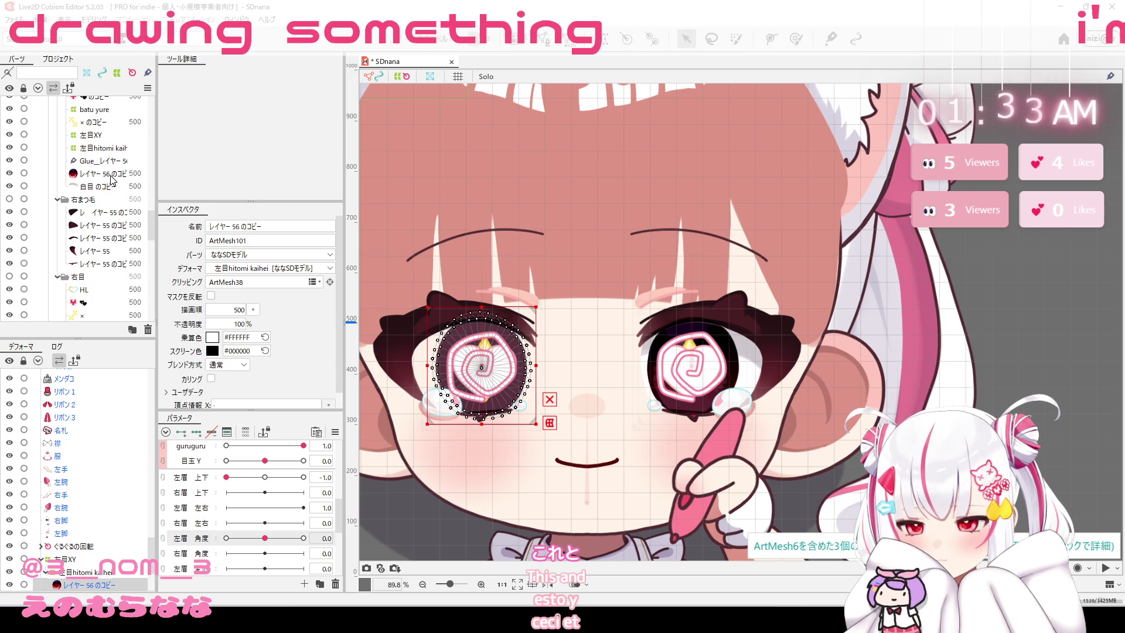
pyautogui.scroll(4, 112, 179)
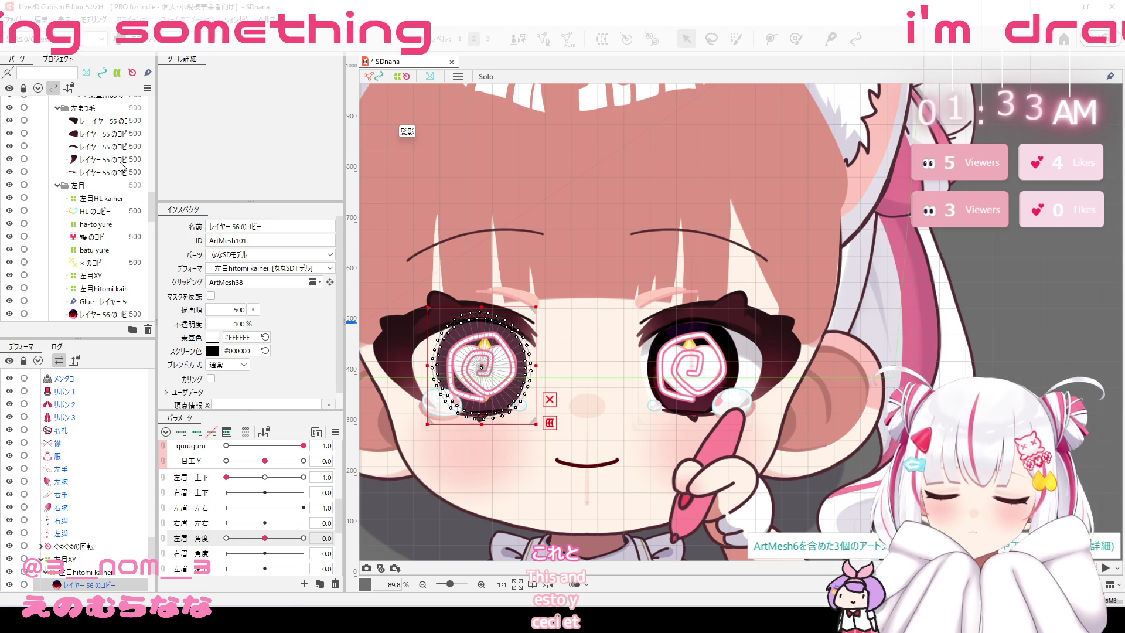
pyautogui.scroll(2, 121, 164)
pyautogui.scroll(2, 122, 164)
pyautogui.scroll(-2, 122, 163)
pyautogui.scroll(-2, 120, 146)
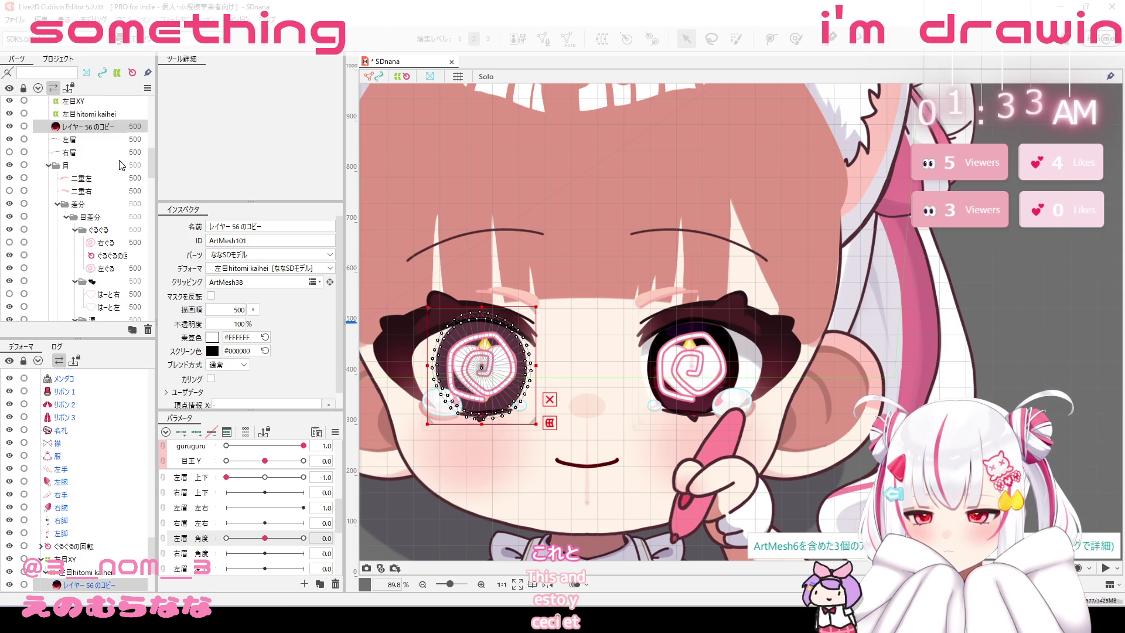
pyautogui.scroll(-2, 115, 128)
pyautogui.scroll(2, 116, 128)
pyautogui.click(120, 134)
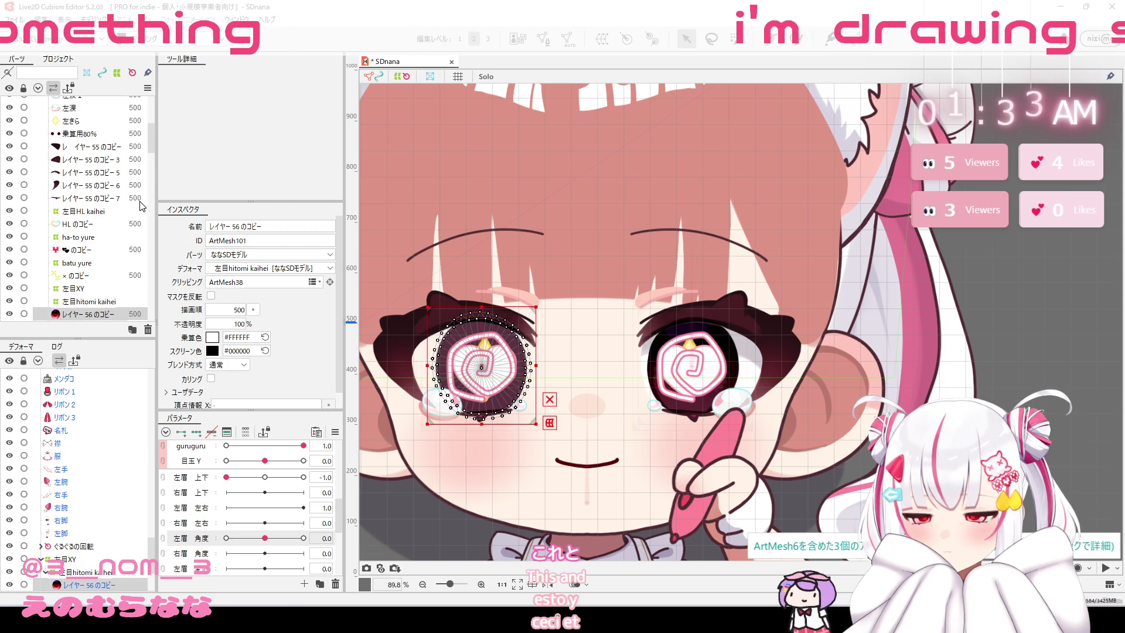
pyautogui.click(482, 367)
# Drag the spiral deformer toward the other eye and select the eye parts from ぐるぐるの回転 down.
pyautogui.moveTo(481, 368); pyautogui.dragTo(692, 366)
pyautogui.hotkey('ctrl', 'a')
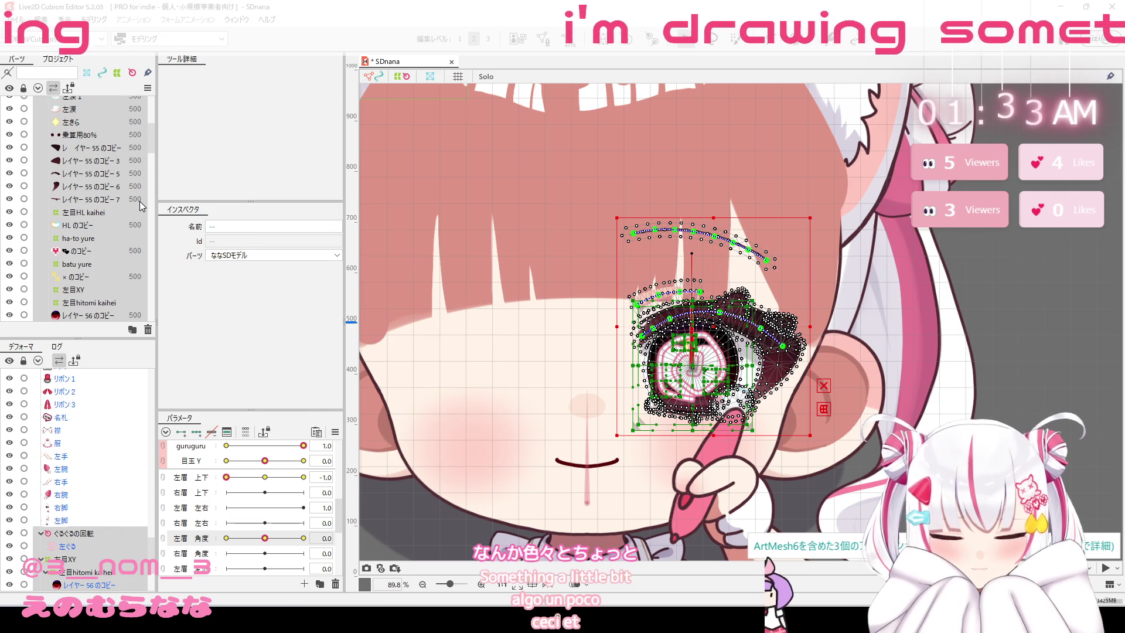
pyautogui.scroll(-4, 113, 192)
pyautogui.scroll(-1, 114, 192)
pyautogui.scroll(-1, 108, 194)
pyautogui.scroll(-1, 105, 195)
pyautogui.scroll(3, 106, 196)
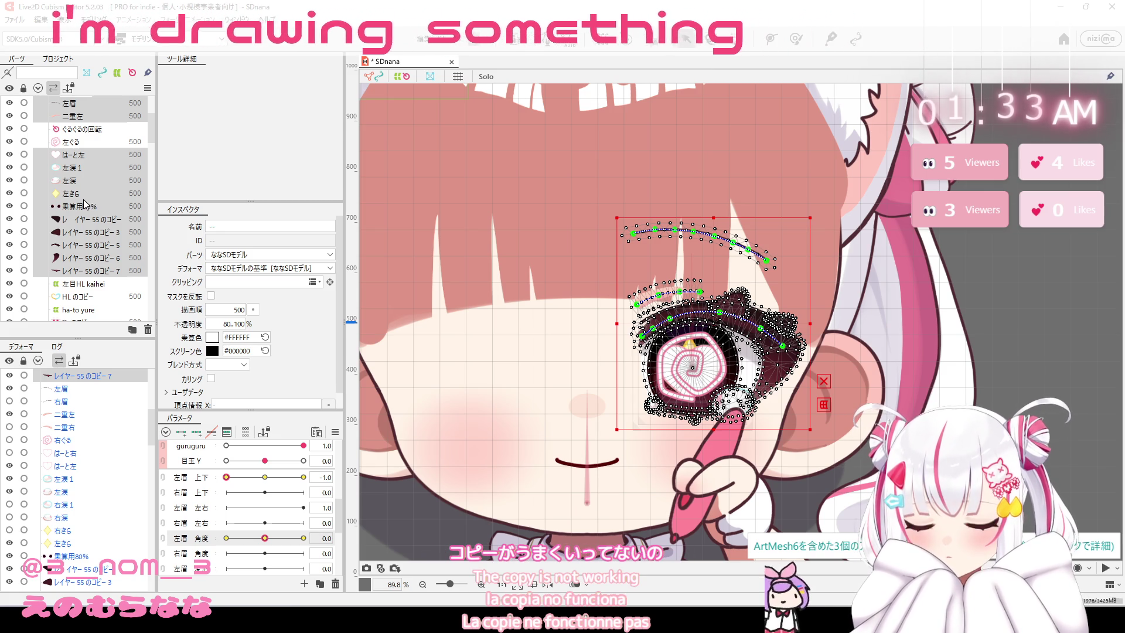
pyautogui.click(89, 130)
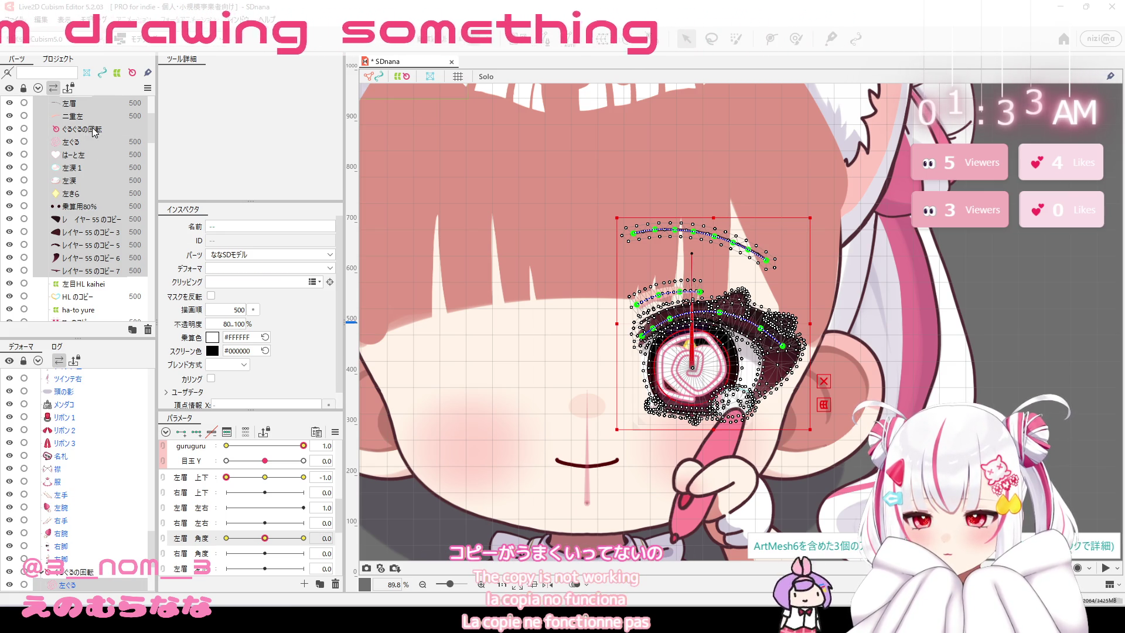
# Put the 左目XY warp deformer back under the ななSDモデルの基準 parent deformer.
pyautogui.scroll(-2, 101, 188)
pyautogui.scroll(-1, 101, 189)
pyautogui.scroll(-1, 100, 191)
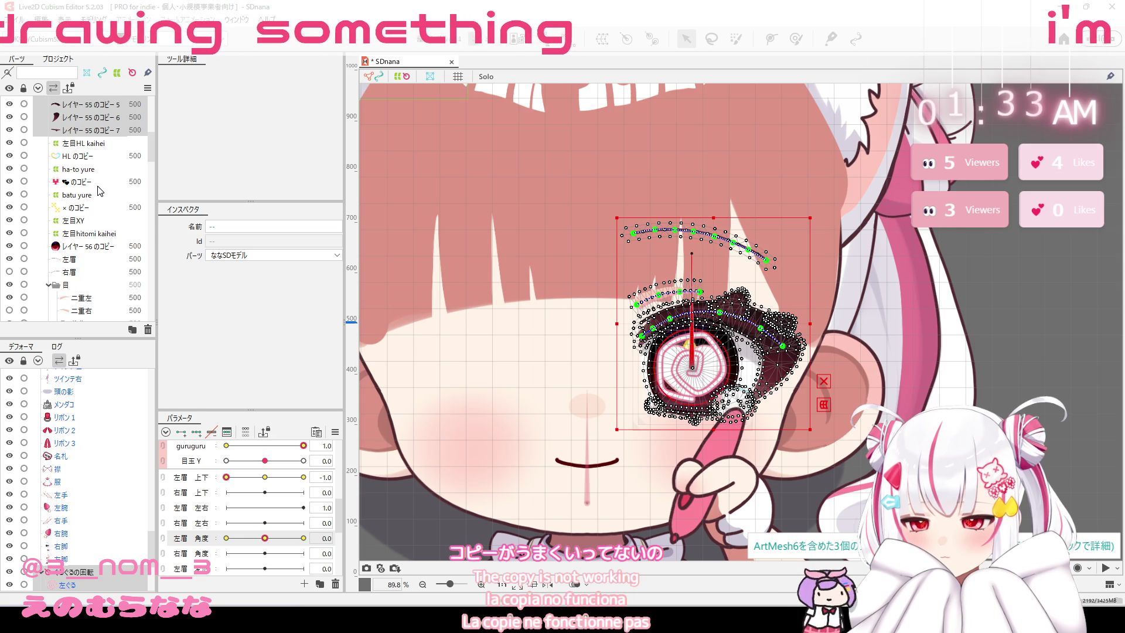
pyautogui.scroll(4, 99, 191)
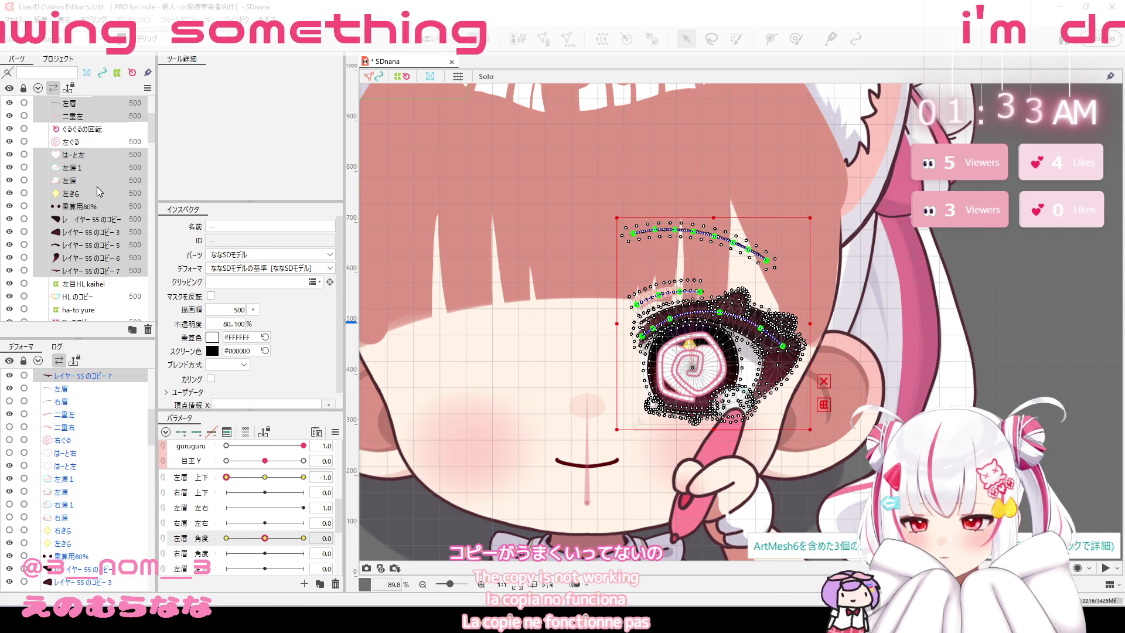
pyautogui.scroll(-5, 99, 191)
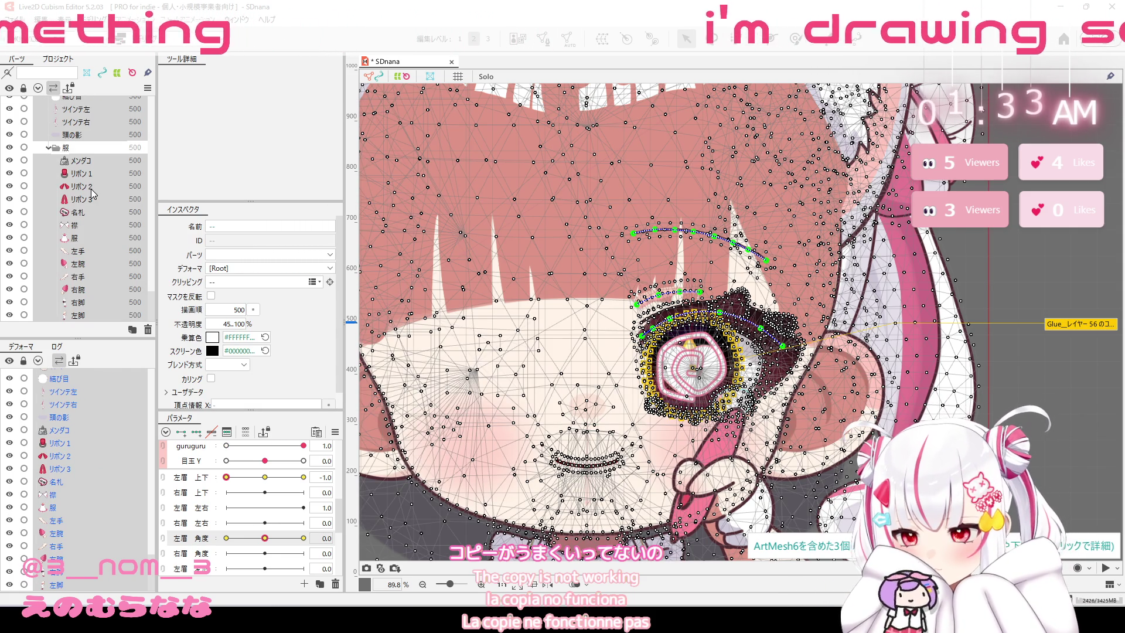
pyautogui.hotkey('ctrl', 'z')
pyautogui.scroll(5, 92, 194)
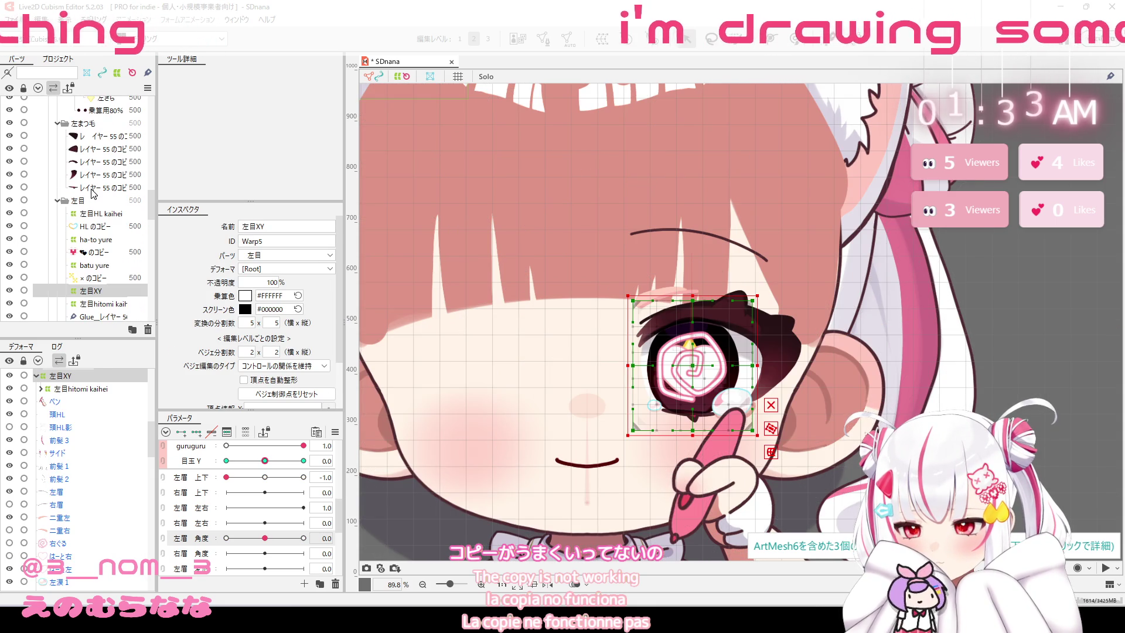
pyautogui.hotkey('ctrl', 'z')
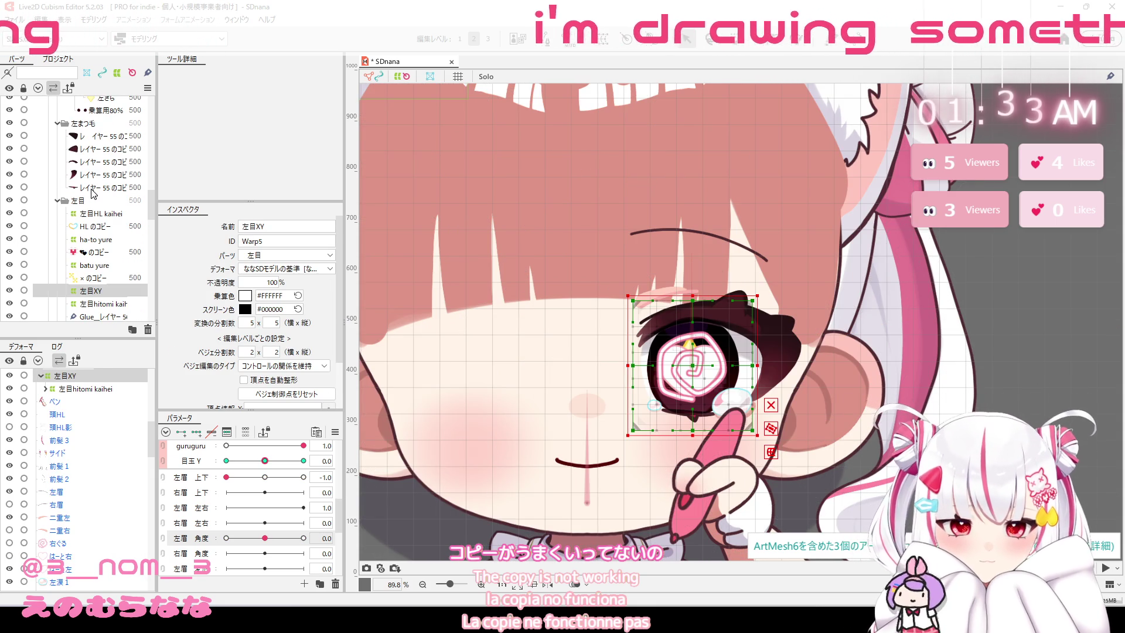
# Undo the eye folder grouping, stepping back to the earlier ぐるぐるの回転 state.
pyautogui.hotkey('ctrl', 'a')
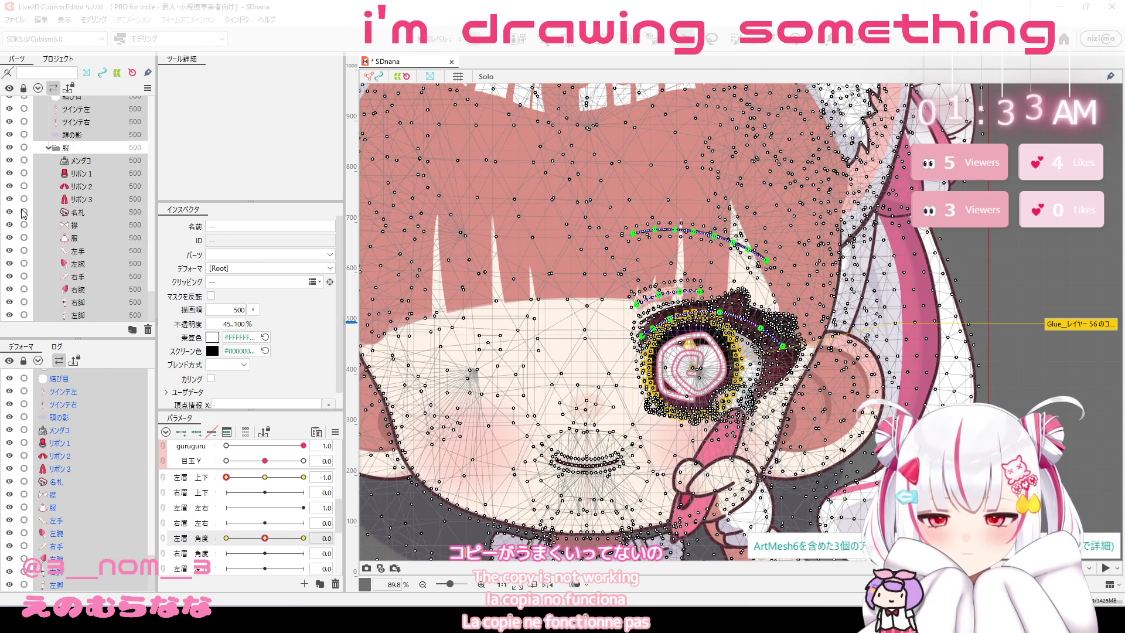
pyautogui.scroll(5, 23, 213)
pyautogui.scroll(5, 47, 205)
pyautogui.scroll(5, 71, 199)
pyautogui.scroll(5, 82, 195)
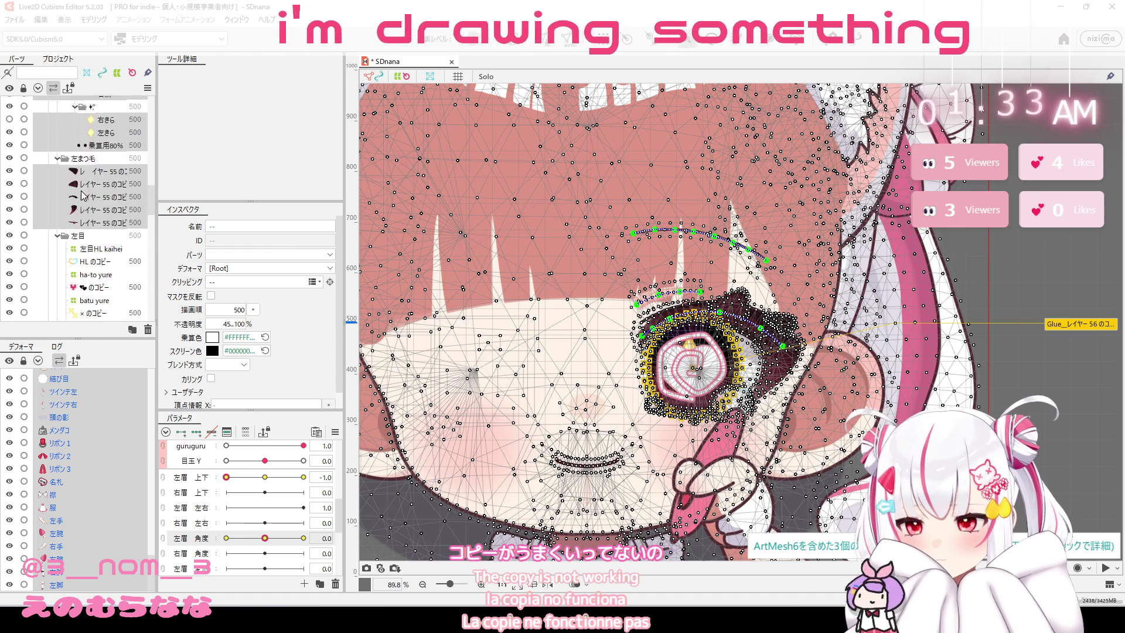
pyautogui.hotkey('ctrl', 'z')
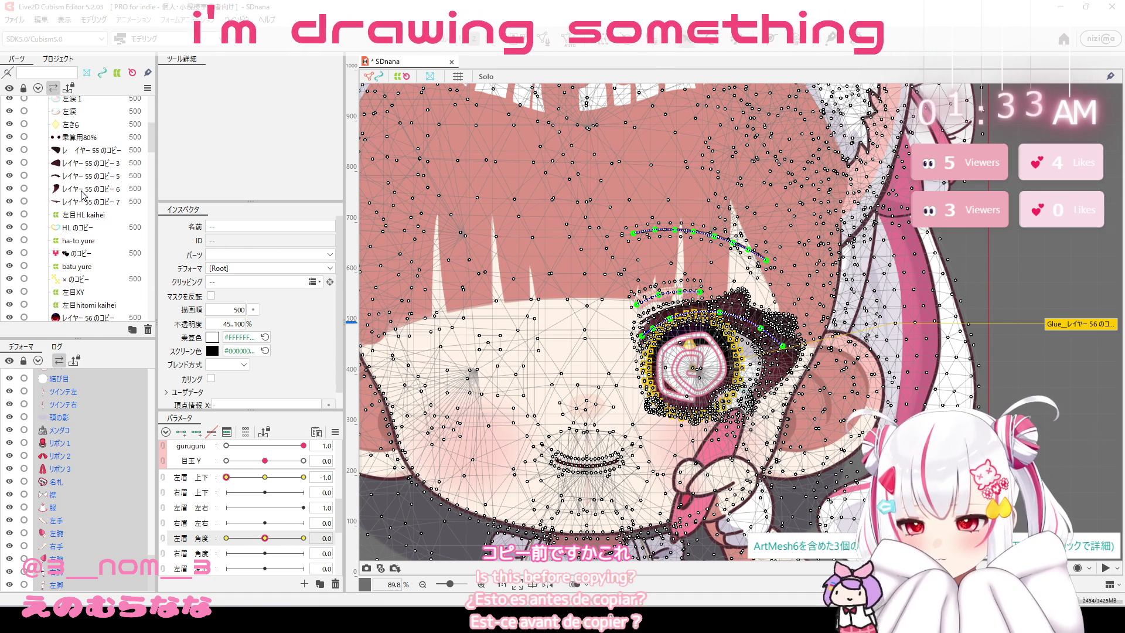
pyautogui.hotkey('ctrl', 'z')
pyautogui.scroll(3, 83, 195)
pyautogui.scroll(2, 83, 195)
pyautogui.hotkey('ctrl', 'z')
pyautogui.scroll(2, 83, 196)
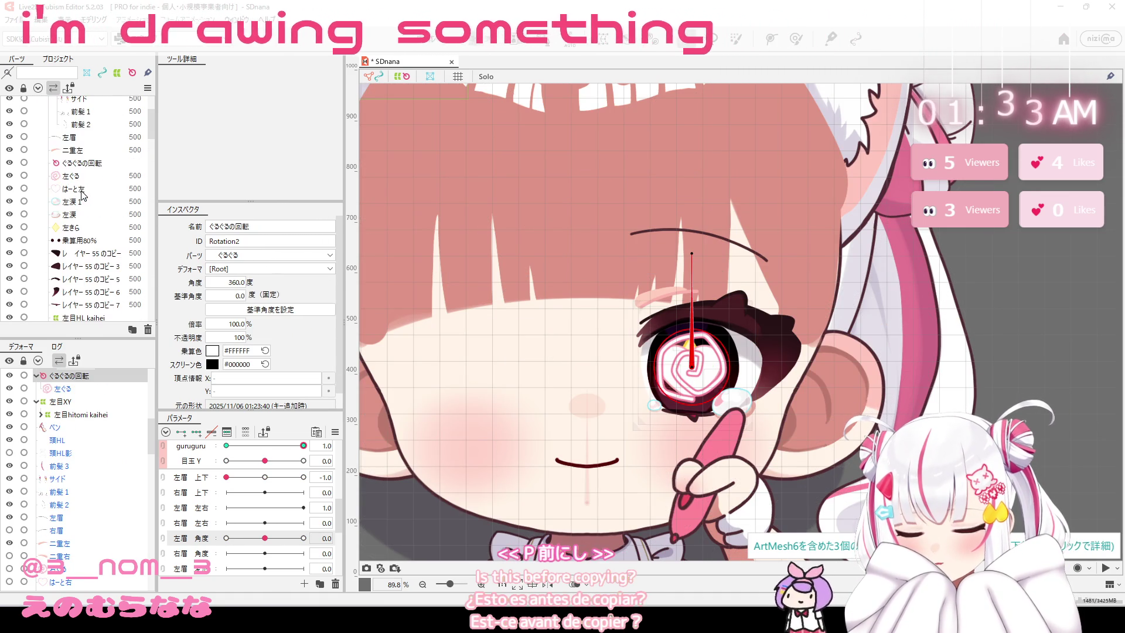
# Undo back to the 位置調整用デフォーマ deformer and the earlier left-eye mesh selection.
pyautogui.scroll(-3, 82, 195)
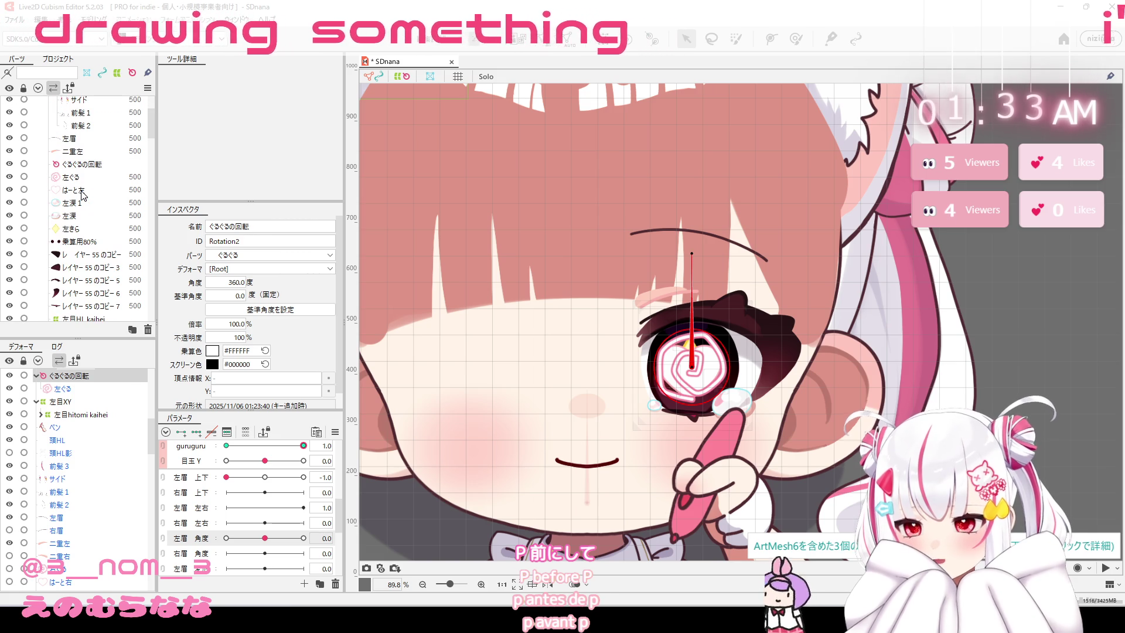
pyautogui.hotkey('ctrl', 'z')
pyautogui.hotkey('ctrl', 'z')
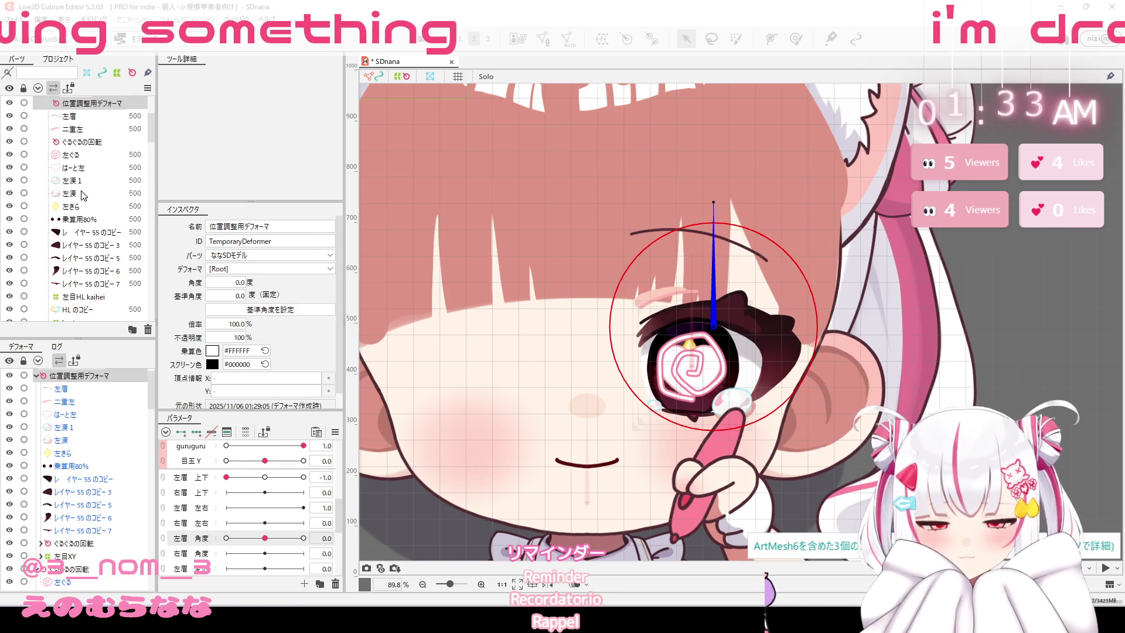
pyautogui.hotkey('ctrl', 'z')
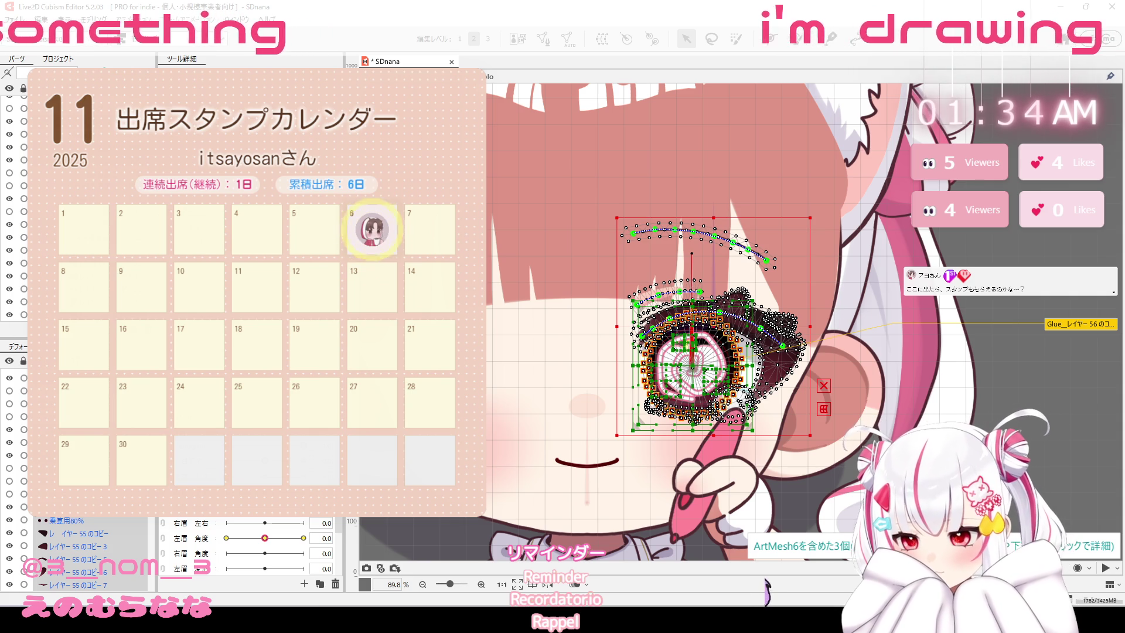
# Add the レイヤー 56 のコピー pupil mesh to the selection.
pyautogui.scroll(3, 79, 468)
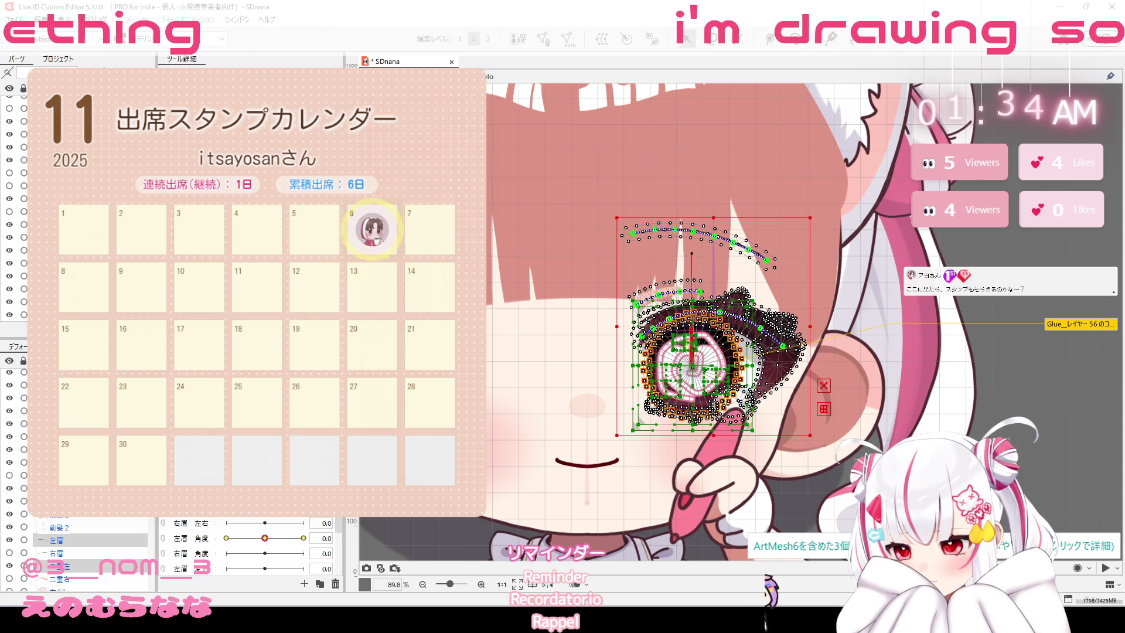
pyautogui.scroll(2, 79, 469)
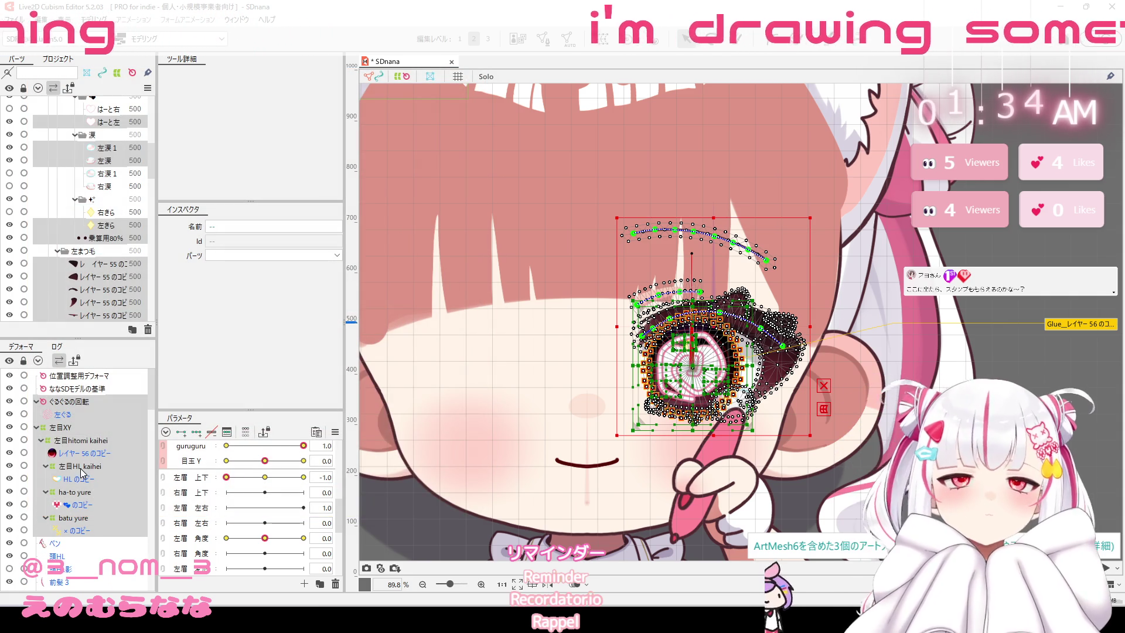
pyautogui.scroll(-3, 67, 476)
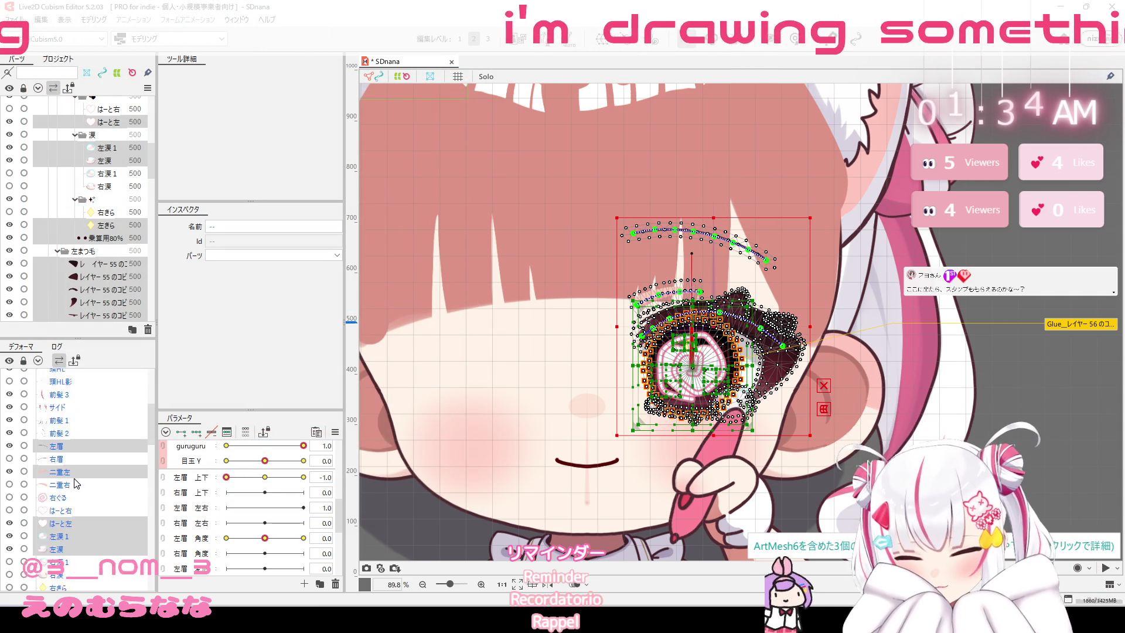
pyautogui.scroll(-2, 70, 478)
pyautogui.scroll(-3, 76, 479)
pyautogui.scroll(3, 76, 480)
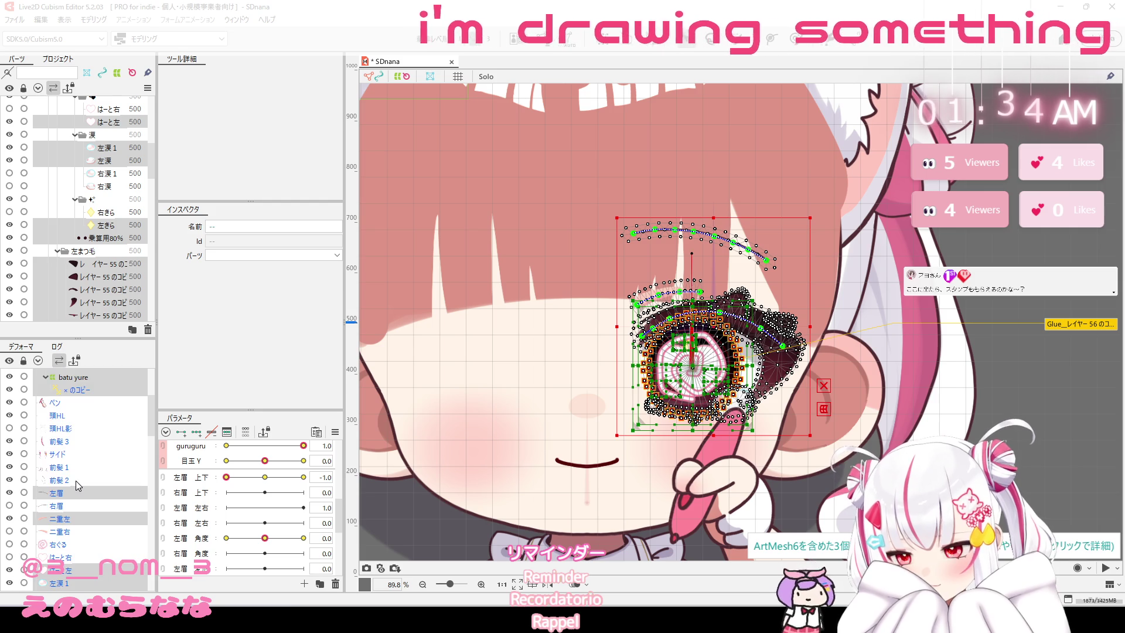
pyautogui.scroll(2, 75, 476)
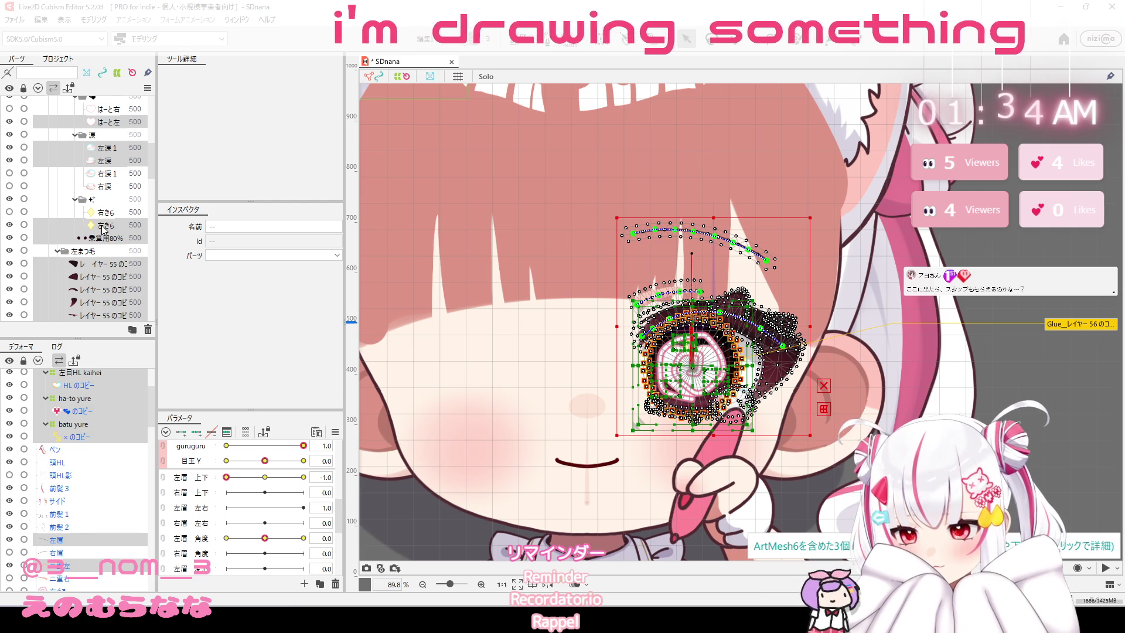
pyautogui.scroll(-3, 104, 230)
pyautogui.scroll(-2, 104, 229)
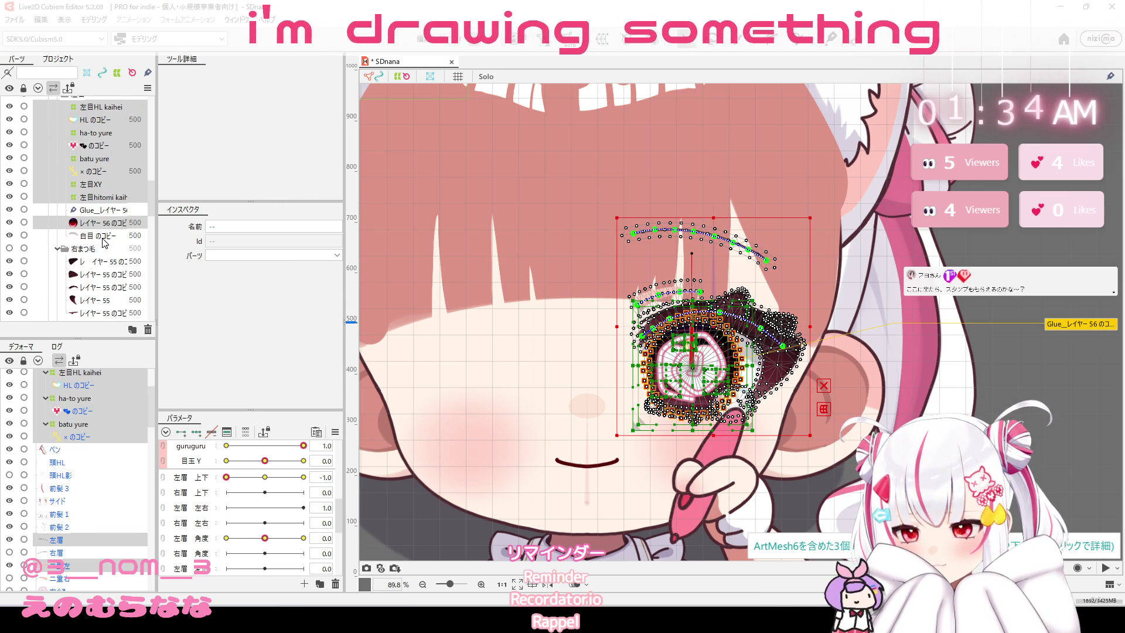
pyautogui.scroll(-2, 106, 227)
pyautogui.click(105, 224)
# Add the 白目のコピー eye-white mesh to the selection.
pyautogui.keyDown('ctrl'); pyautogui.click(111, 237); pyautogui.keyUp('ctrl')
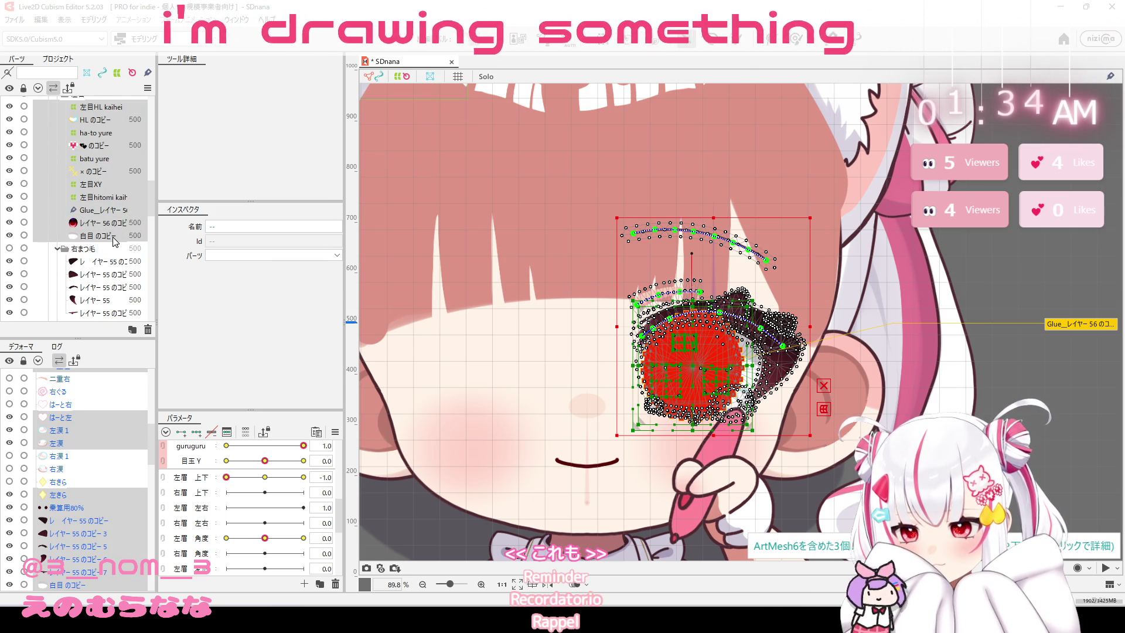
pyautogui.scroll(2, 111, 242)
pyautogui.scroll(2, 111, 241)
pyautogui.scroll(3, 111, 242)
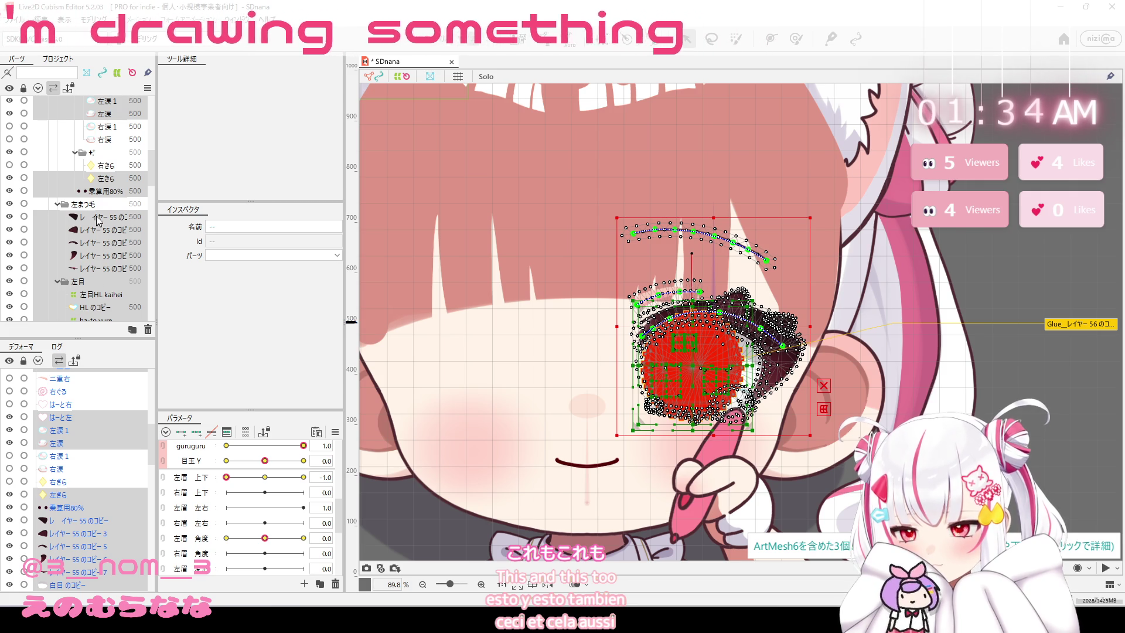
pyautogui.scroll(3, 100, 247)
pyautogui.scroll(-3, 103, 251)
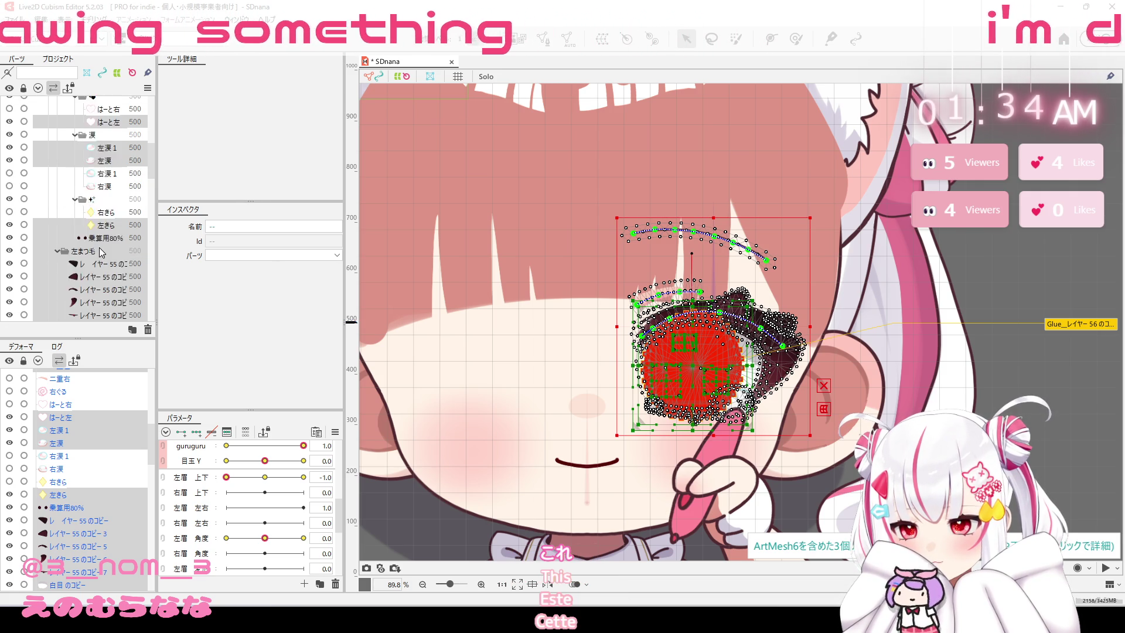
pyautogui.scroll(-4, 101, 246)
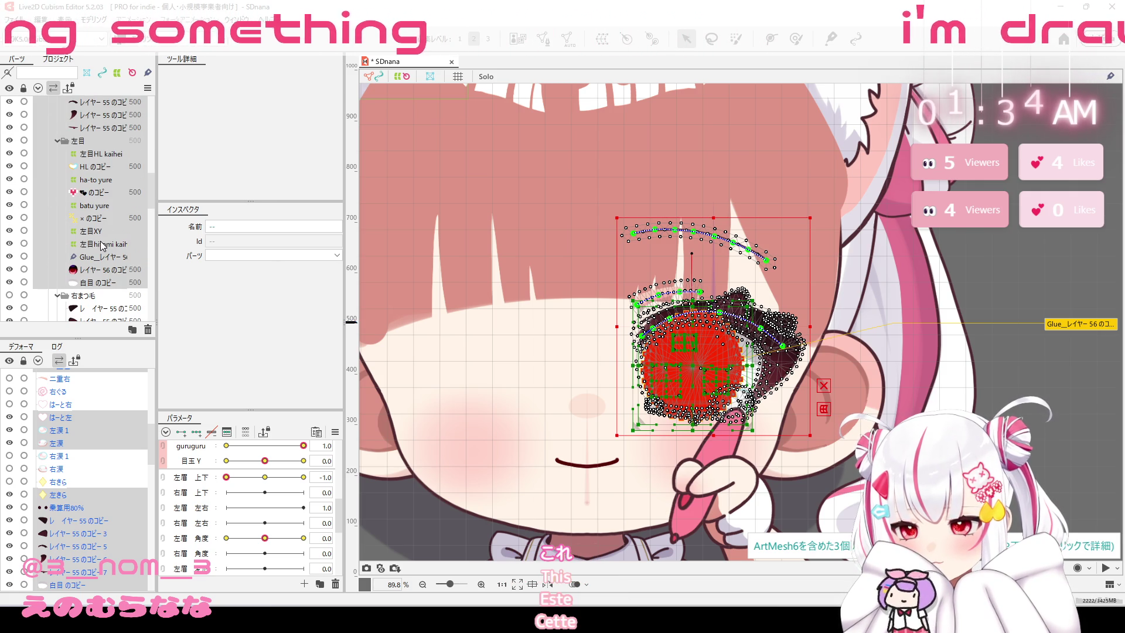
pyautogui.scroll(3, 102, 245)
pyautogui.scroll(3, 99, 245)
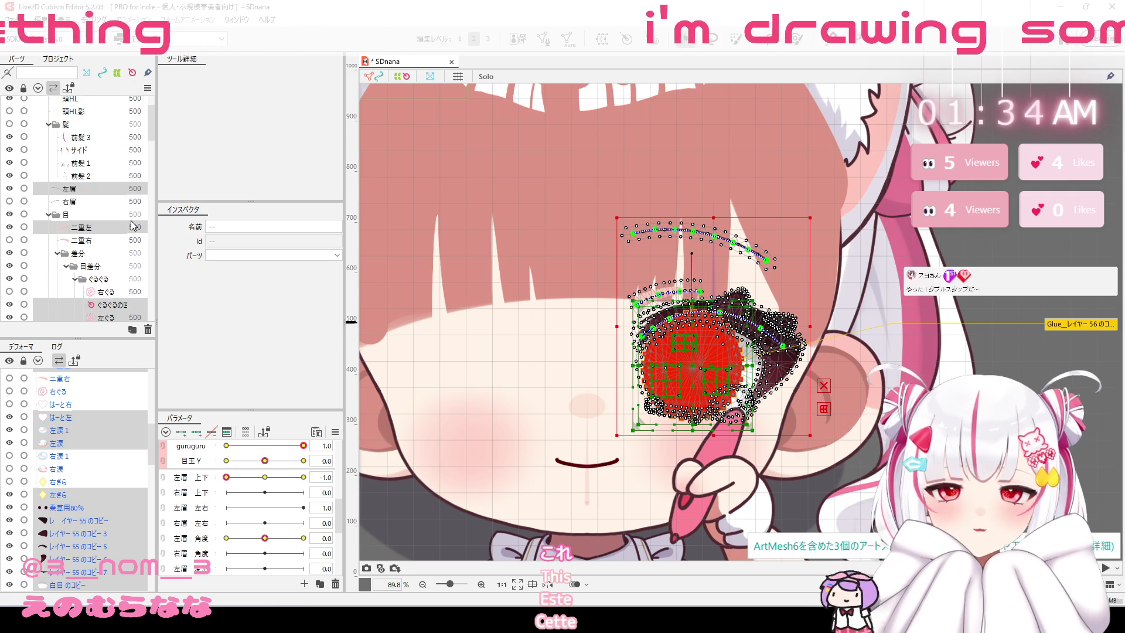
pyautogui.scroll(-5, 132, 223)
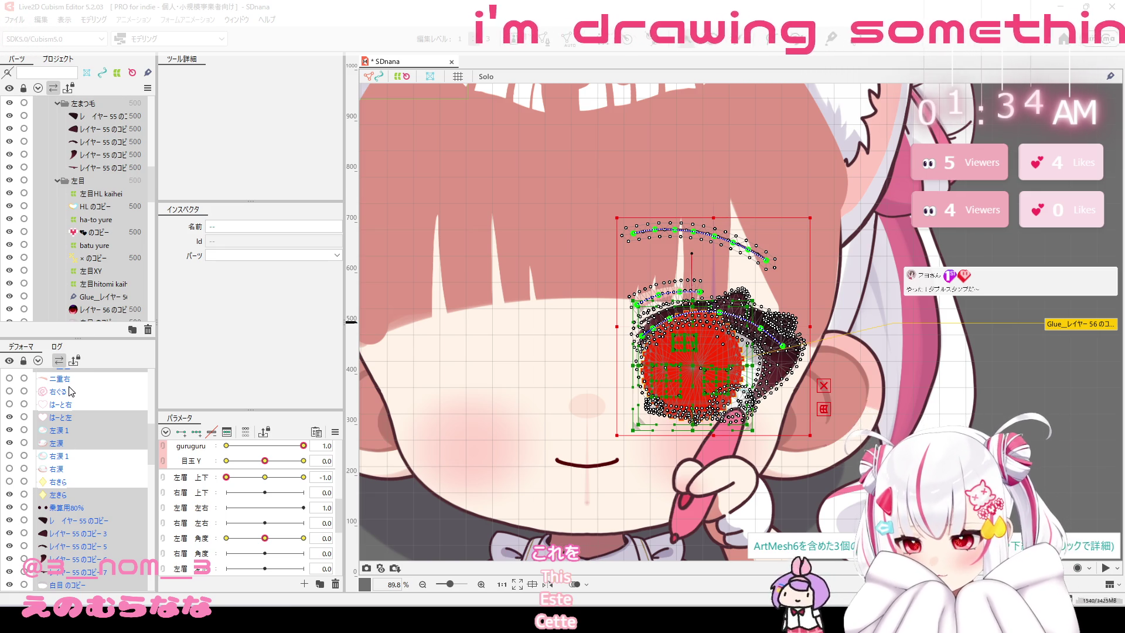
pyautogui.scroll(3, 71, 406)
pyautogui.scroll(3, 71, 408)
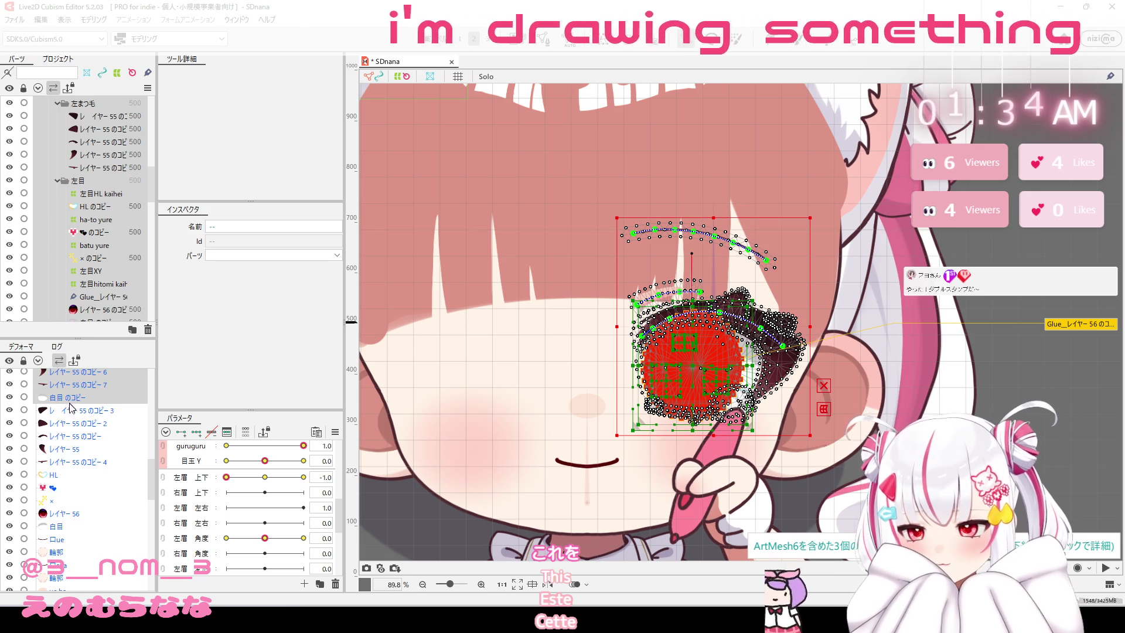
pyautogui.scroll(2, 69, 409)
pyautogui.scroll(3, 68, 410)
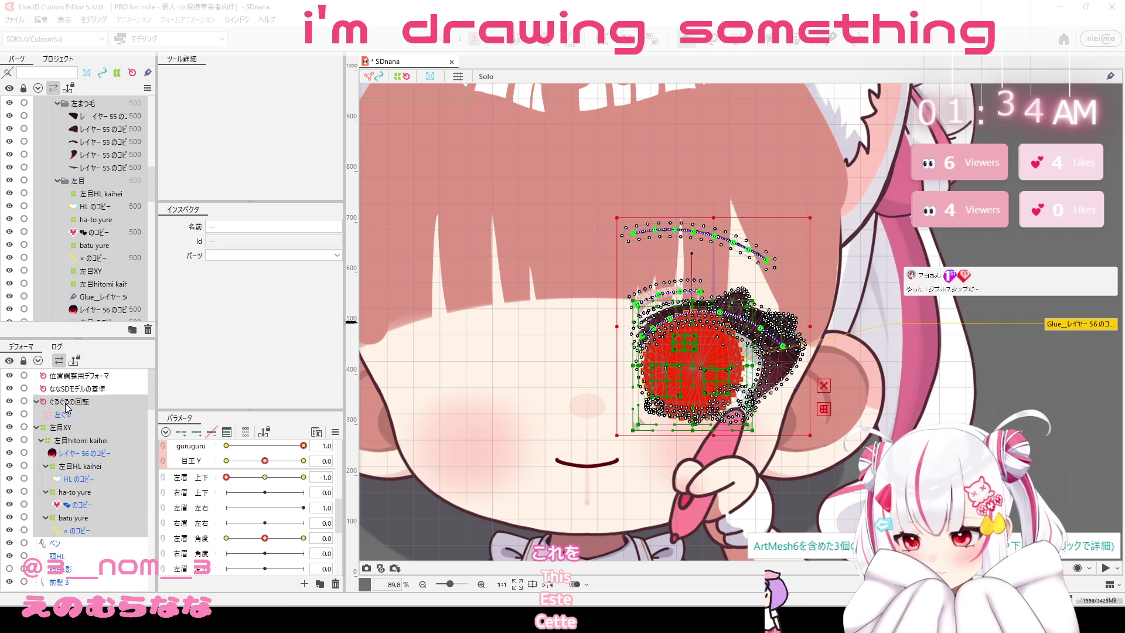
# Collapse くるくるの回転 and delete the 位置調整用デフォーマ deformer.
pyautogui.click(37, 402)
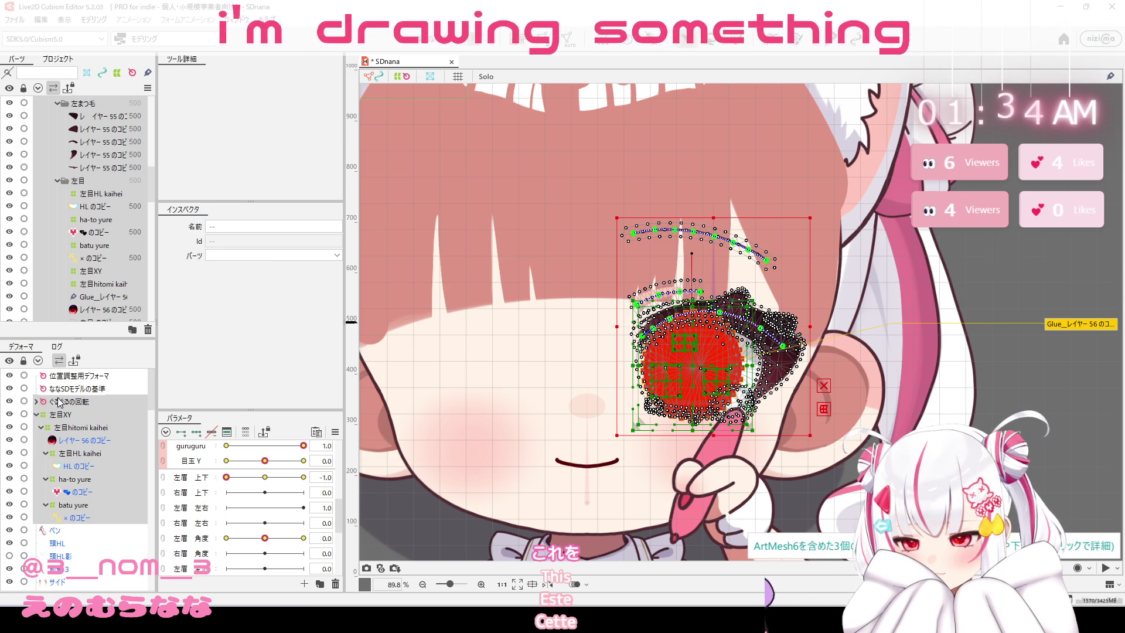
pyautogui.click(66, 390)
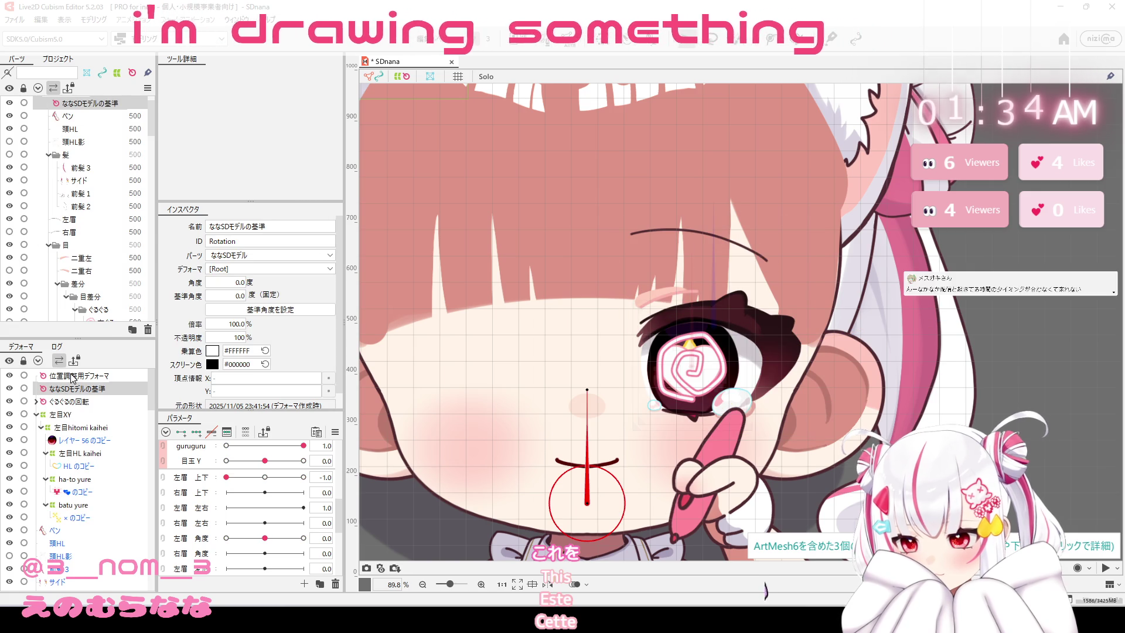
pyautogui.click(73, 376)
pyautogui.click(148, 332)
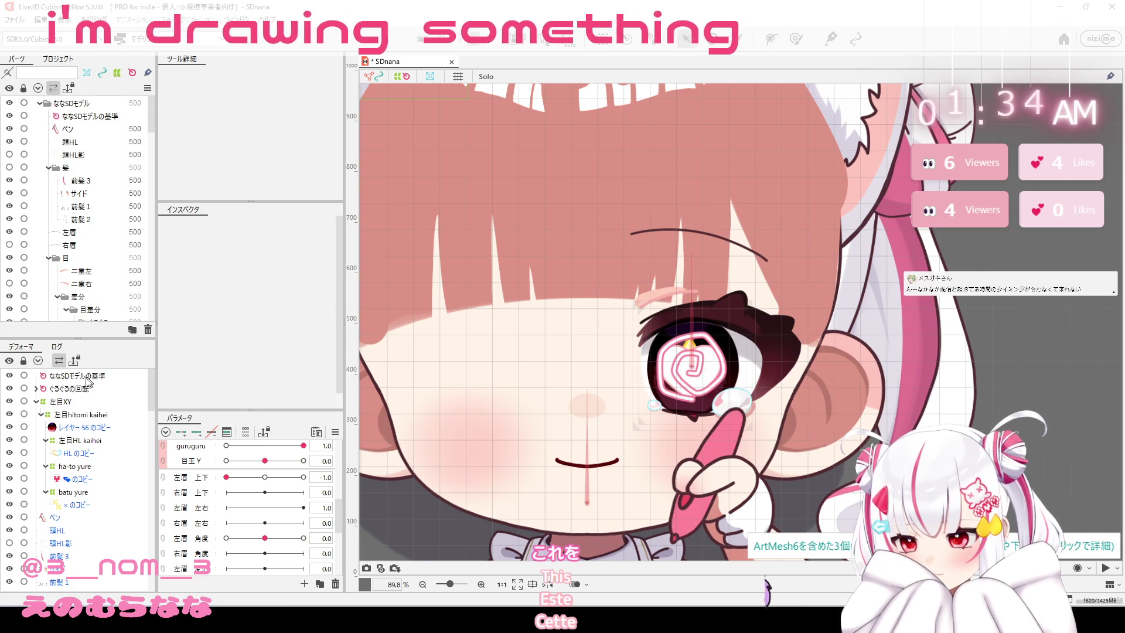
# Select deformers from ぐるぐるの回転 down to 左脚, then collapse and re-expand the root ななSDモデルの基準 tree.
pyautogui.click(81, 390)
pyautogui.scroll(-3, 82, 390)
pyautogui.scroll(-3, 83, 390)
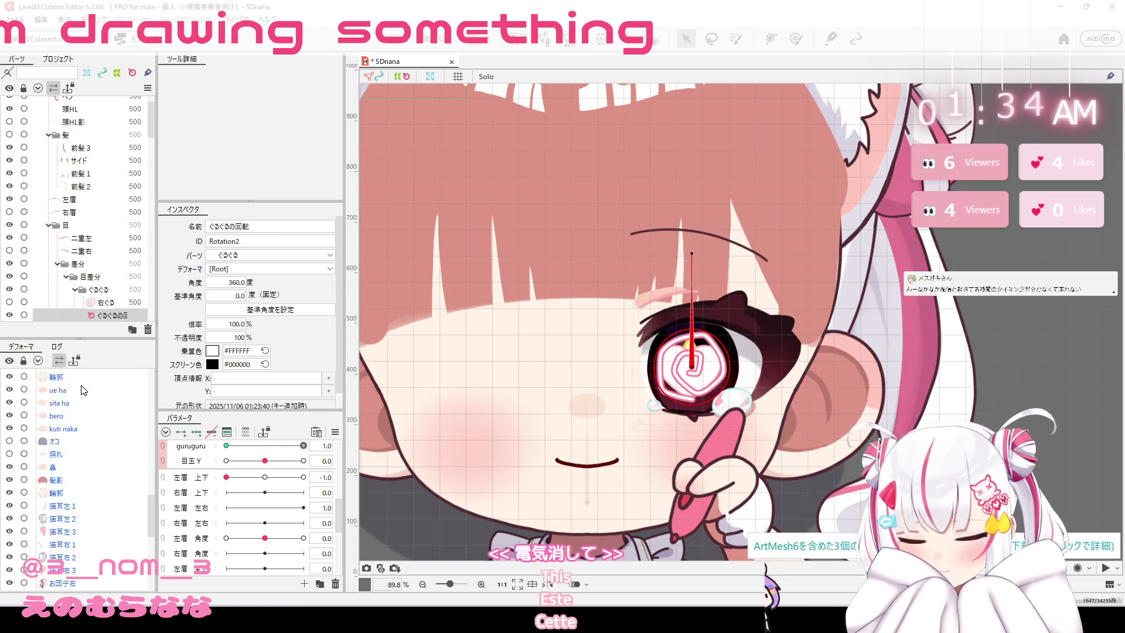
pyautogui.scroll(-3, 84, 390)
pyautogui.keyDown('shift'); pyautogui.click(94, 586); pyautogui.keyUp('shift')
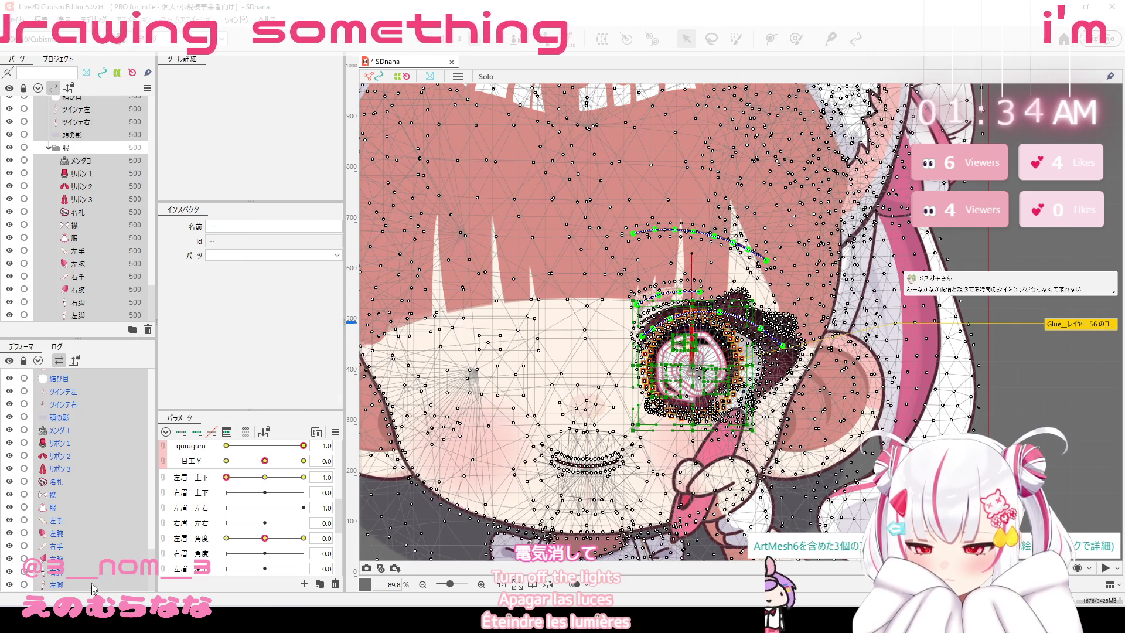
pyautogui.scroll(-3, 104, 469)
pyautogui.scroll(-3, 104, 446)
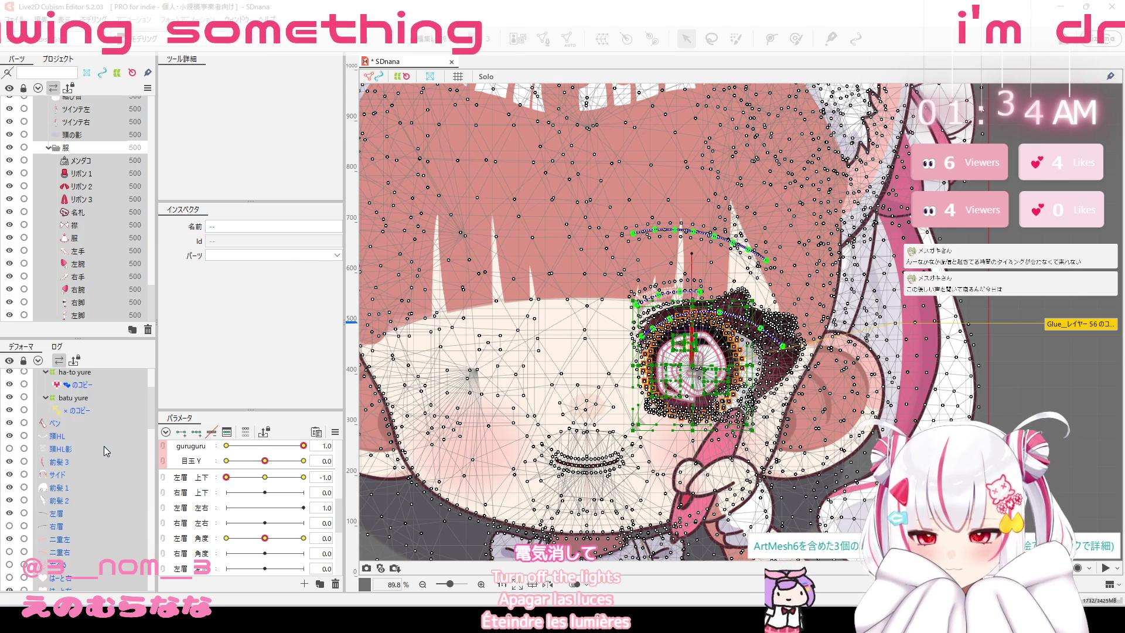
pyautogui.scroll(10, 104, 445)
pyautogui.click(70, 376)
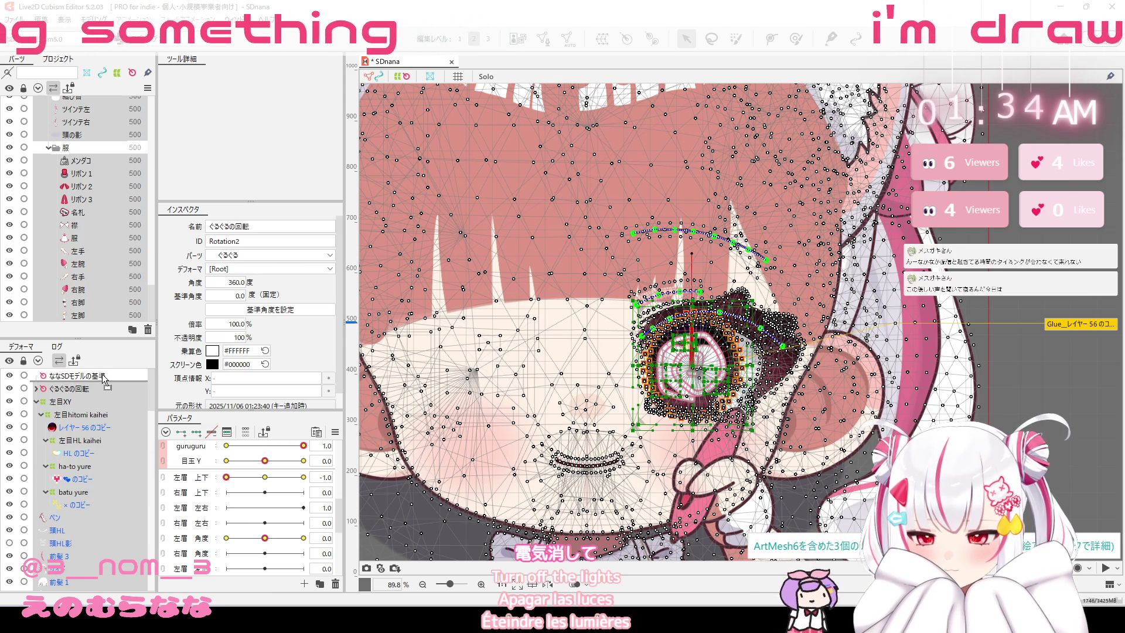
pyautogui.click(37, 376)
pyautogui.click(36, 376)
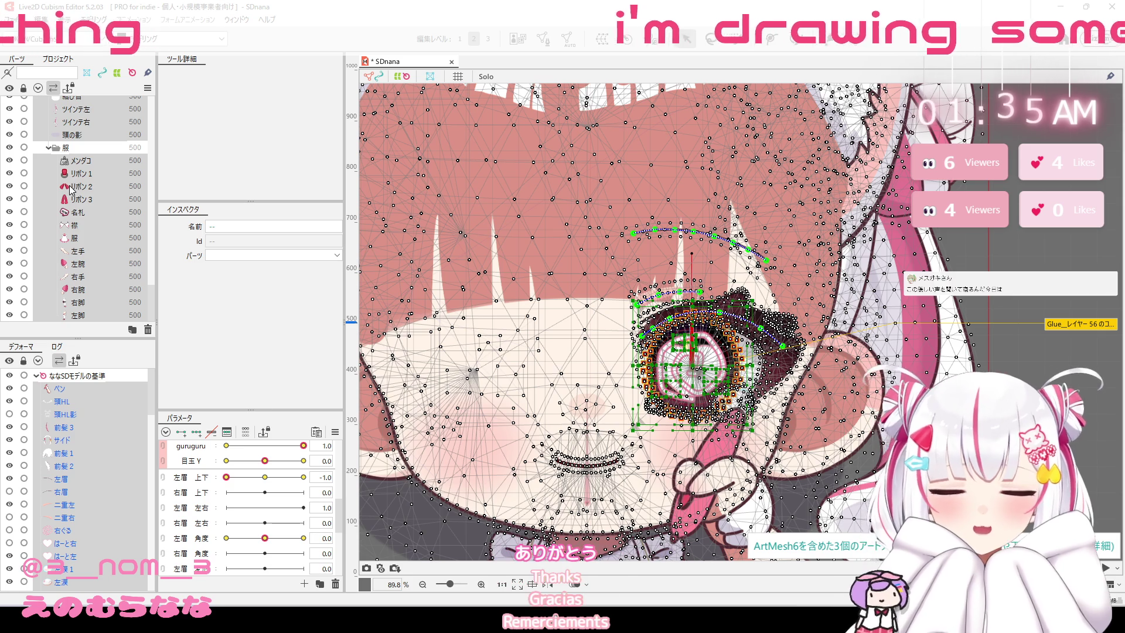
# Select the root deformer and the ペン art mesh, then save the model.
pyautogui.scroll(4, 74, 187)
pyautogui.scroll(4, 71, 187)
pyautogui.scroll(3, 70, 187)
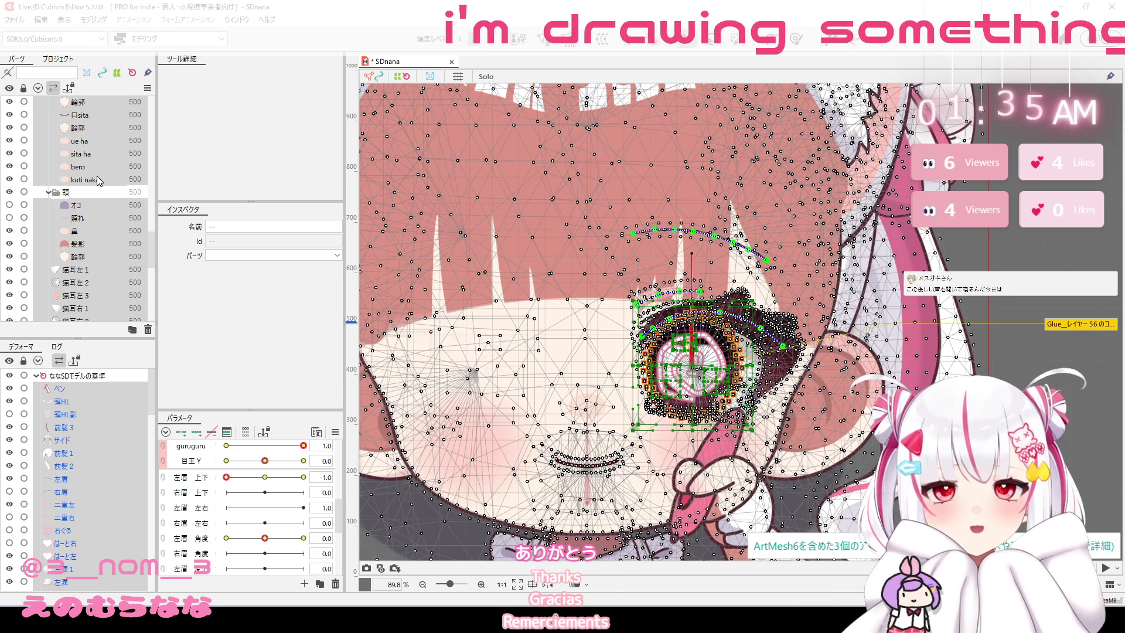
pyautogui.scroll(-8, 92, 177)
pyautogui.scroll(2, 94, 181)
pyautogui.scroll(1, 94, 180)
pyautogui.scroll(2, 94, 180)
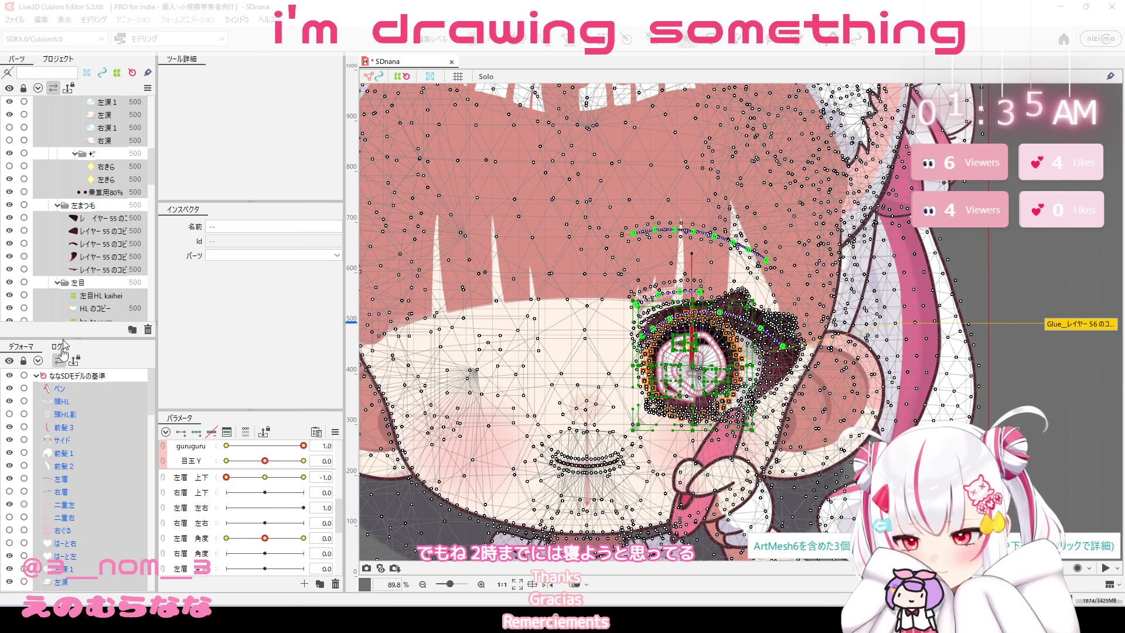
pyautogui.click(79, 376)
pyautogui.click(82, 389)
pyautogui.hotkey('ctrl', 's')
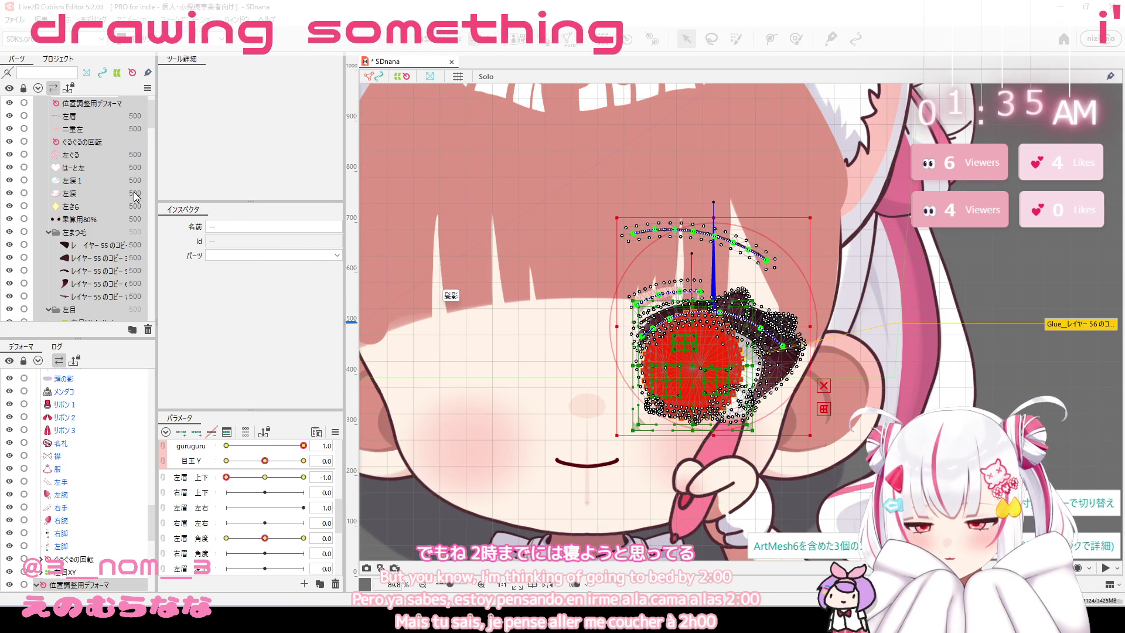
# Delete the temporary 位置調整用デフォーマ deformer.
pyautogui.rightClick(727, 286)
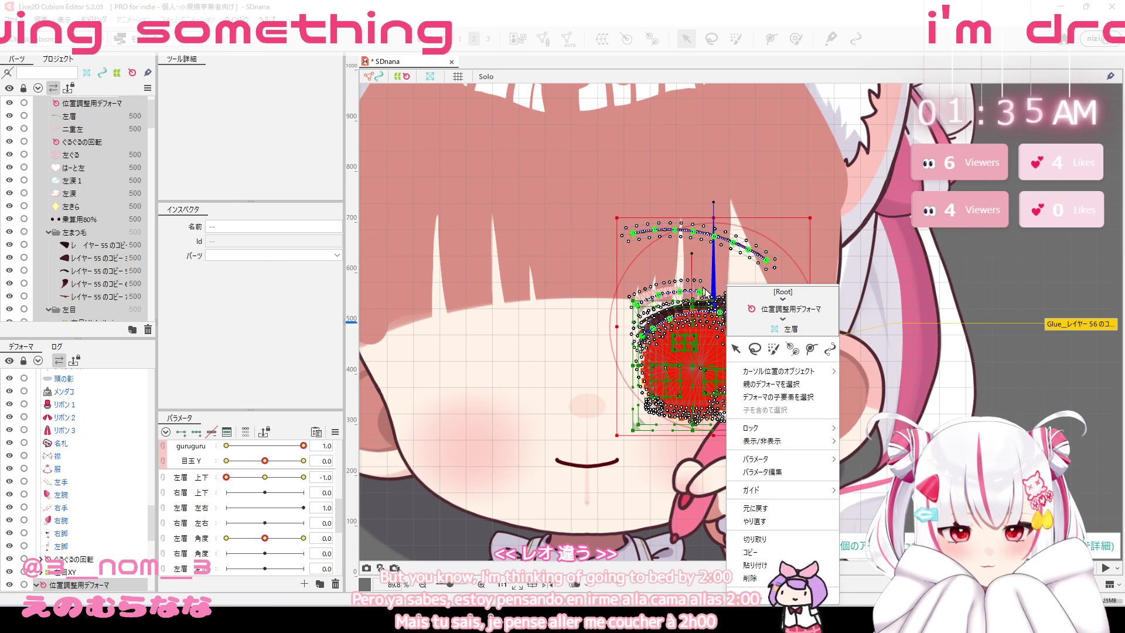
pyautogui.click(114, 105)
pyautogui.click(148, 331)
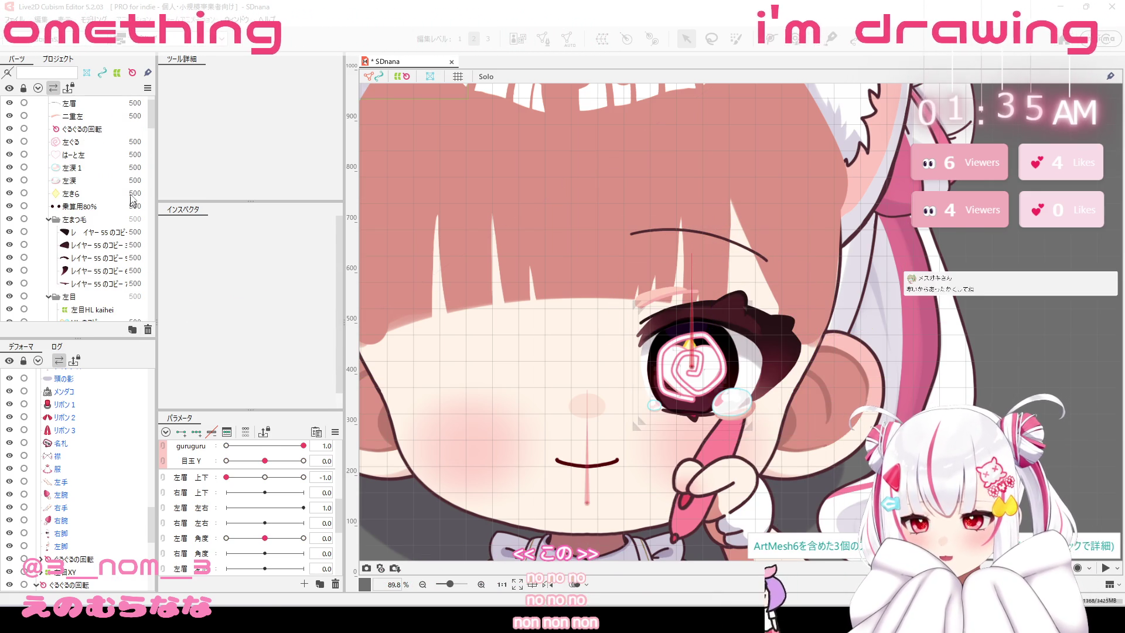
# Select the left-eye layers from the 左眉 eyebrow down to 白目 のコピー.
pyautogui.scroll(1, 109, 136)
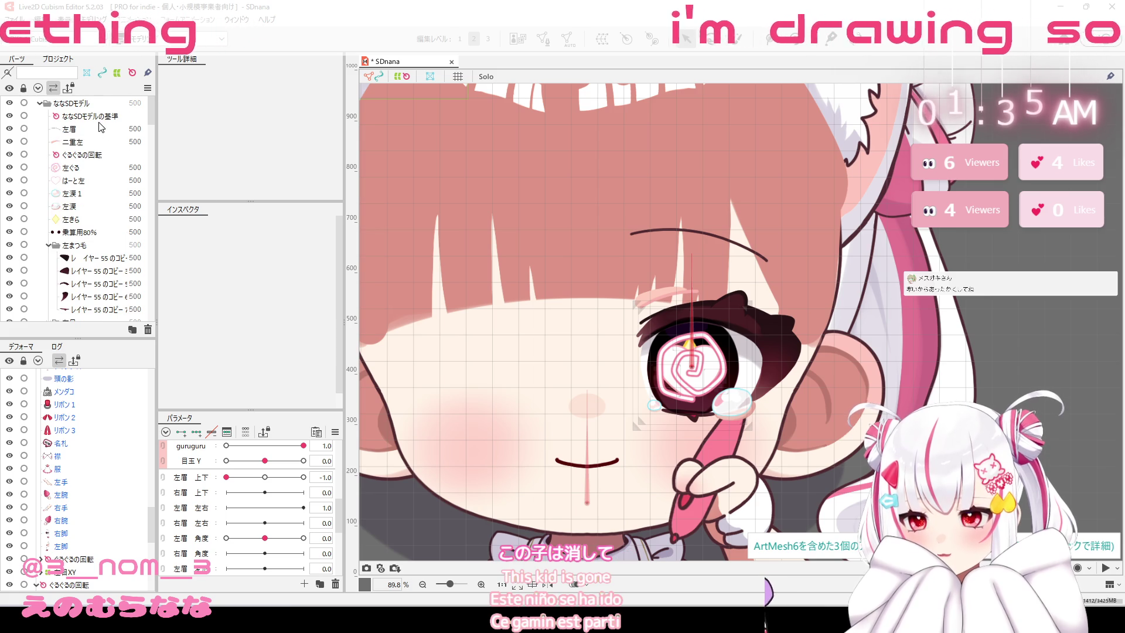
pyautogui.click(100, 130)
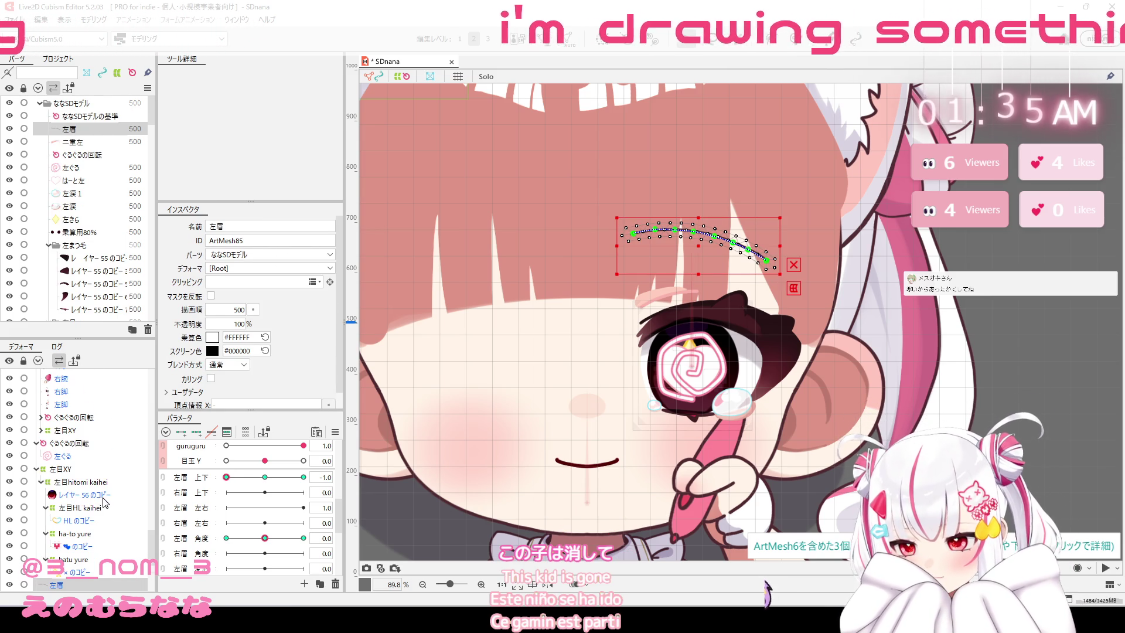
pyautogui.scroll(-4, 105, 502)
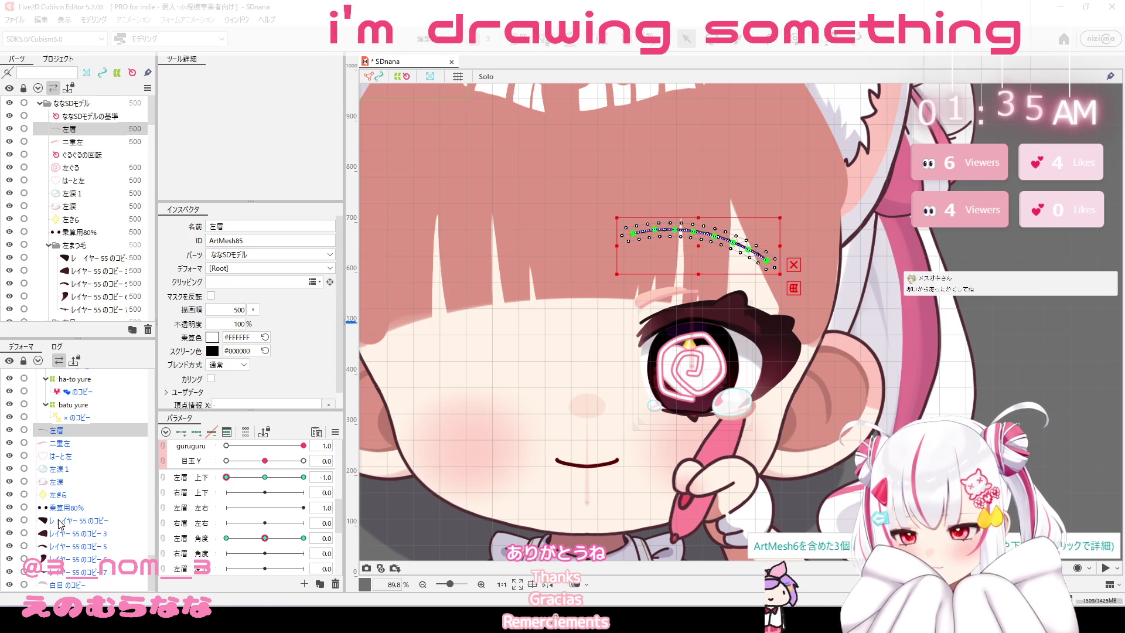
pyautogui.scroll(5, 71, 431)
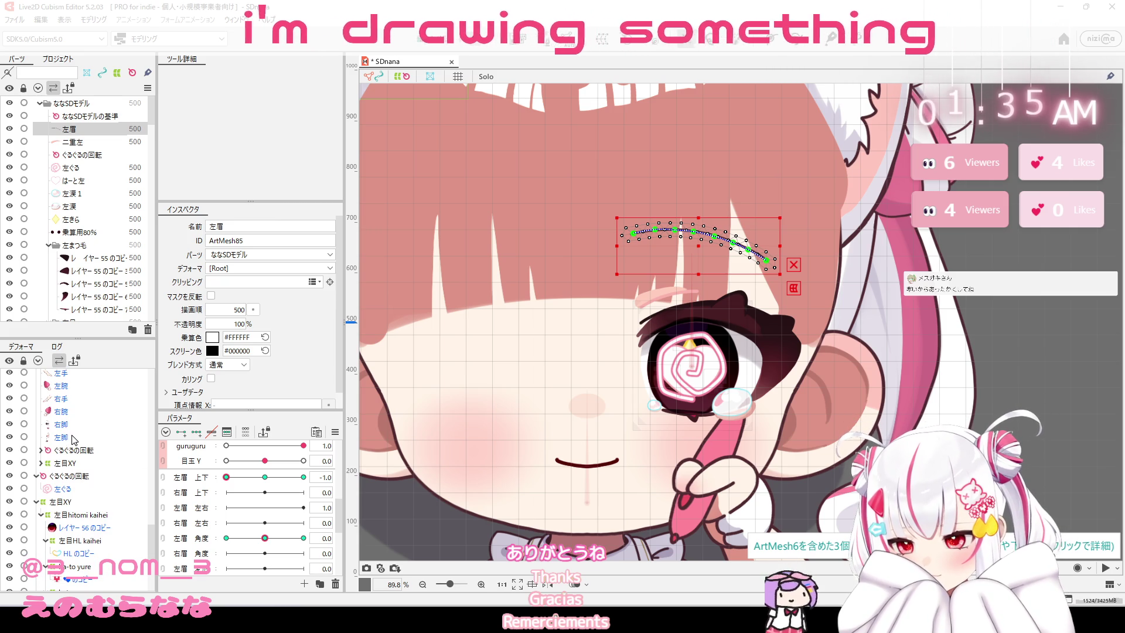
pyautogui.click(47, 479)
pyautogui.click(37, 476)
pyautogui.scroll(-2, 45, 435)
pyautogui.scroll(-2, 52, 459)
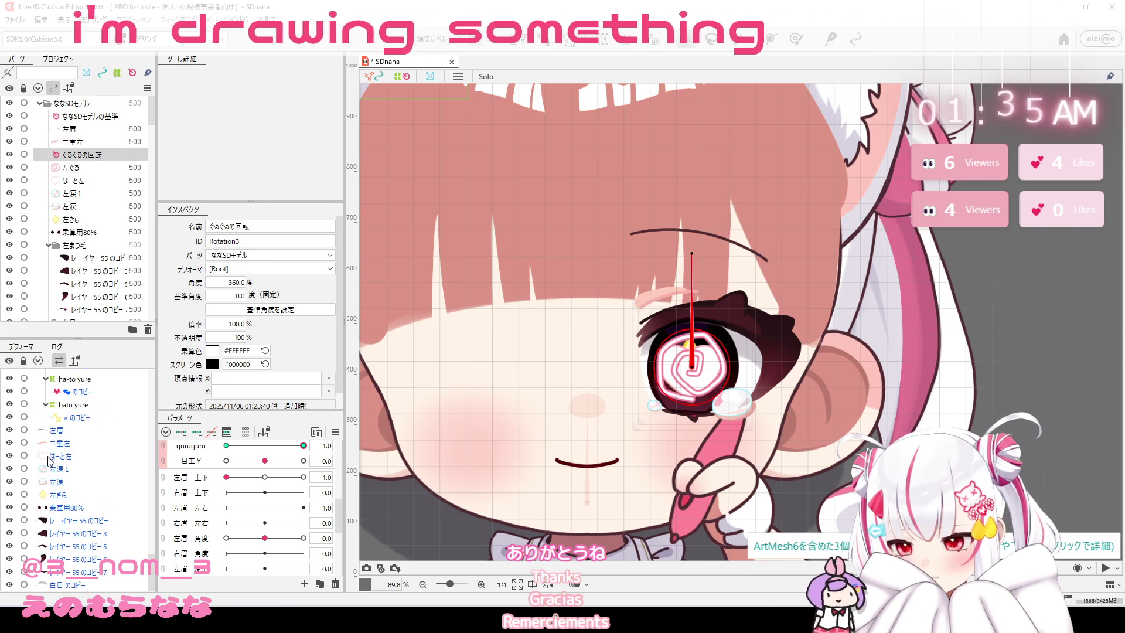
pyautogui.keyDown('shift'); pyautogui.click(56, 586); pyautogui.keyUp('shift')
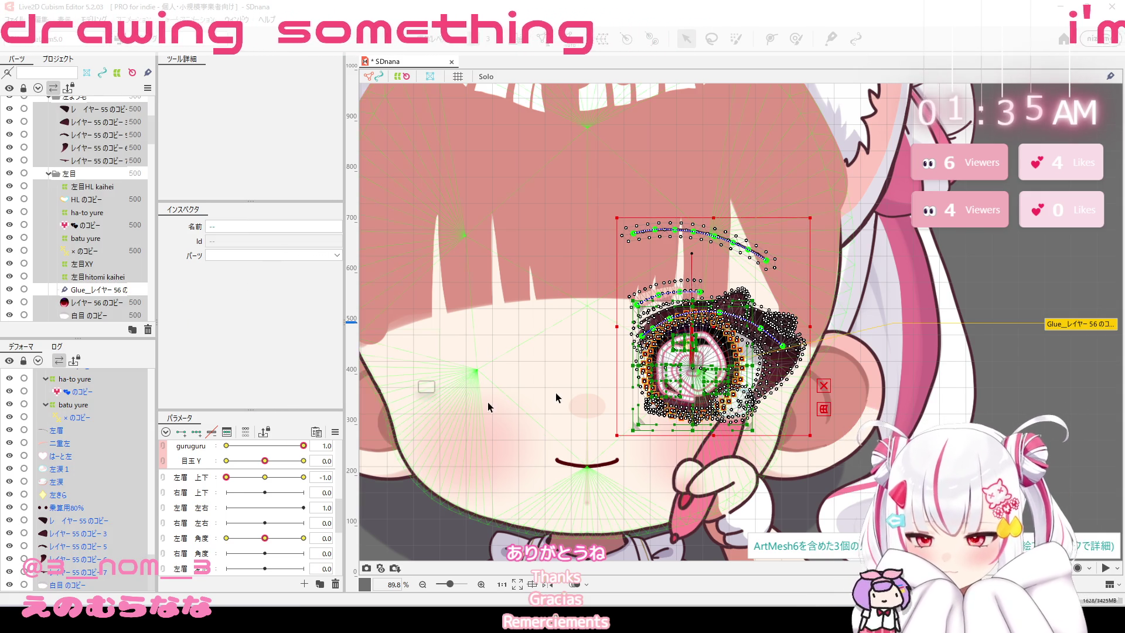
# Adjust the selection around ぐるぐるの回転 and 左ぐる, ending with all left-eye layers through 白目 のコピー.
pyautogui.scroll(5, 97, 470)
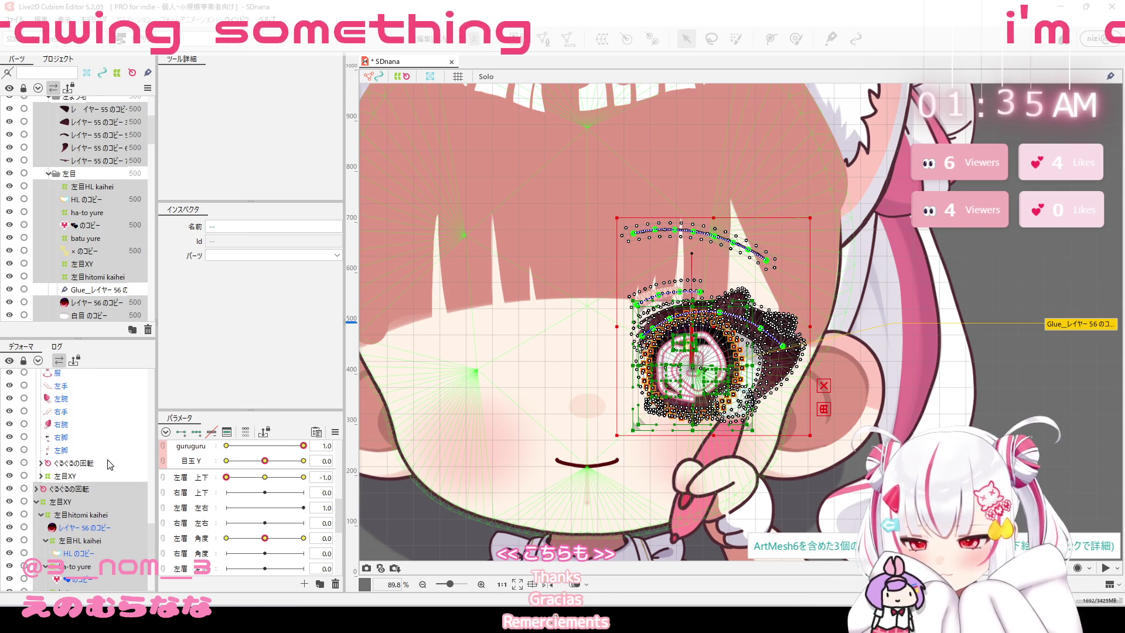
pyautogui.click(36, 490)
pyautogui.click(62, 502)
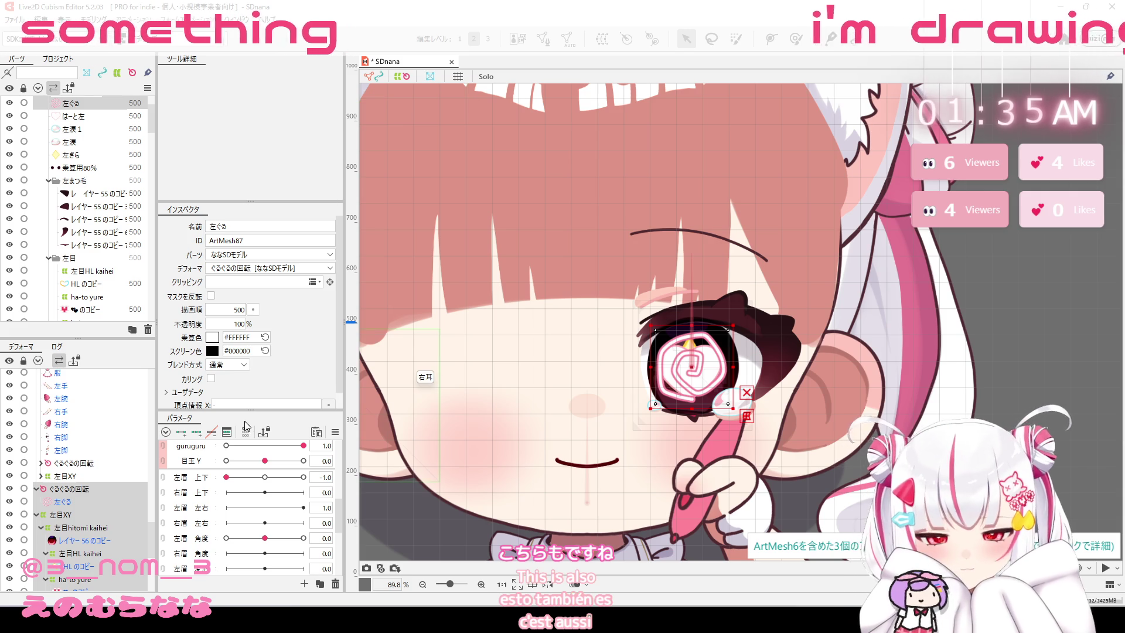
pyautogui.click(88, 491)
pyautogui.click(88, 501)
pyautogui.click(87, 491)
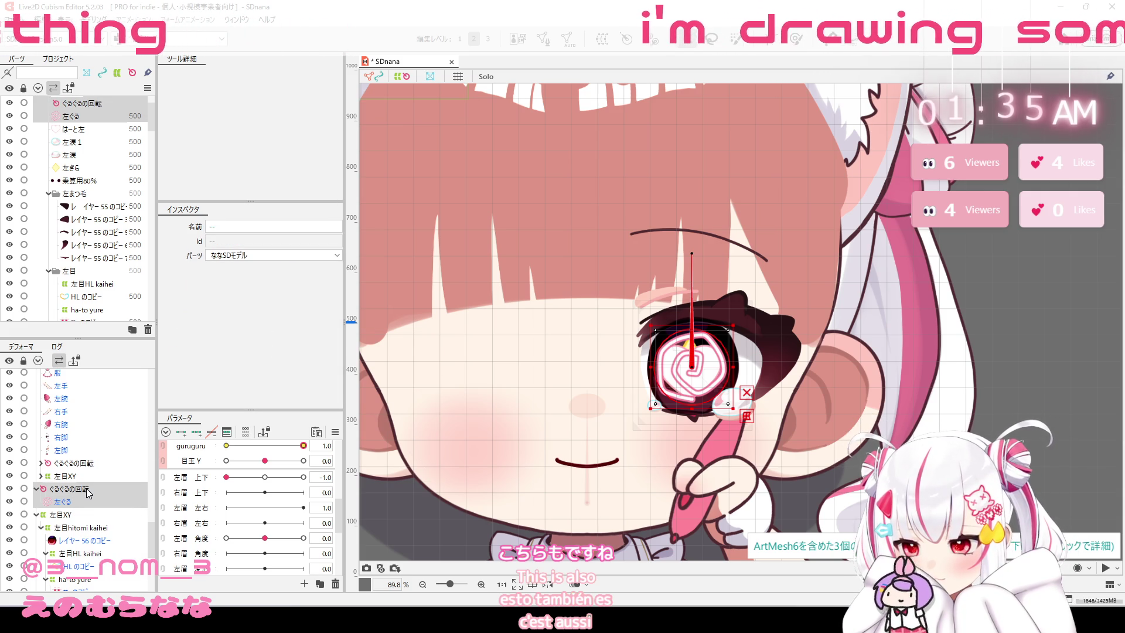
pyautogui.scroll(-1, 88, 492)
pyautogui.click(85, 443)
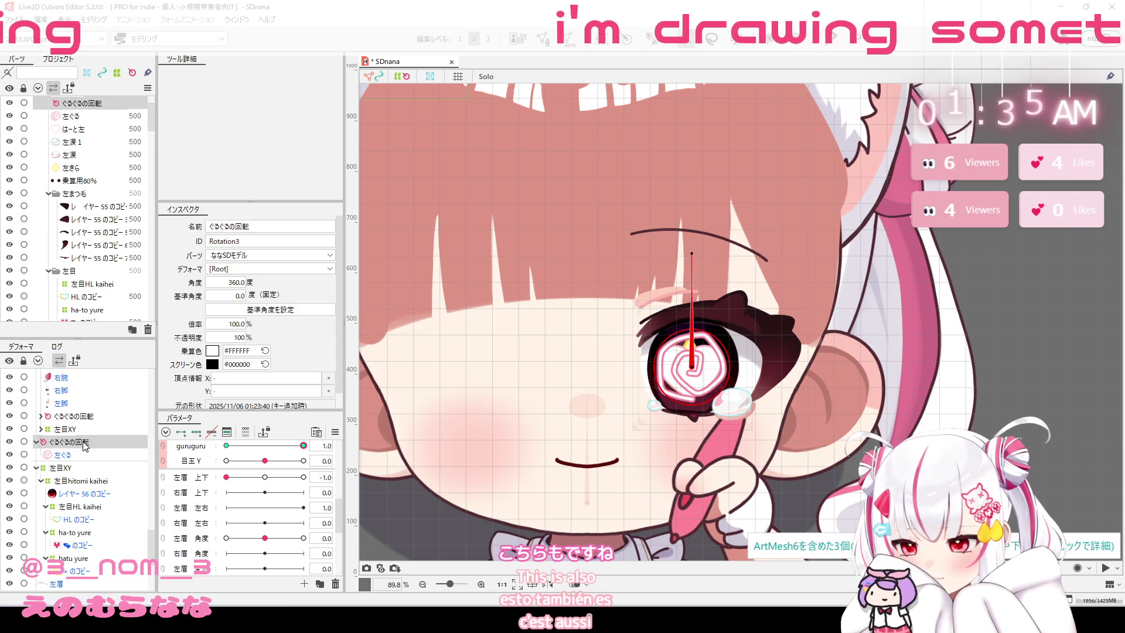
pyautogui.scroll(-3, 85, 447)
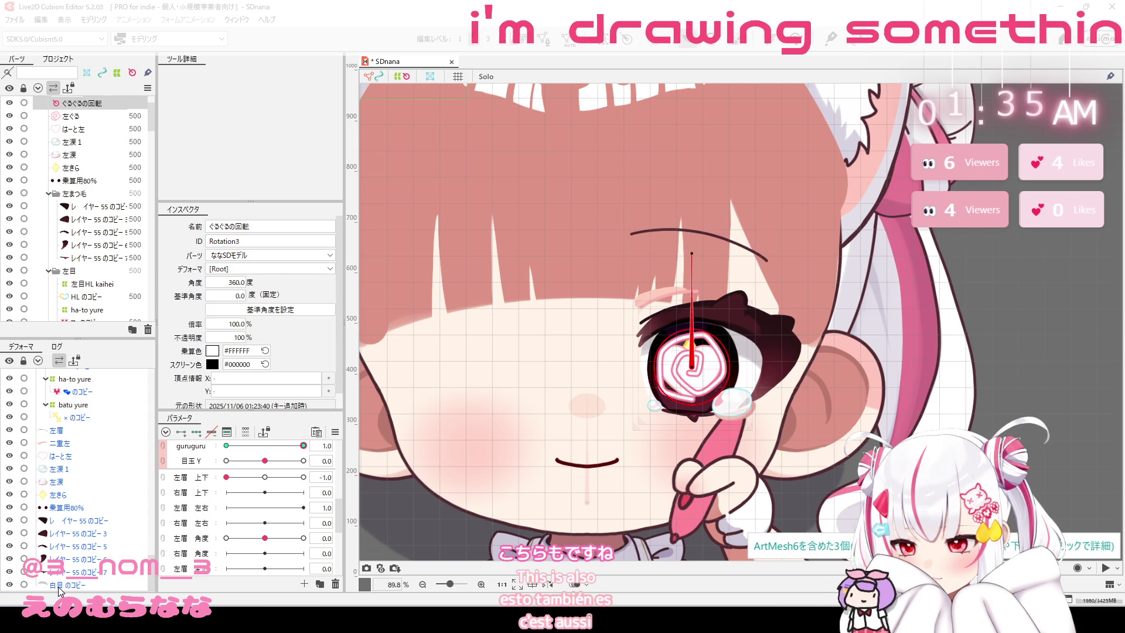
pyautogui.keyDown('shift'); pyautogui.click(58, 586); pyautogui.keyUp('shift')
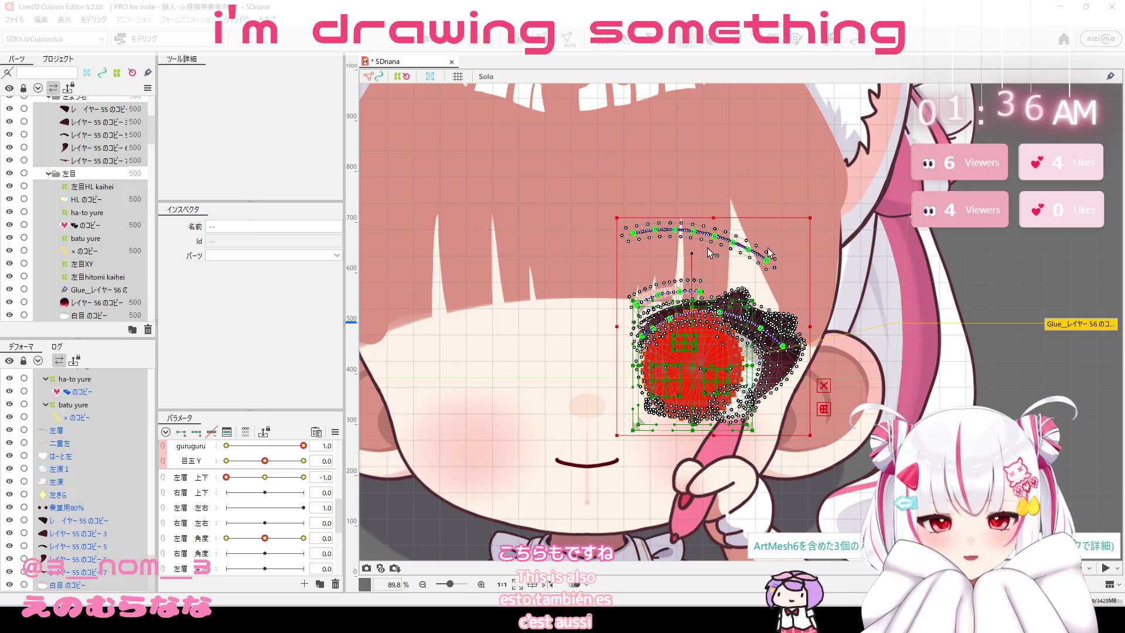
pyautogui.rightClick(728, 332)
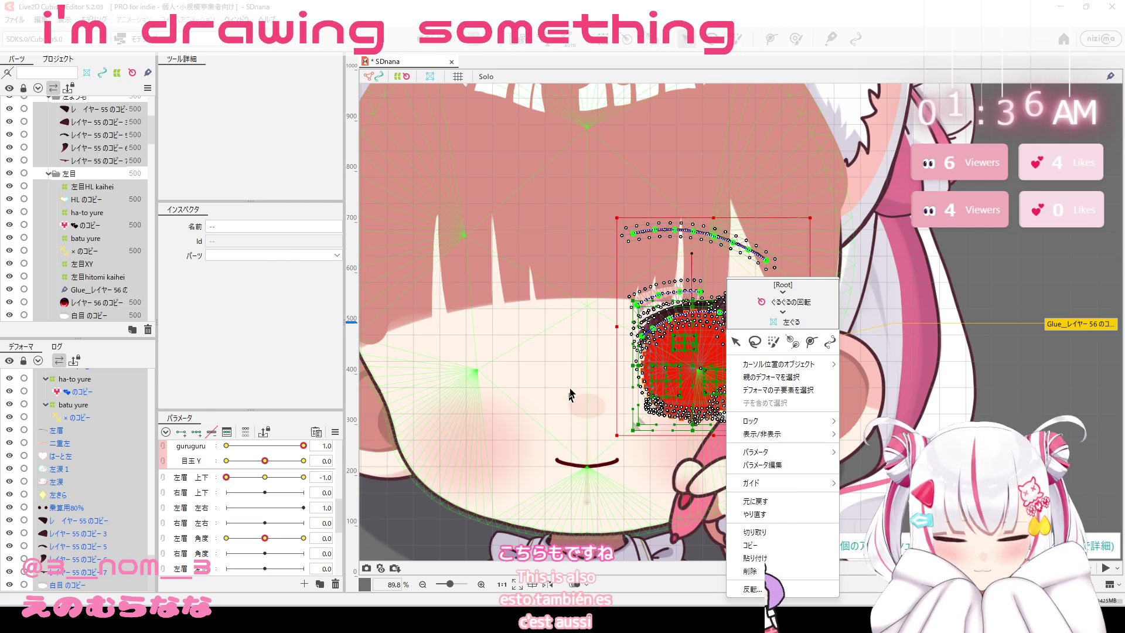
pyautogui.click(82, 403)
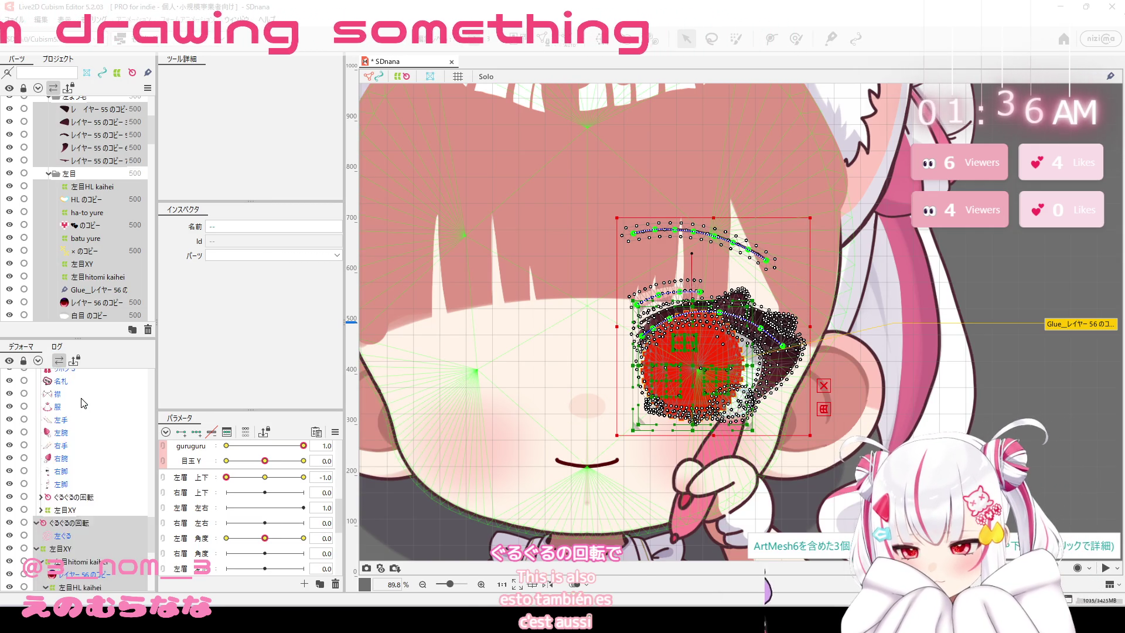
pyautogui.scroll(-3, 82, 403)
pyautogui.scroll(4, 83, 403)
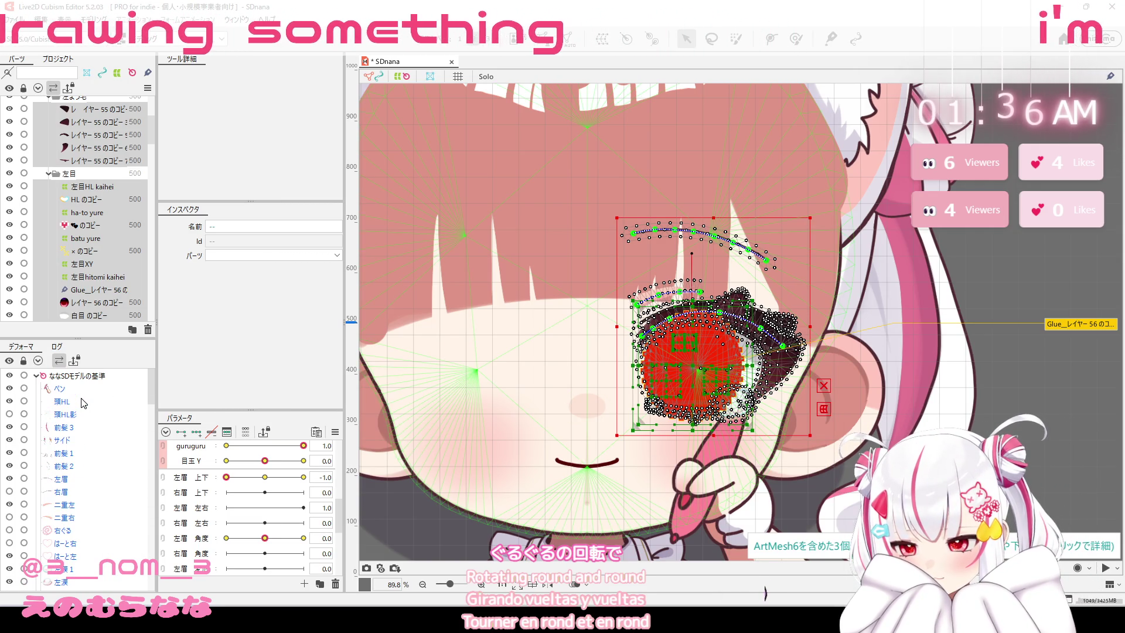
pyautogui.click(93, 378)
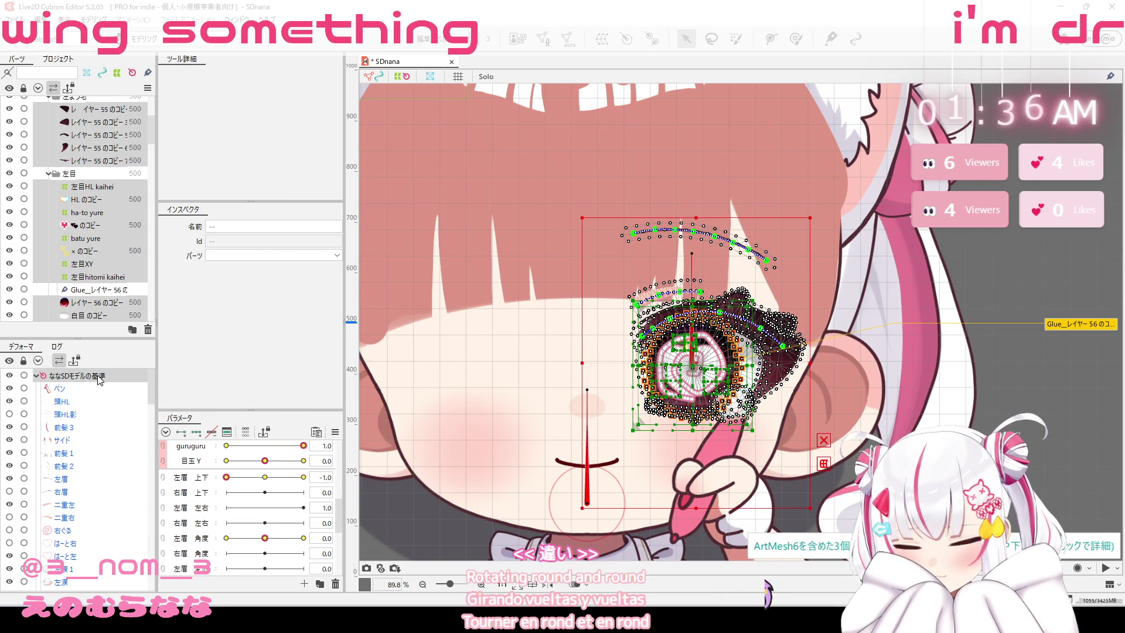
pyautogui.rightClick(722, 379)
pyautogui.moveTo(779, 371)
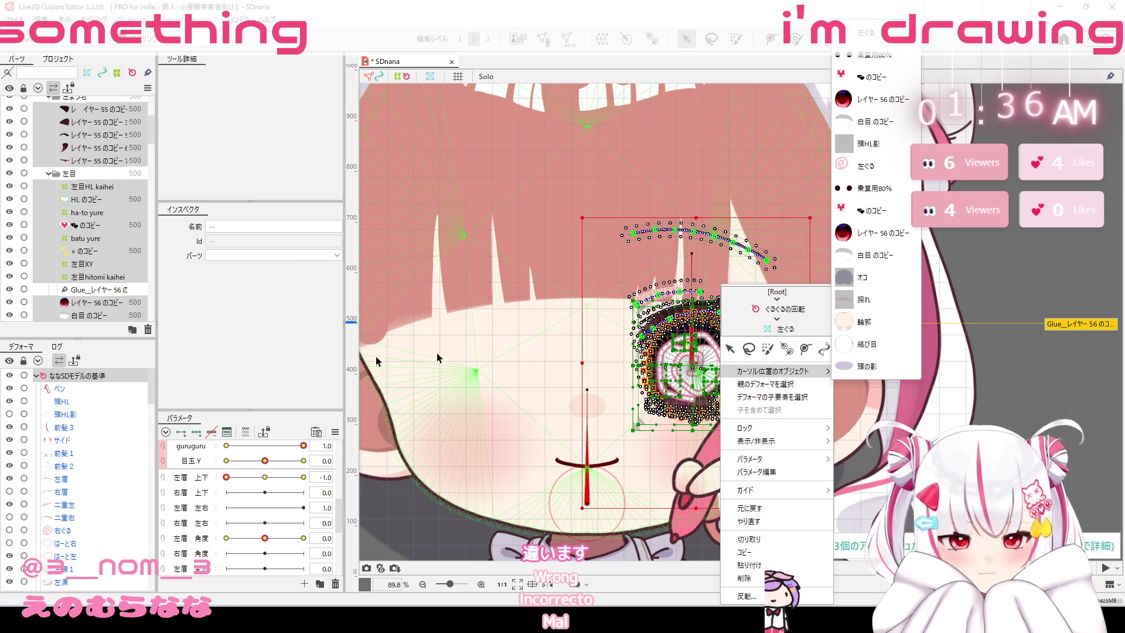
pyautogui.click(93, 382)
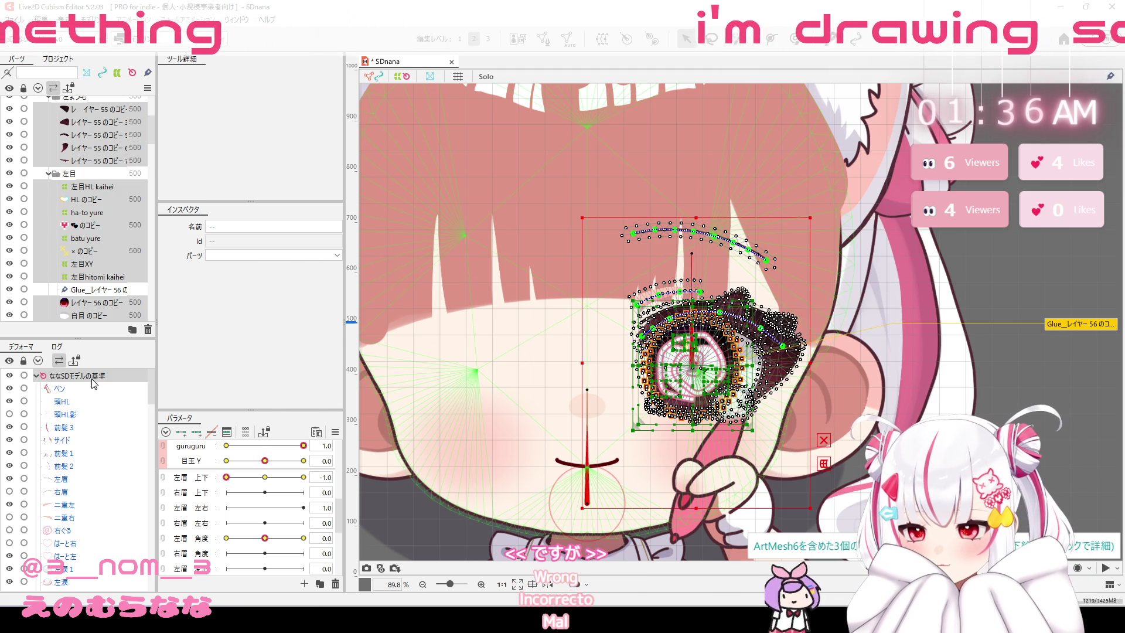
pyautogui.click(92, 383)
pyautogui.scroll(-5, 96, 384)
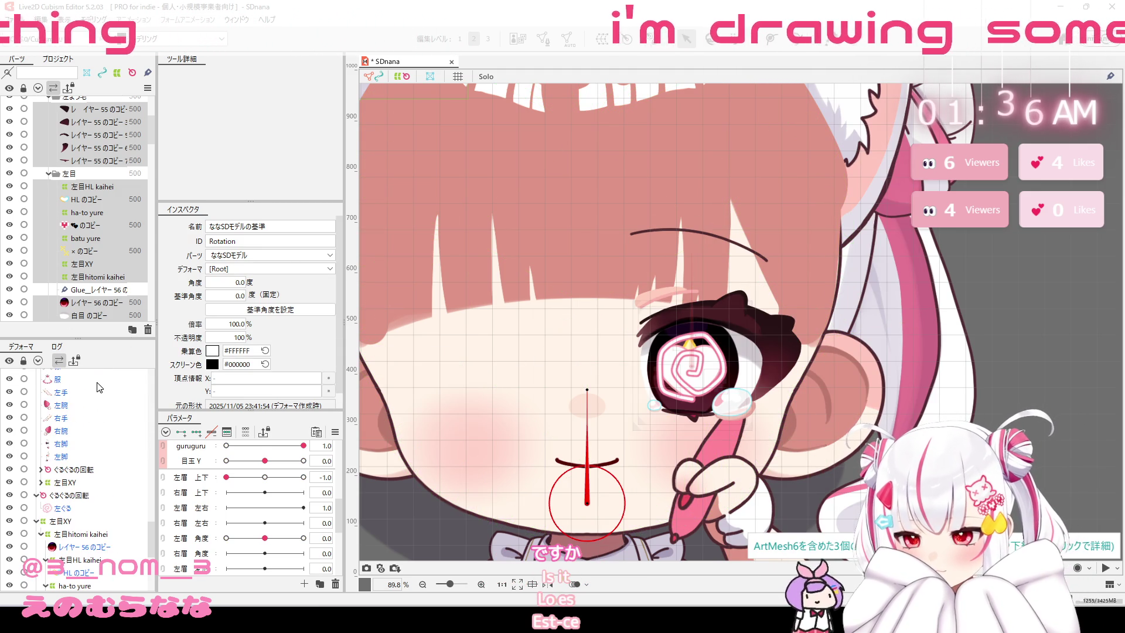
pyautogui.click(69, 498)
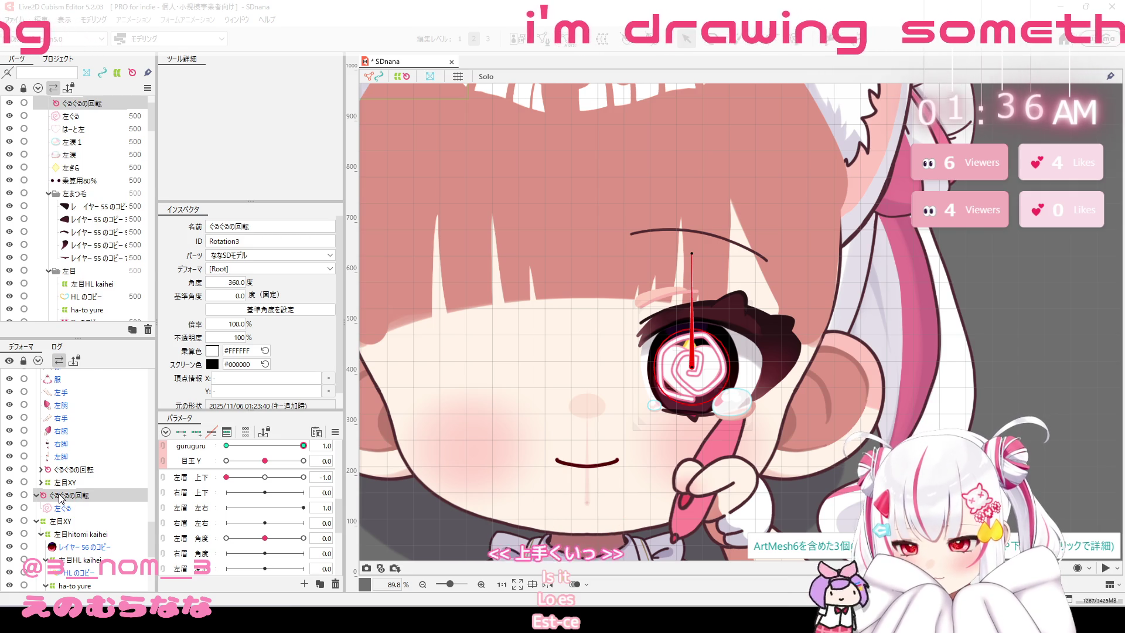
pyautogui.scroll(-3, 73, 432)
pyautogui.click(73, 432)
pyautogui.scroll(-3, 69, 498)
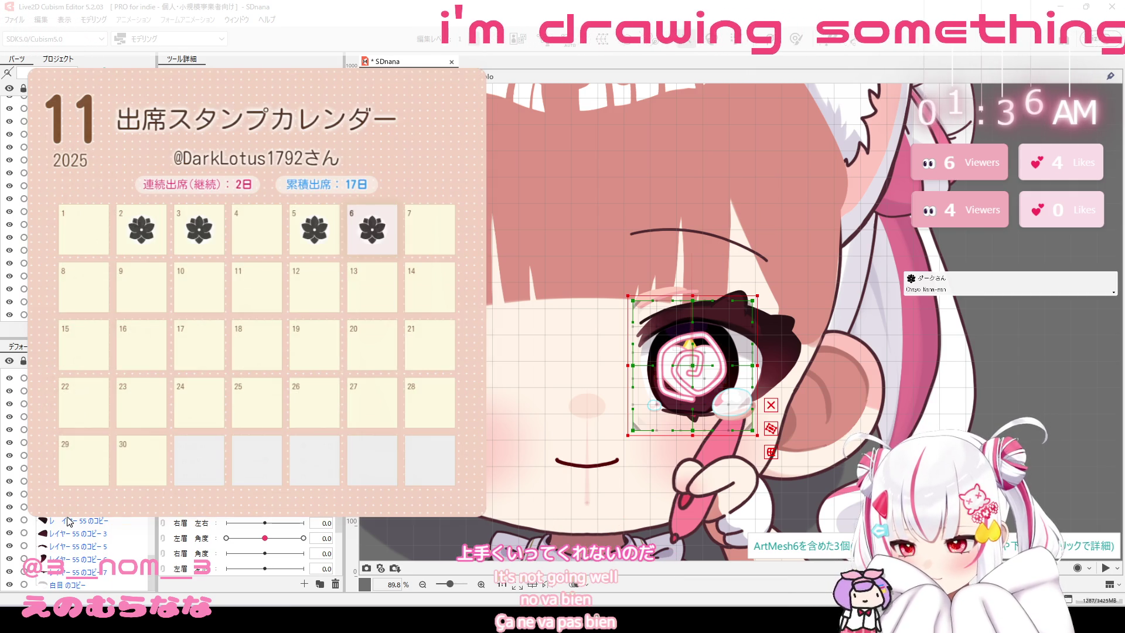
pyautogui.click(60, 586)
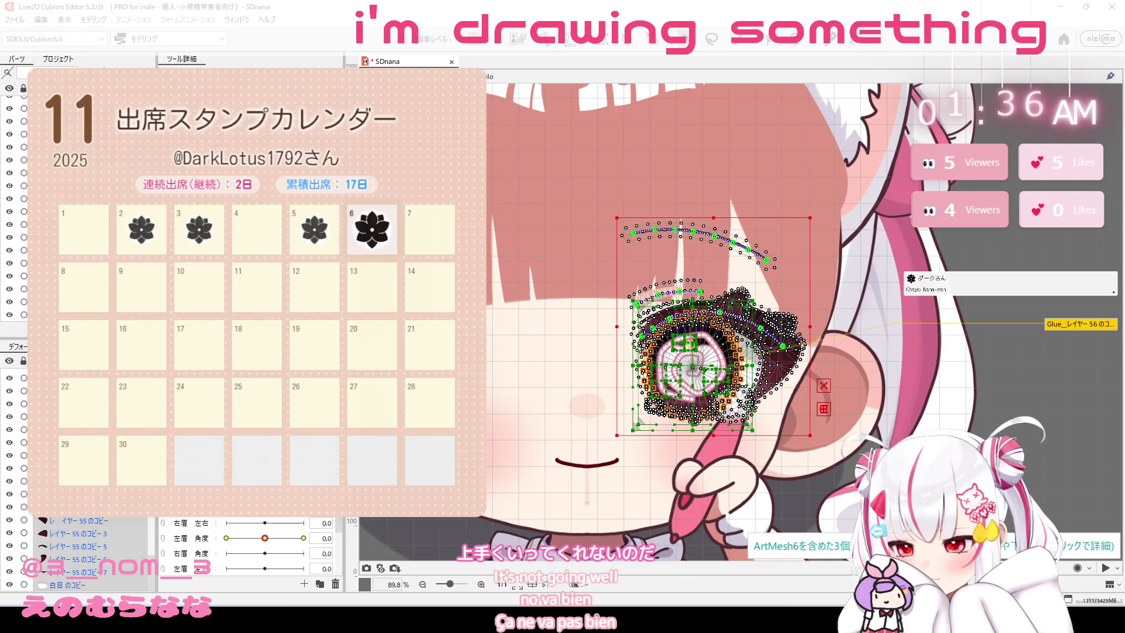
pyautogui.scroll(-3, 76, 551)
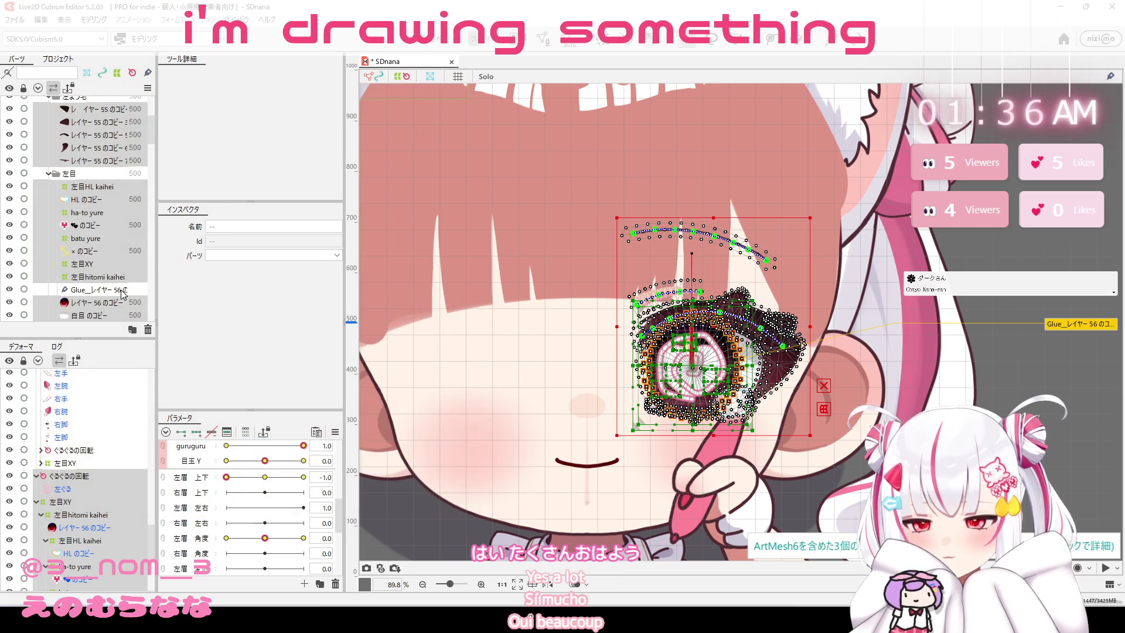
pyautogui.click(121, 290)
# Flip the eye meshes horizontally with 反転, then undo the flip.
pyautogui.rightClick(669, 322)
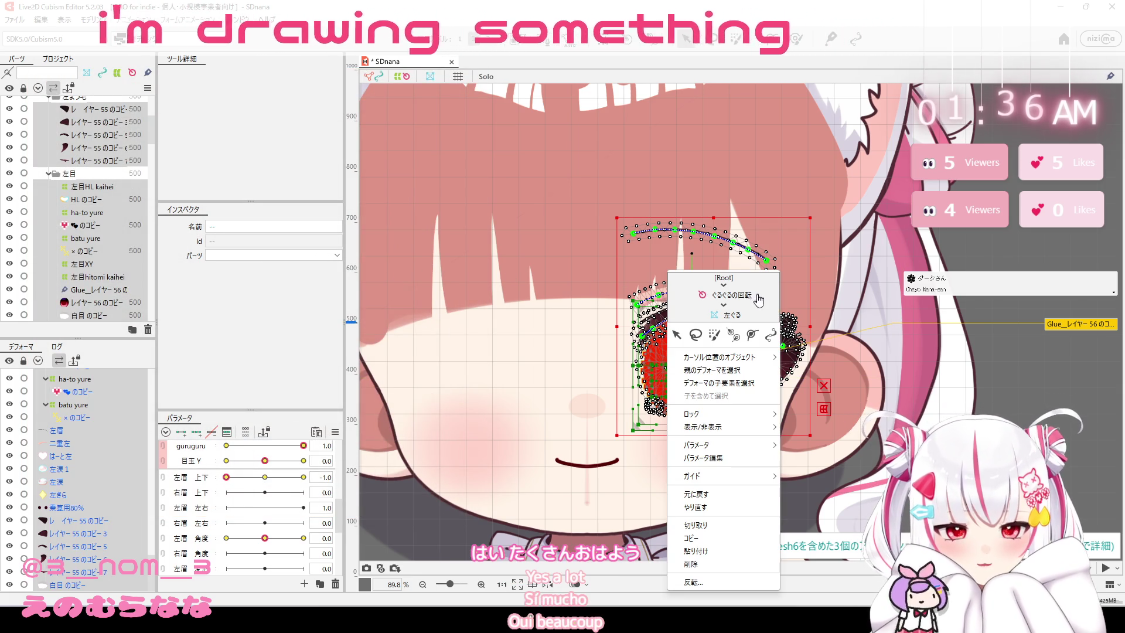
pyautogui.click(729, 581)
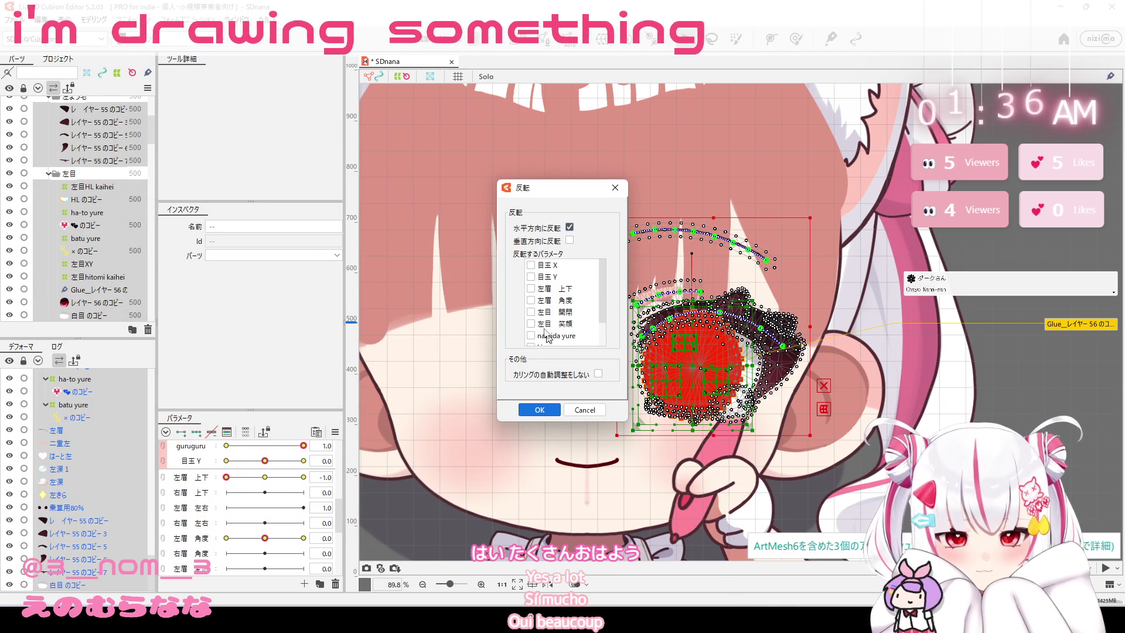
pyautogui.click(544, 406)
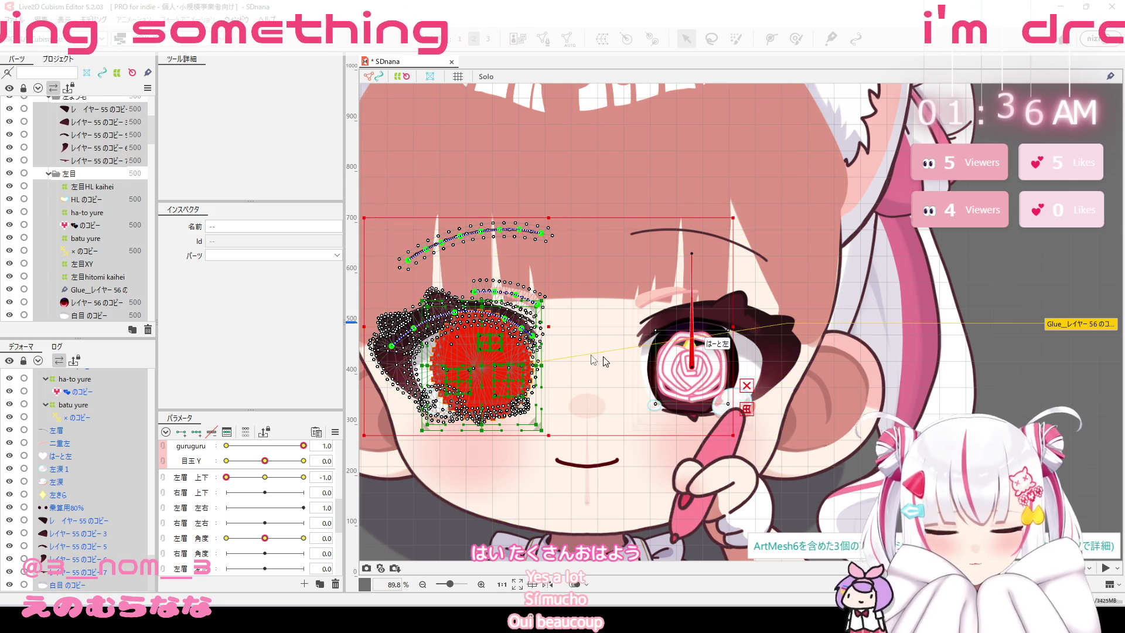
pyautogui.hotkey('ctrl', 'z')
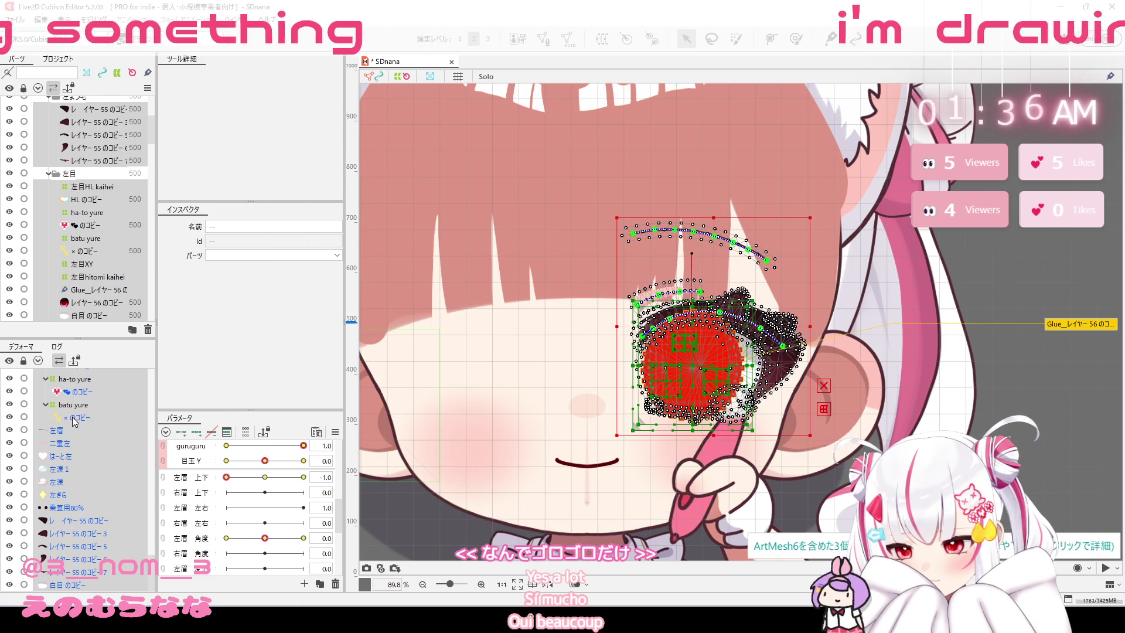
# Include the 左ぐる spiral mesh and flip the copied eye meshes horizontally again.
pyautogui.scroll(-10, 147, 469)
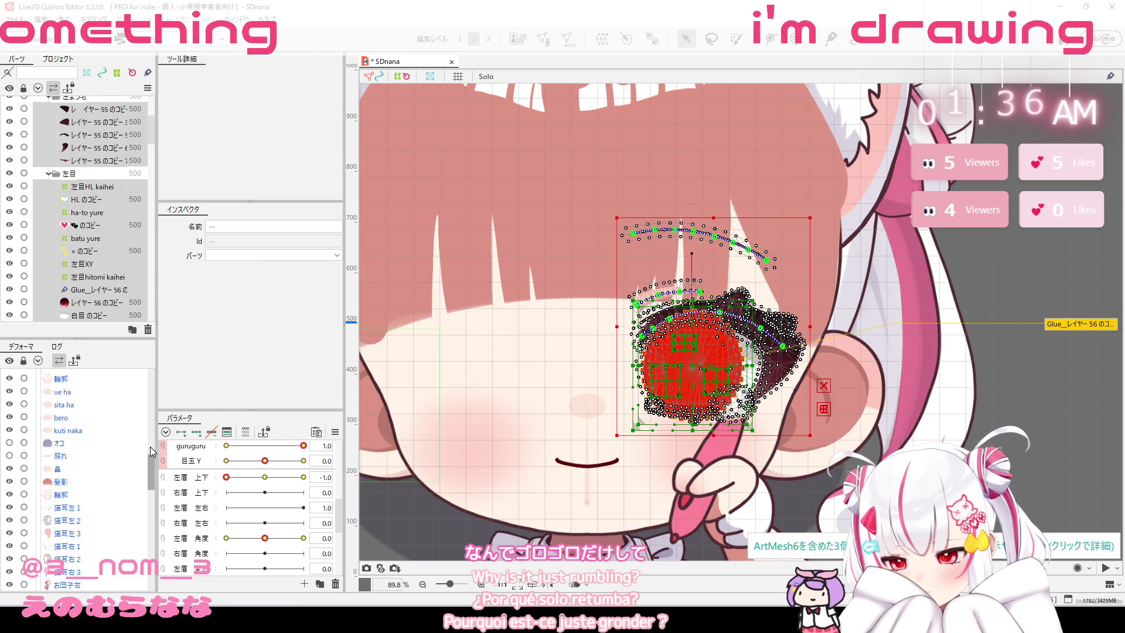
pyautogui.scroll(-5, 94, 445)
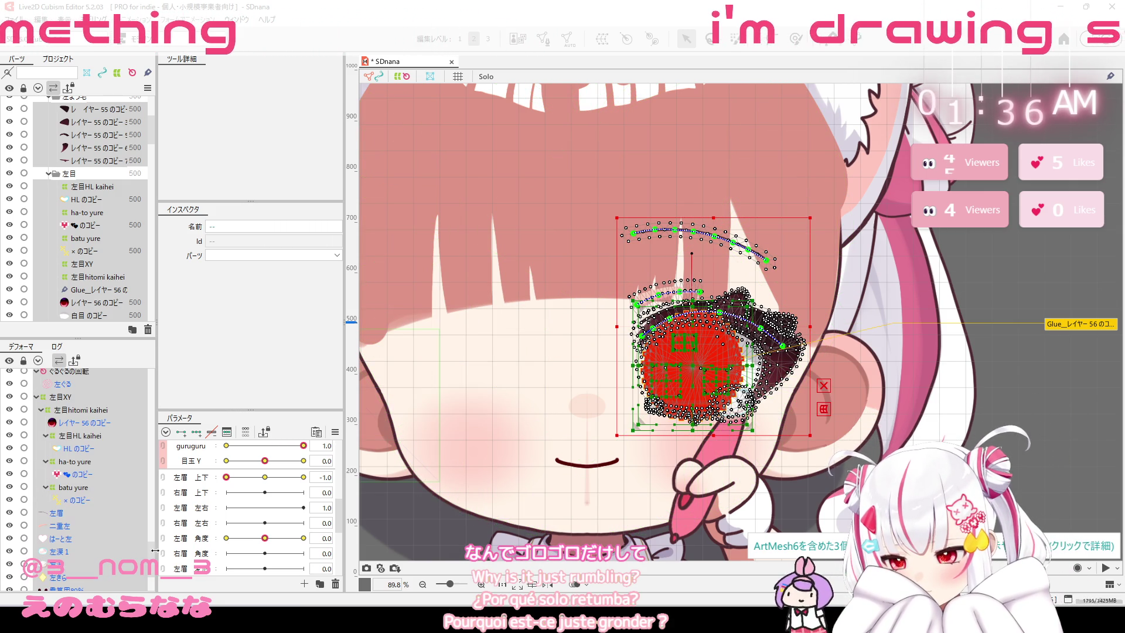
pyautogui.click(96, 382)
pyautogui.click(96, 380)
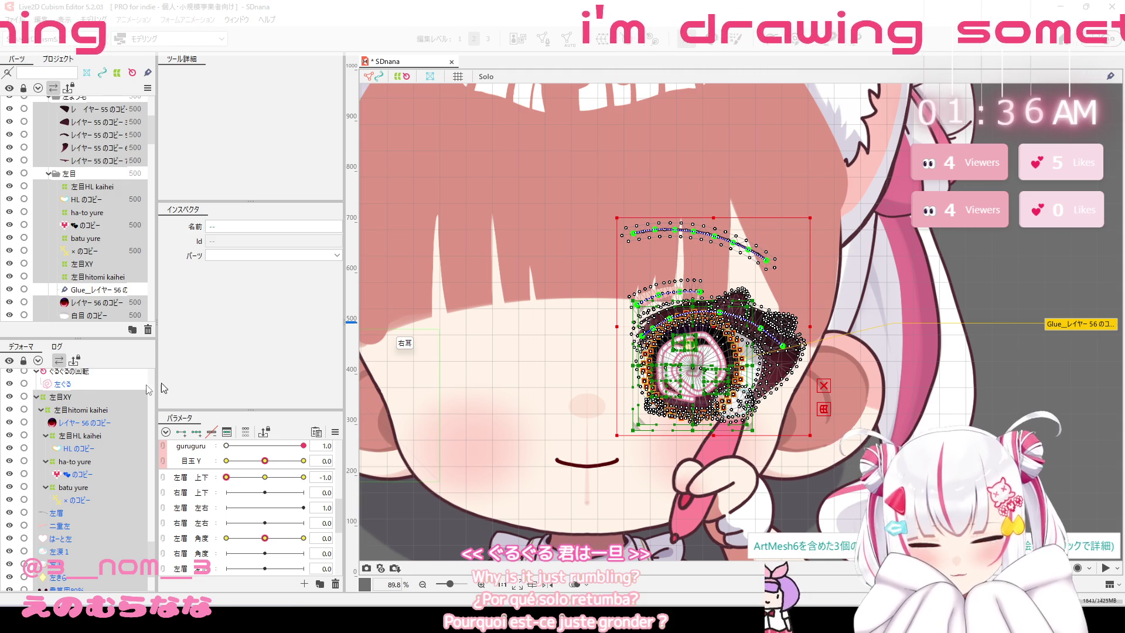
pyautogui.rightClick(702, 265)
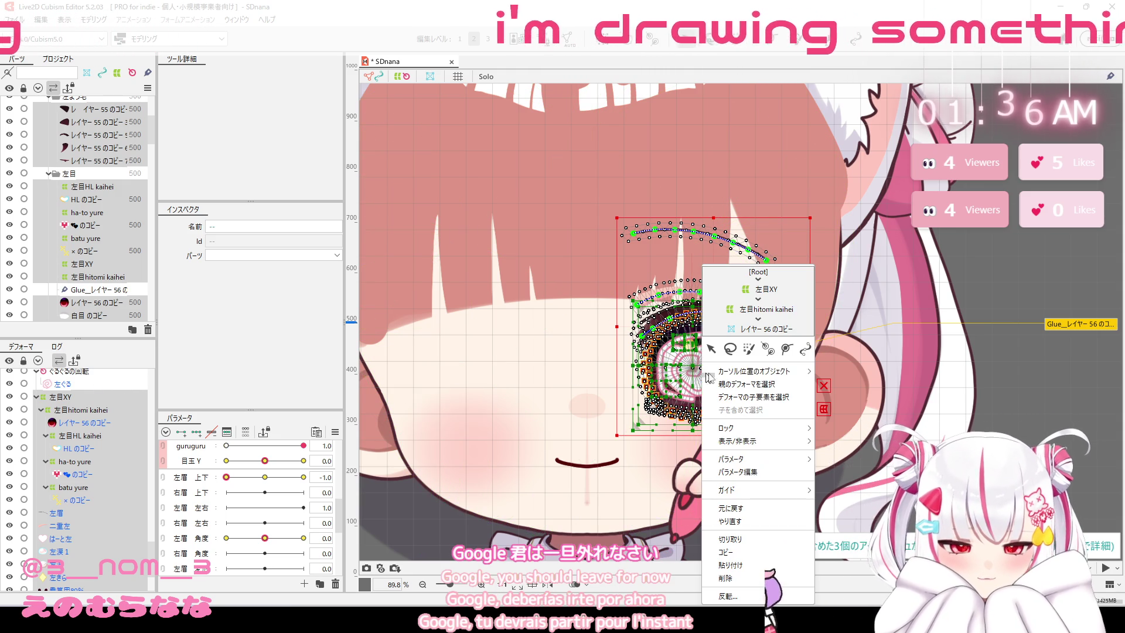
pyautogui.click(728, 596)
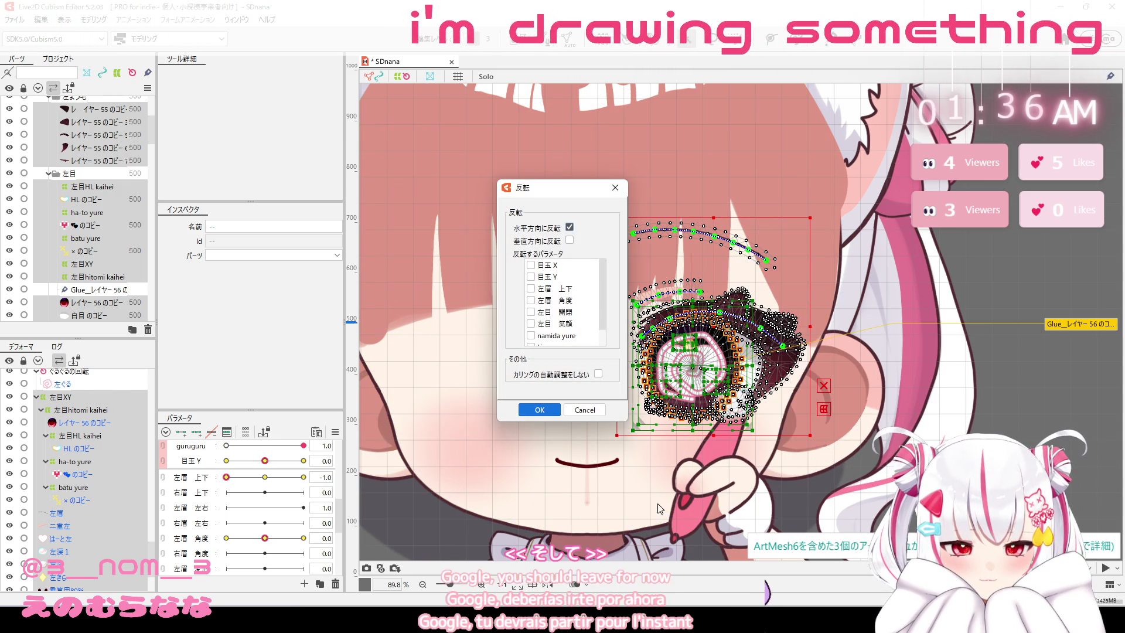
pyautogui.click(551, 410)
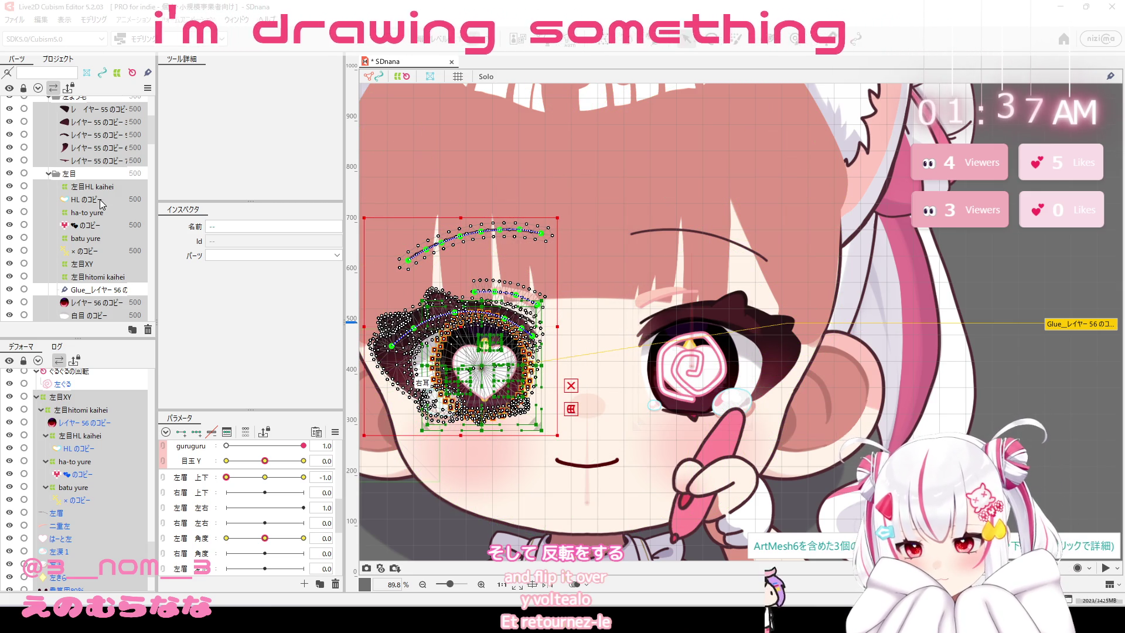
pyautogui.click(92, 377)
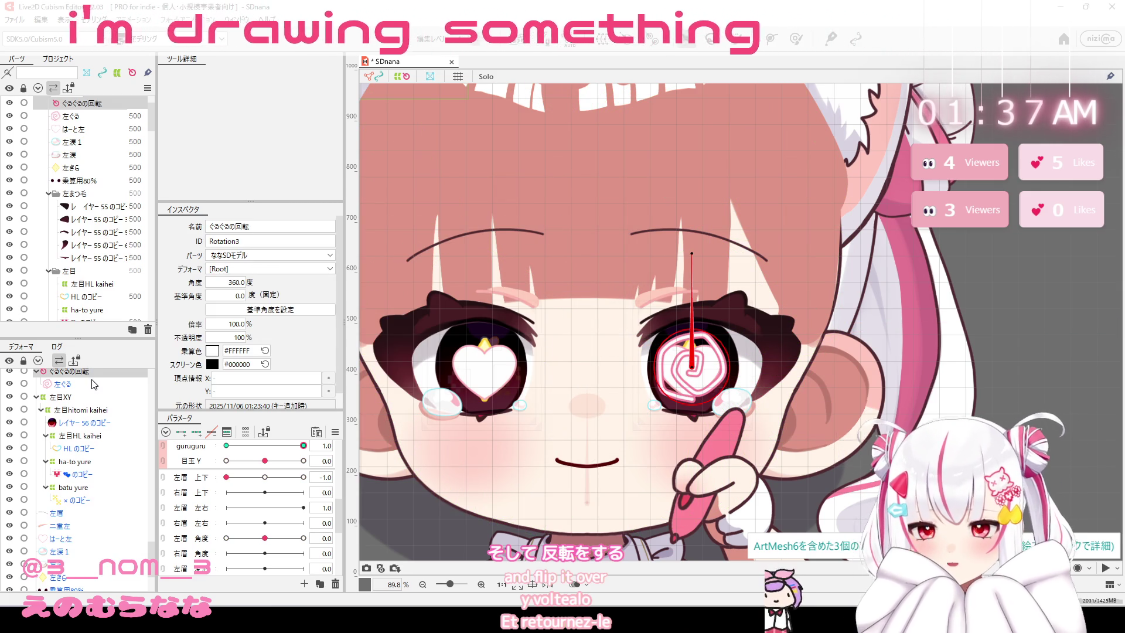
# Flip the ぐるぐるの回転 spiral deformer horizontally and centre it over the other eye's pupil.
pyautogui.keyDown('ctrl'); pyautogui.click(93, 384); pyautogui.keyUp('ctrl')
pyautogui.rightClick(97, 377)
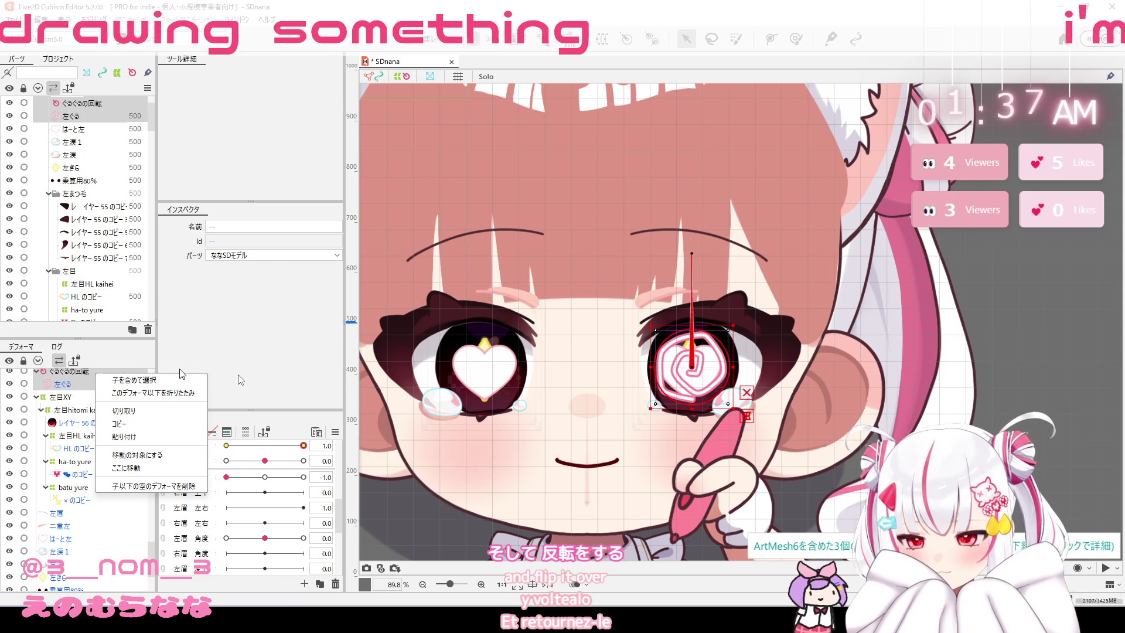
pyautogui.rightClick(695, 372)
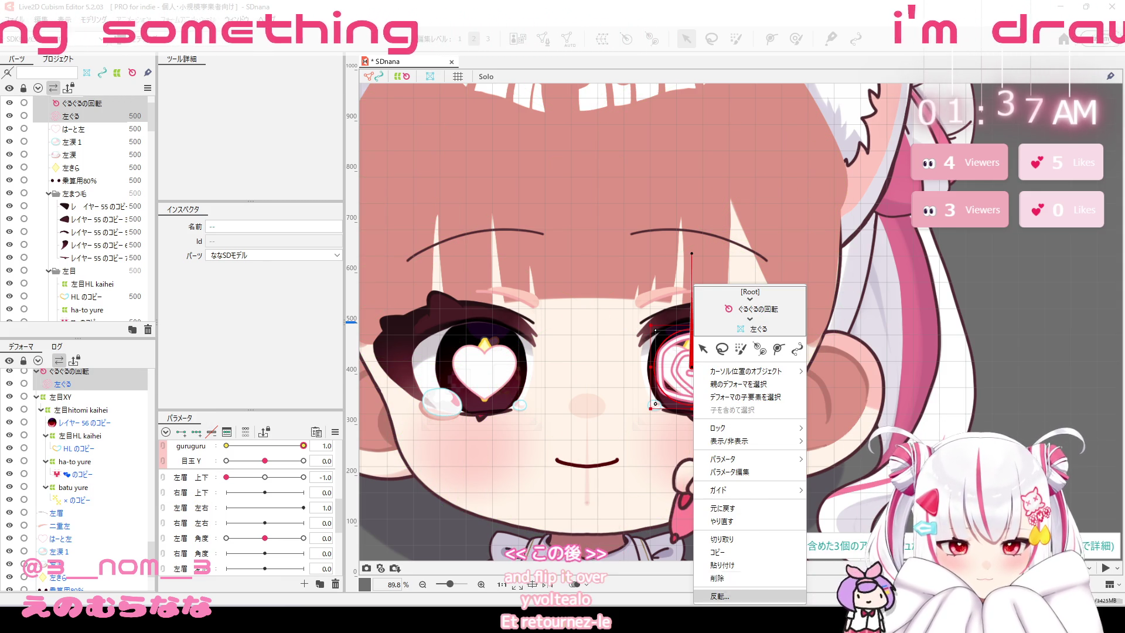
pyautogui.click(712, 596)
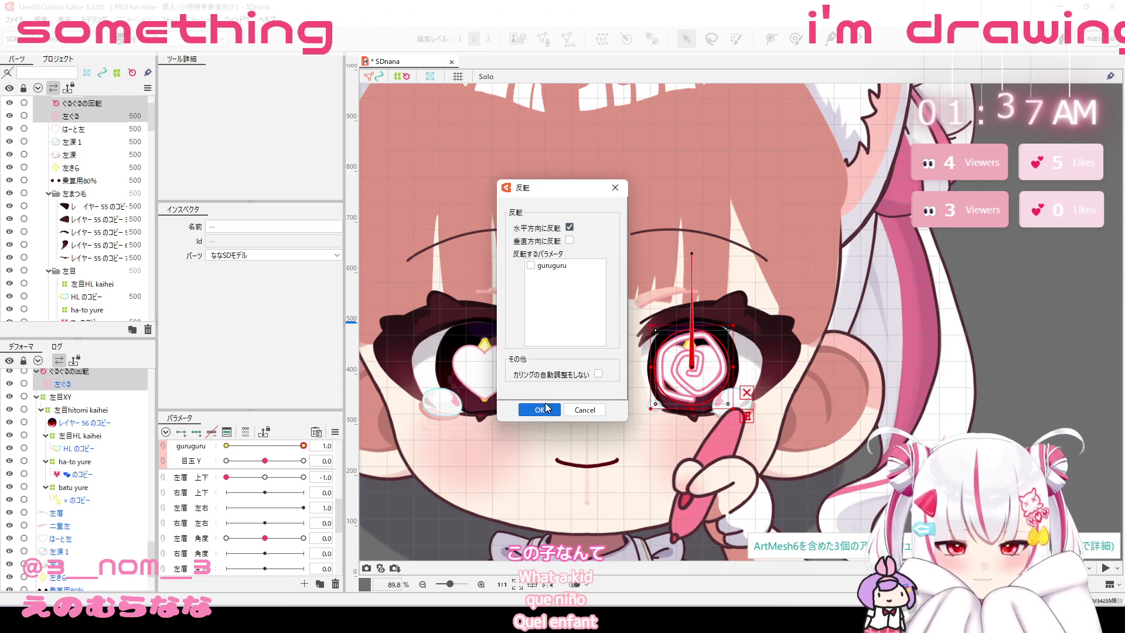
pyautogui.click(540, 410)
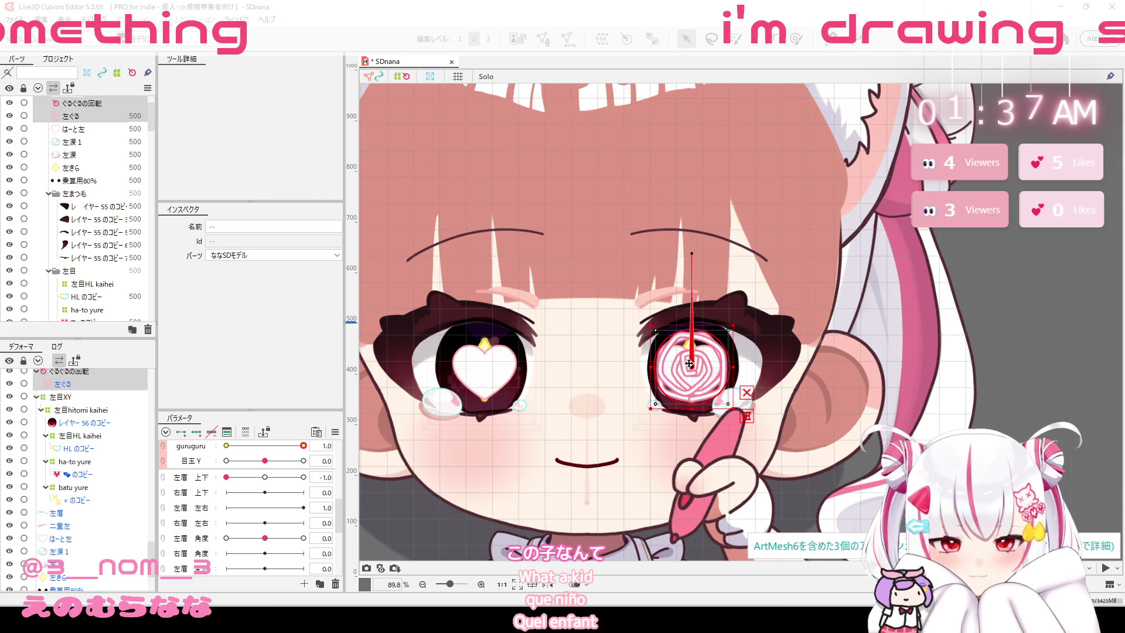
pyautogui.moveTo(702, 368)
pyautogui.mouseDown()
pyautogui.moveTo(722, 379)
pyautogui.moveTo(487, 373)
pyautogui.mouseUp()
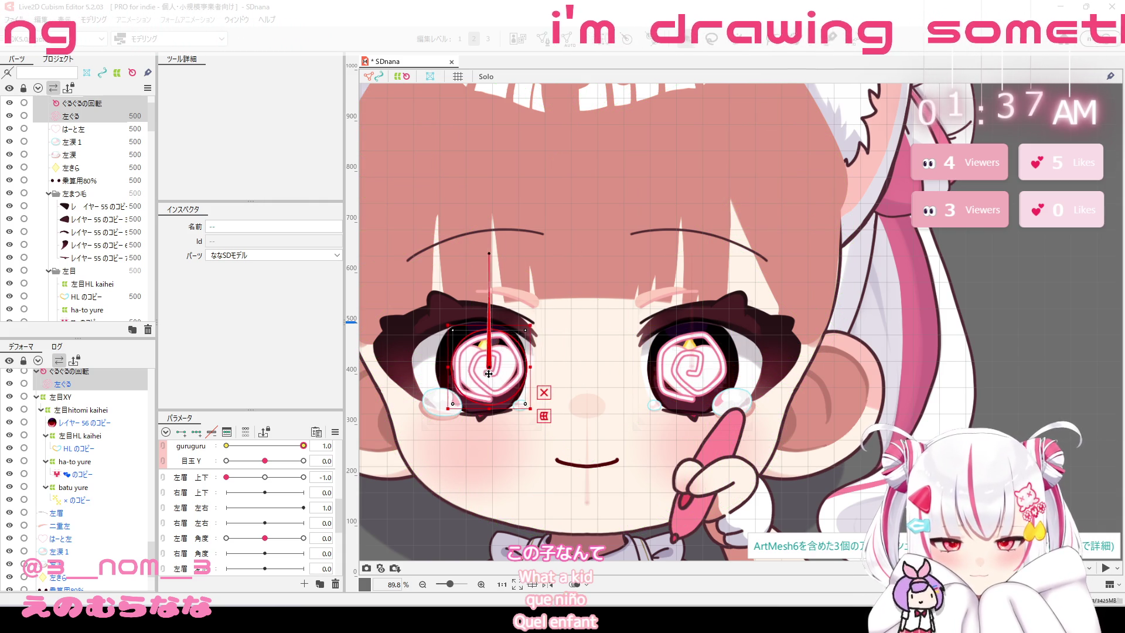
pyautogui.scroll(5, 487, 366)
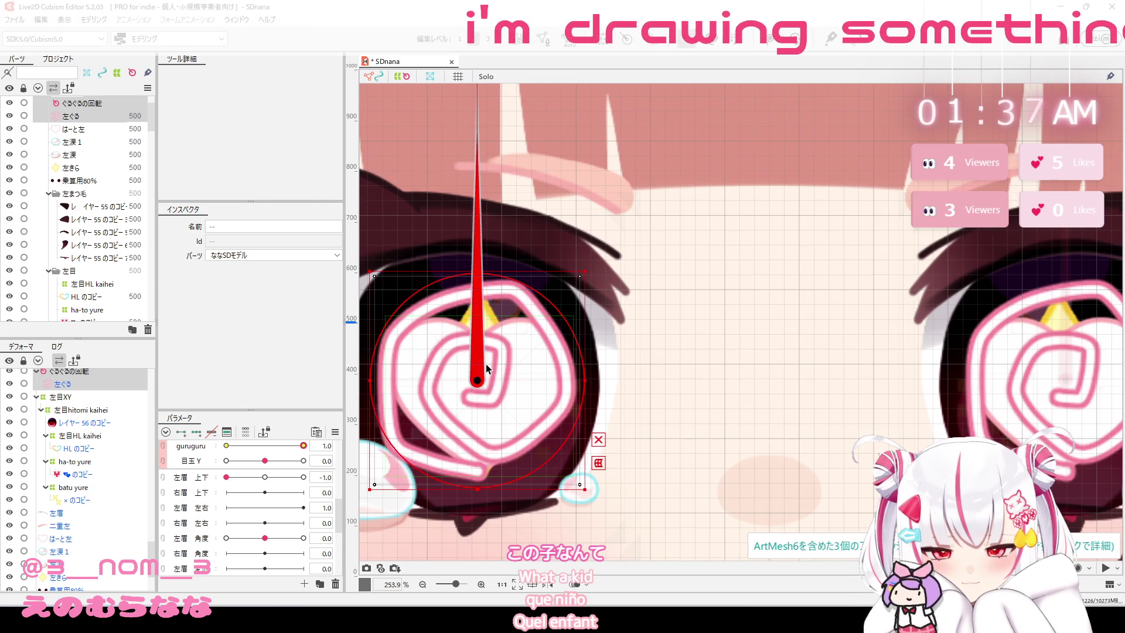
pyautogui.moveTo(479, 382); pyautogui.dragTo(474, 381)
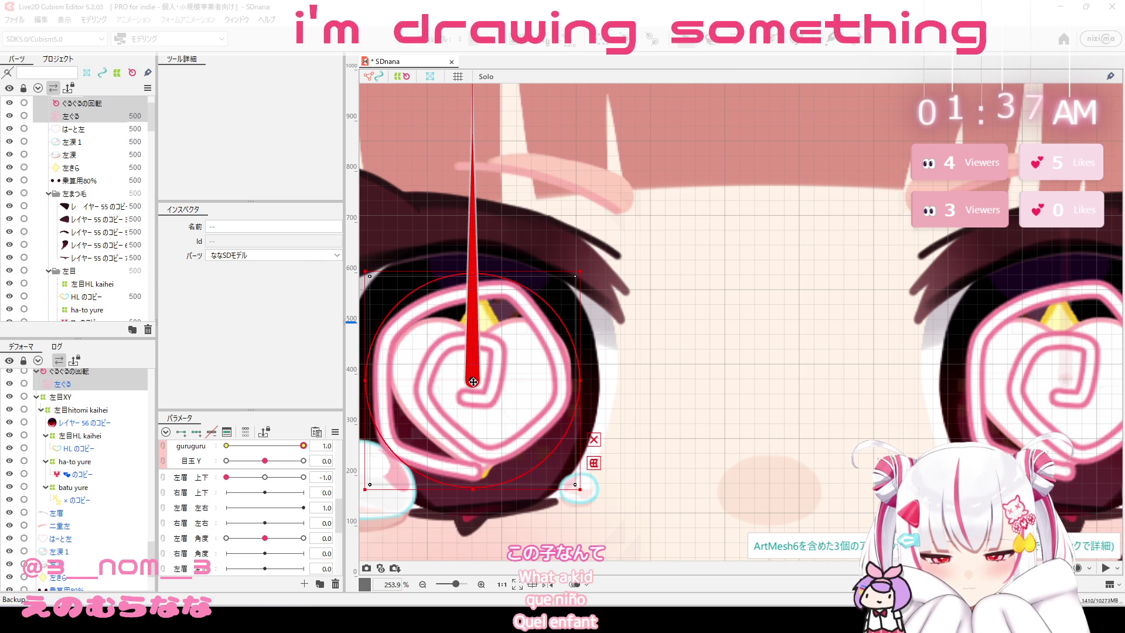
pyautogui.scroll(-7, 581, 352)
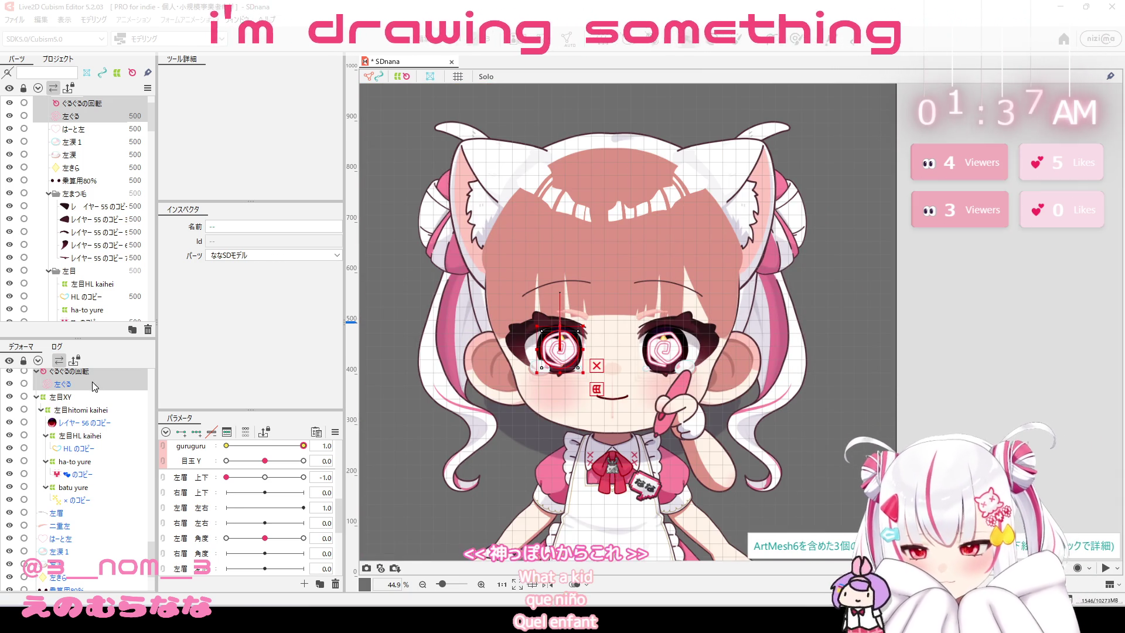
pyautogui.click(82, 103)
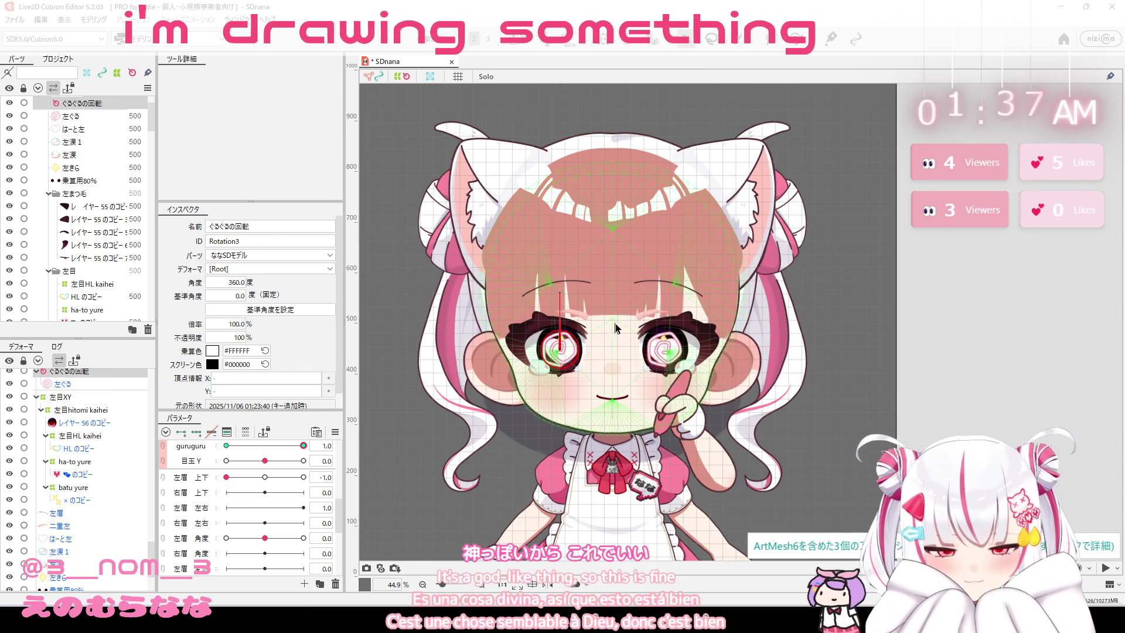
pyautogui.scroll(4, 579, 303)
pyautogui.scroll(-7, 596, 342)
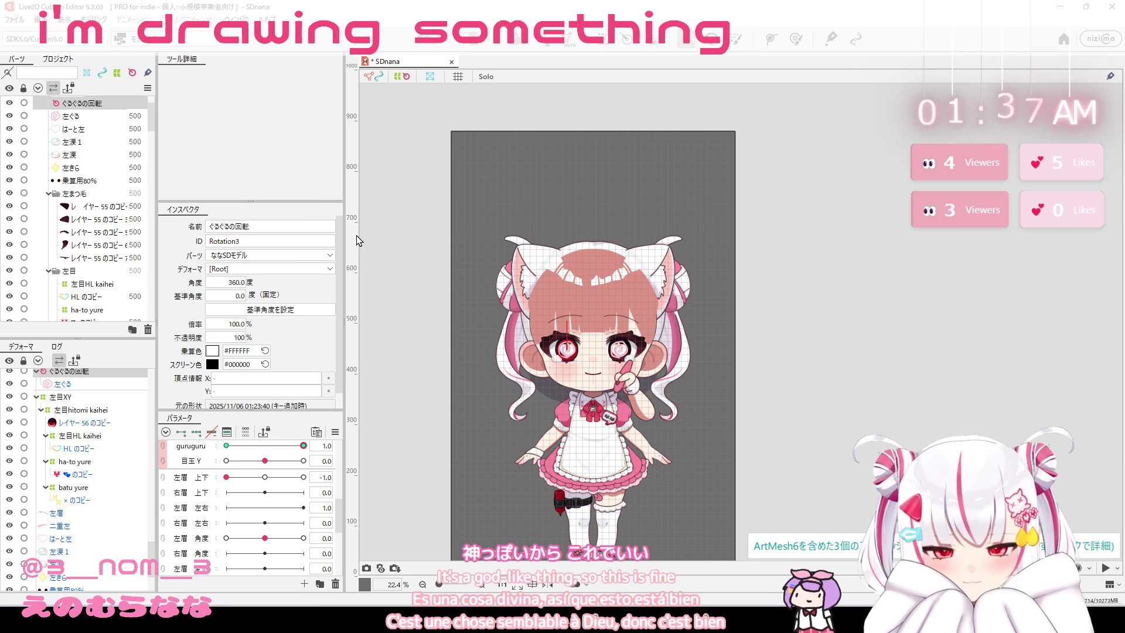
pyautogui.click(94, 20)
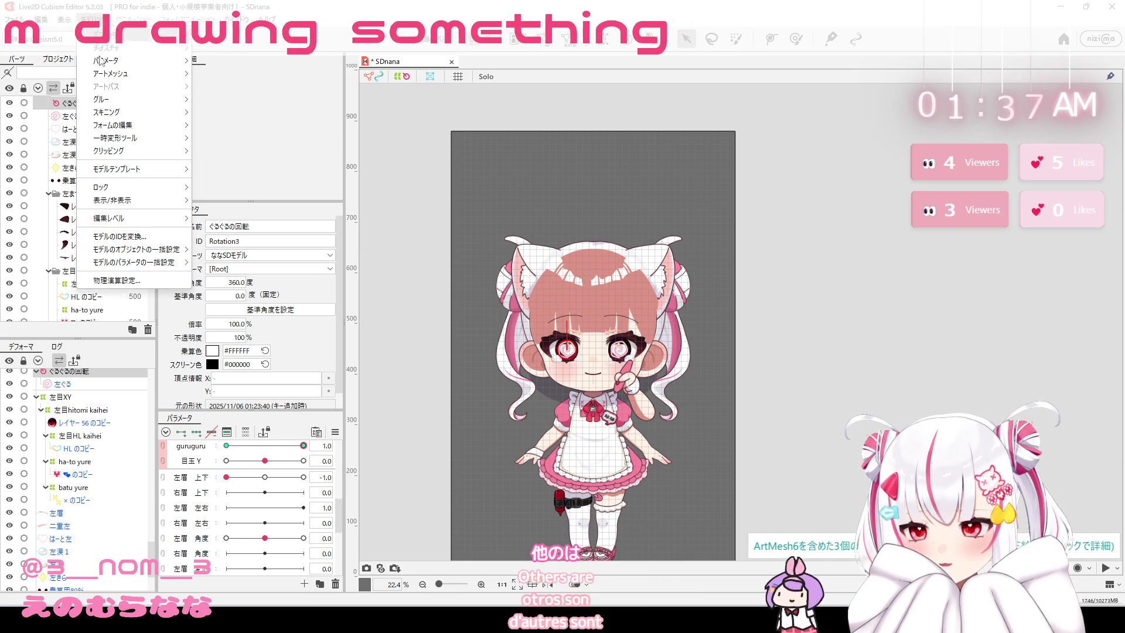
pyautogui.click(135, 283)
pyautogui.scroll(3, 961, 287)
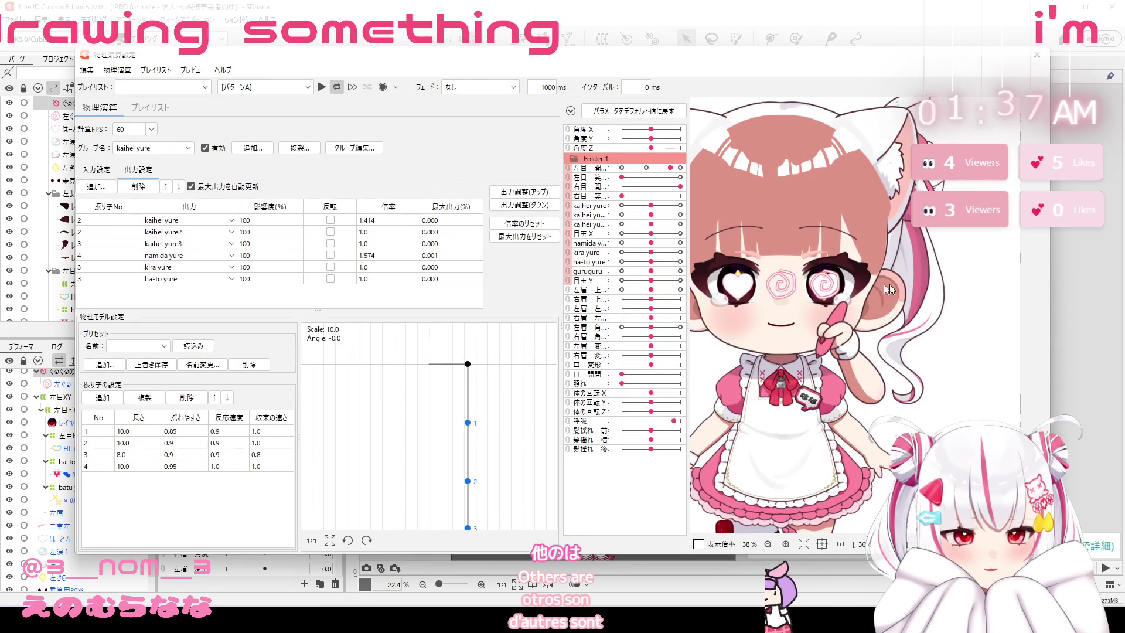
pyautogui.scroll(2, 799, 288)
pyautogui.moveTo(762, 299); pyautogui.dragTo(1012, 85)
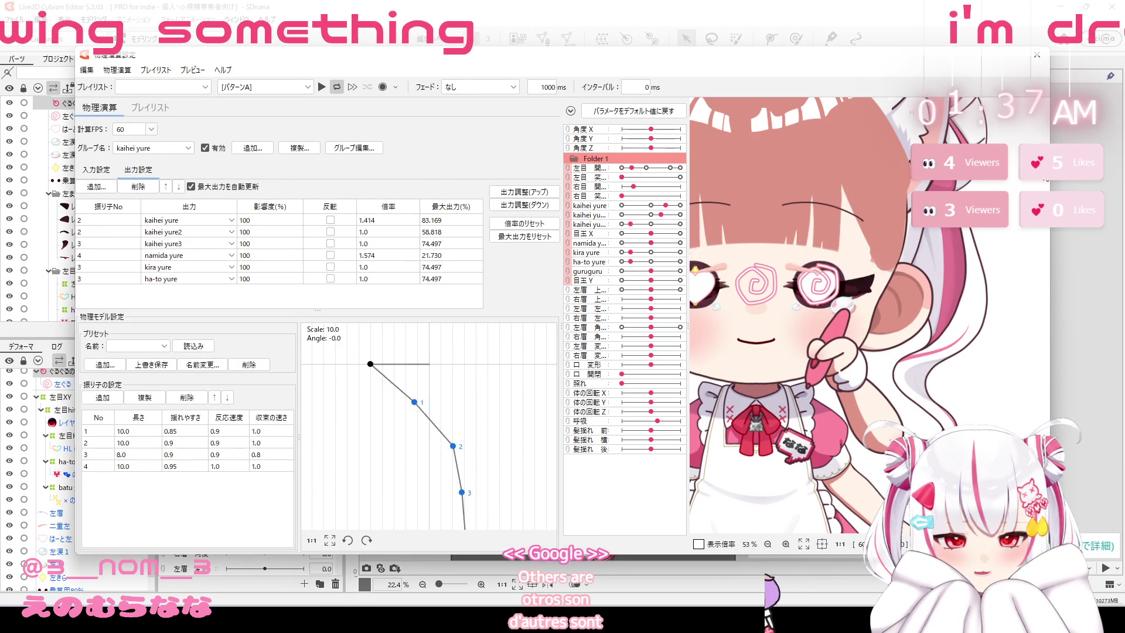
pyautogui.click(1034, 64)
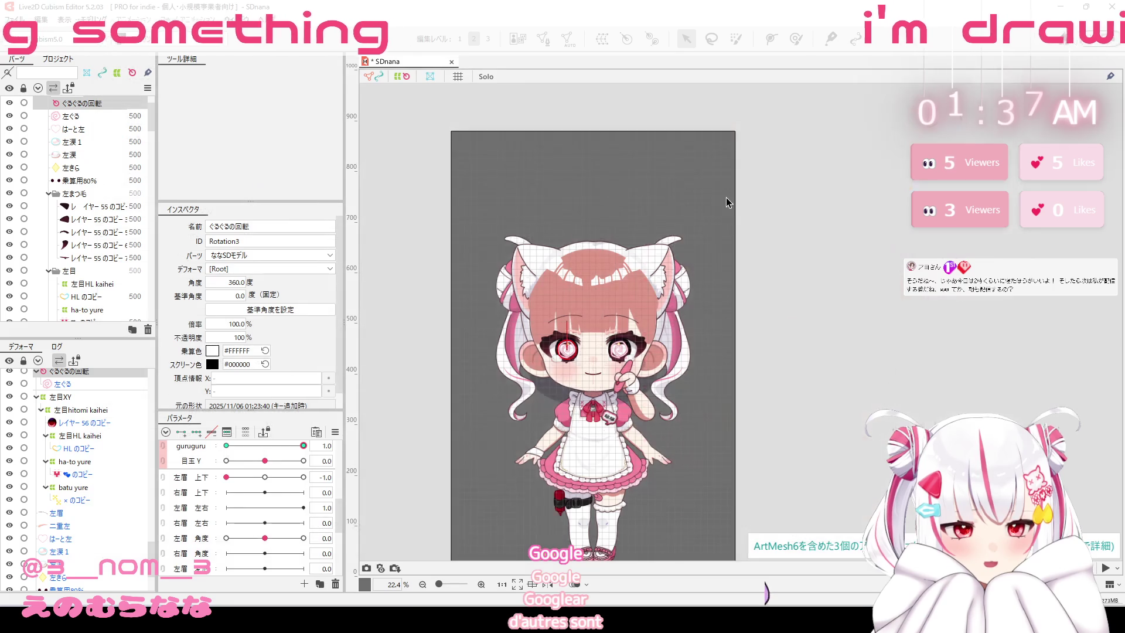
pyautogui.scroll(2, 527, 352)
pyautogui.scroll(2, 551, 369)
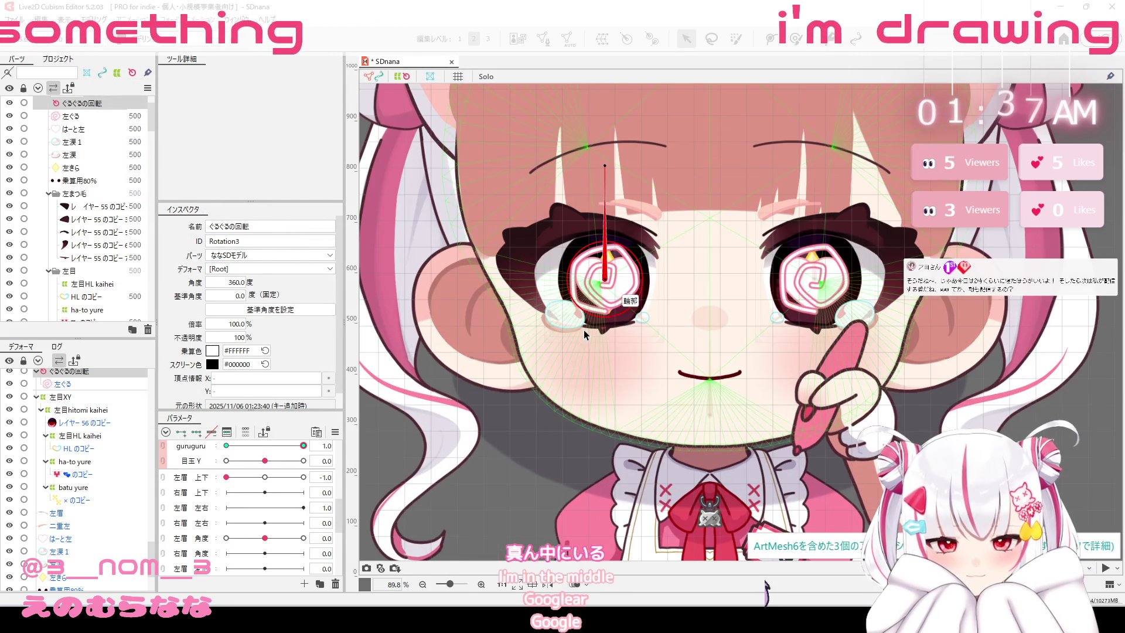
pyautogui.scroll(2, 551, 369)
pyautogui.click(99, 385)
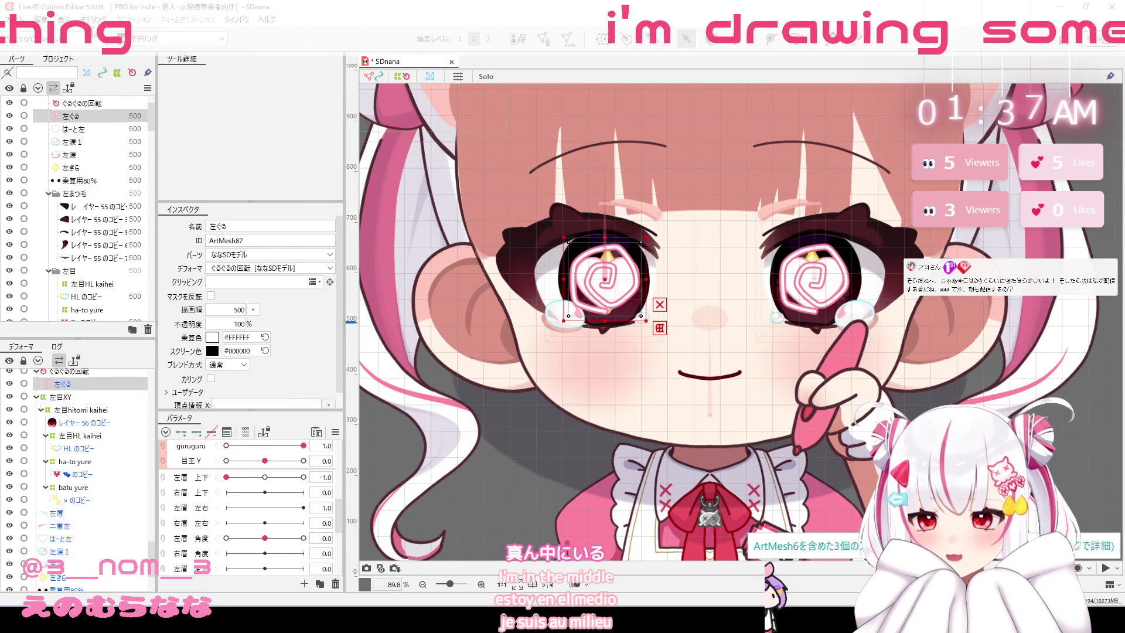
pyautogui.click(93, 19)
pyautogui.click(136, 270)
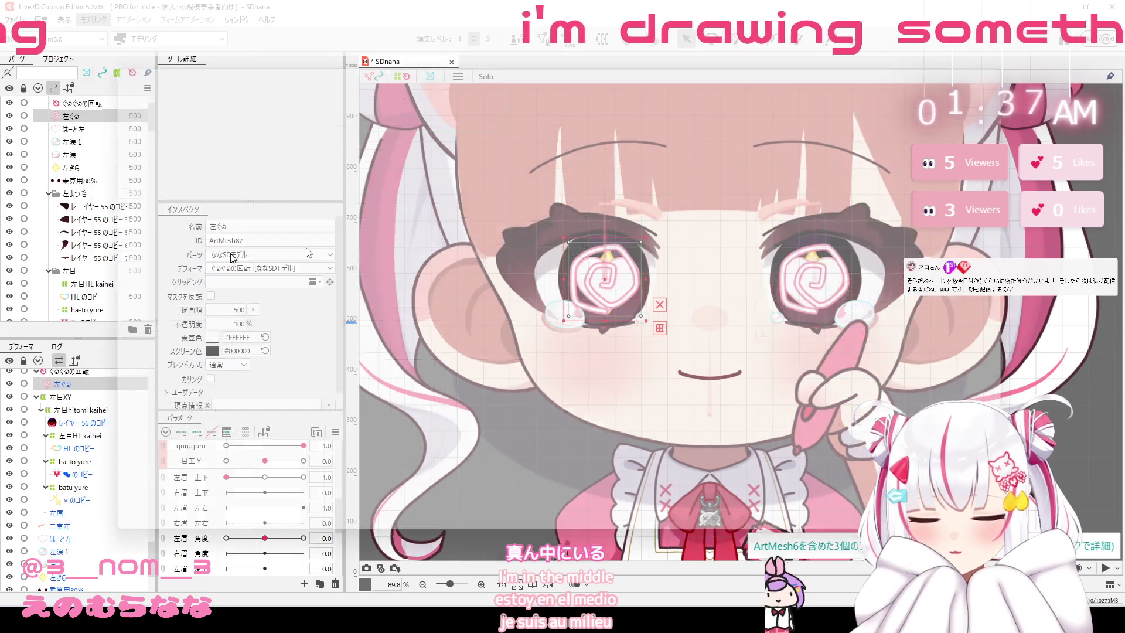
pyautogui.scroll(4, 911, 316)
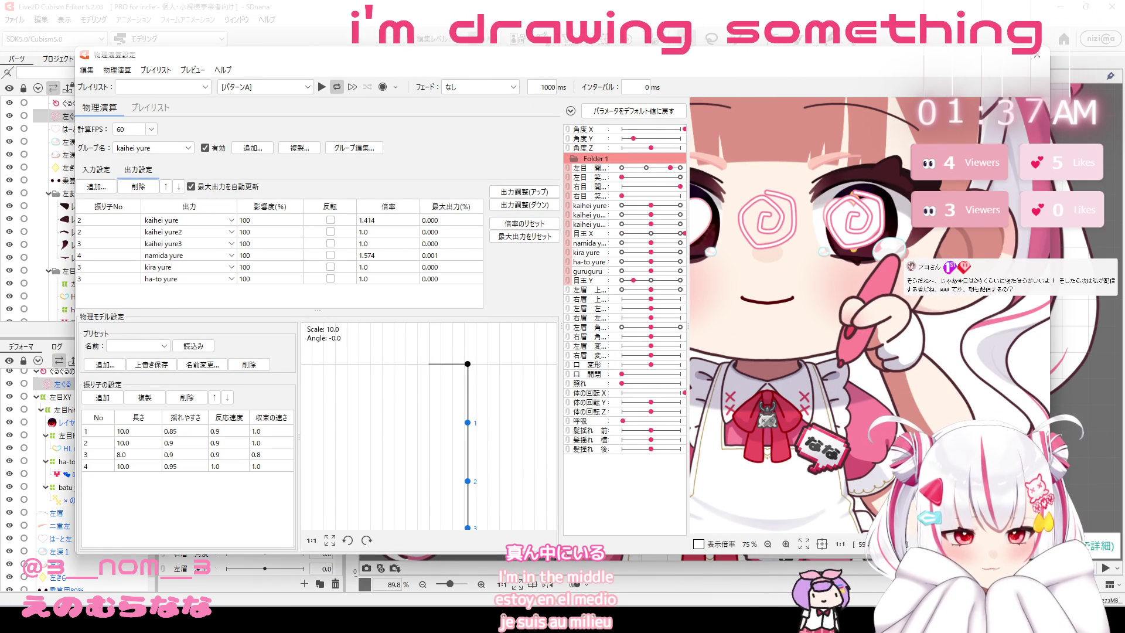
pyautogui.moveTo(842, 147); pyautogui.dragTo(1124, 458)
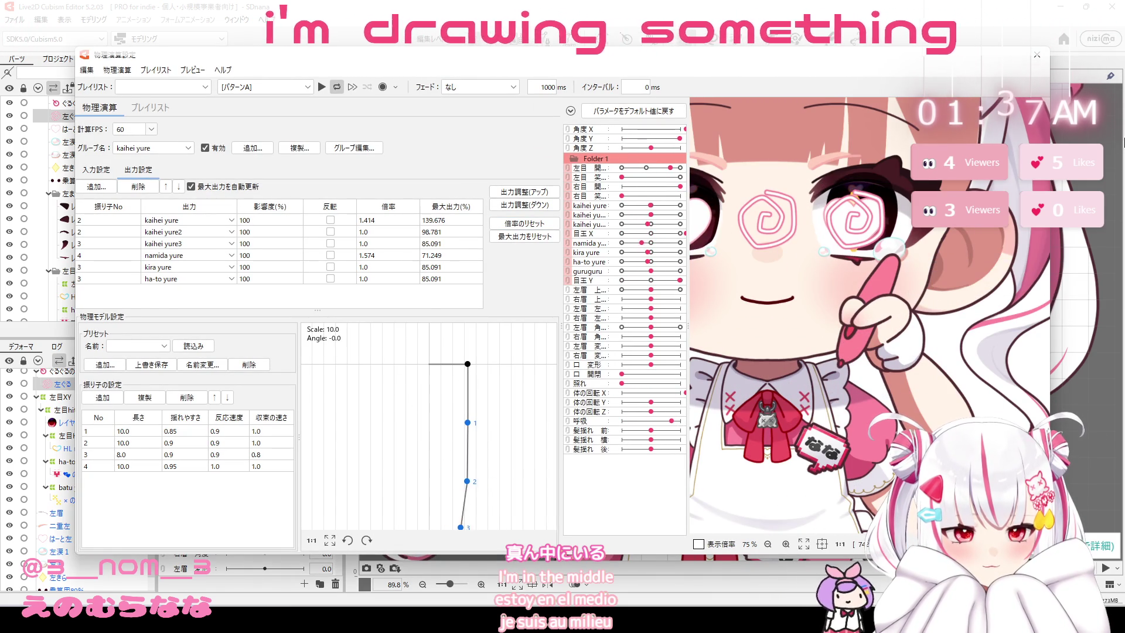
pyautogui.click(1042, 59)
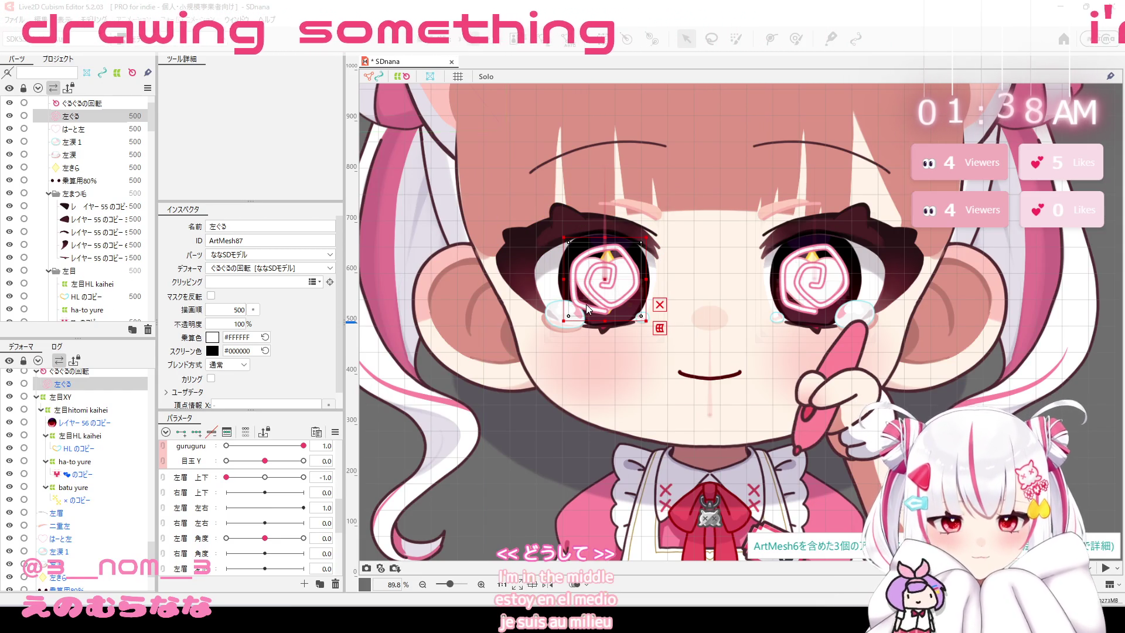
# Undo the recent eye mesh changes and redo once, returning the copied meshes to the right eye.
pyautogui.hotkey('ctrl', 'z')
pyautogui.hotkey('ctrl', 'z')
pyautogui.hotkey('ctrl', 'z')
pyautogui.hotkey('ctrl', 'z')
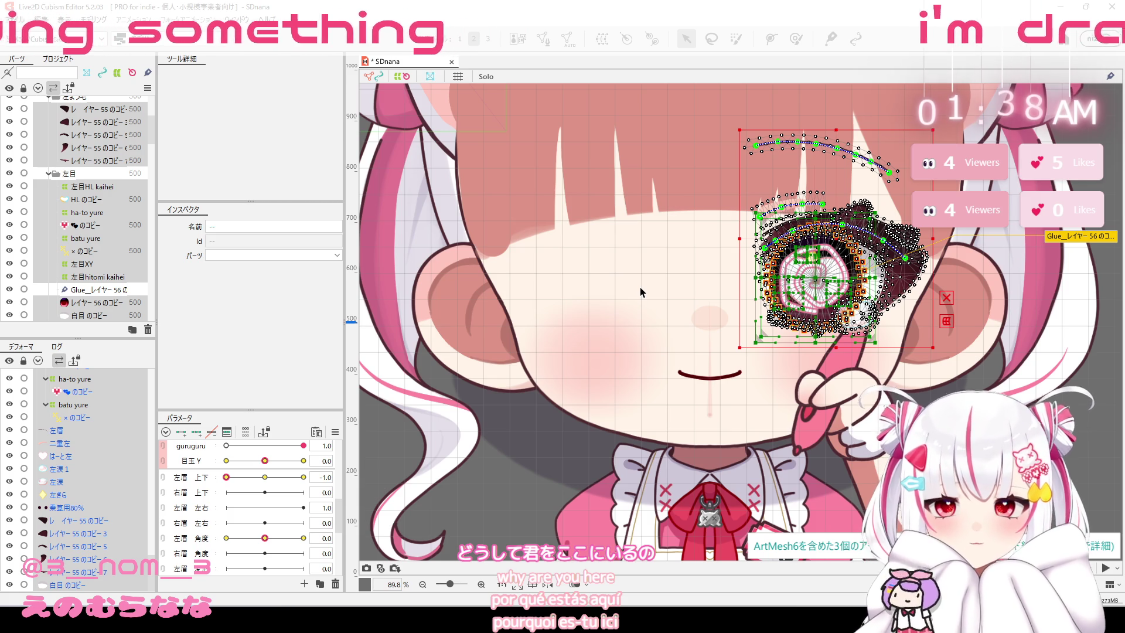
pyautogui.hotkey('ctrl', 'z')
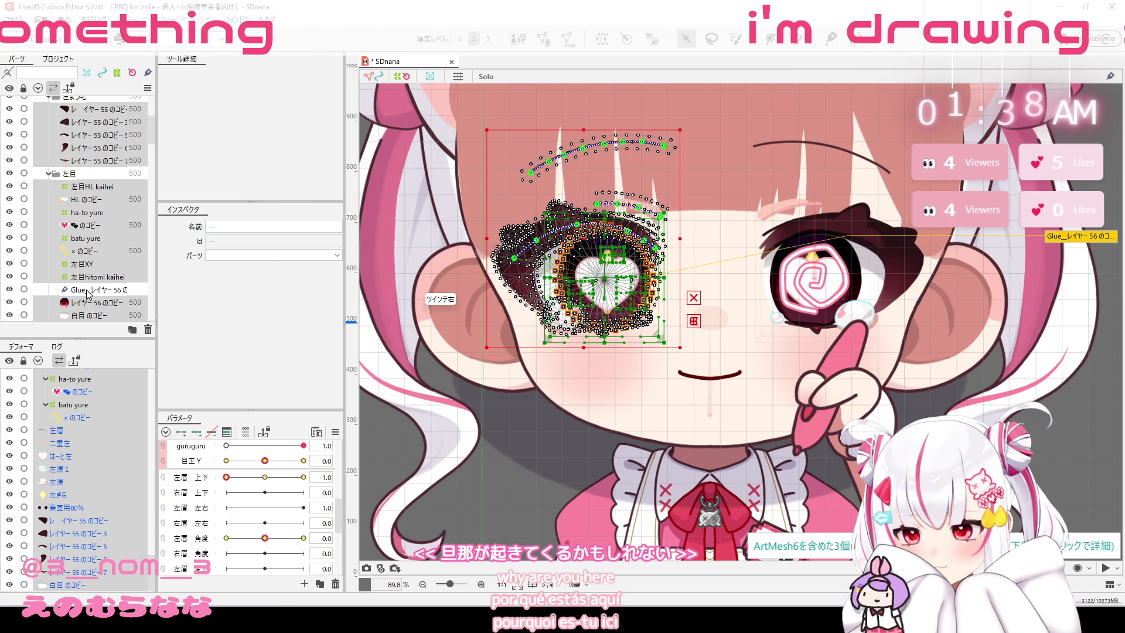
pyautogui.hotkey('ctrl', 'y')
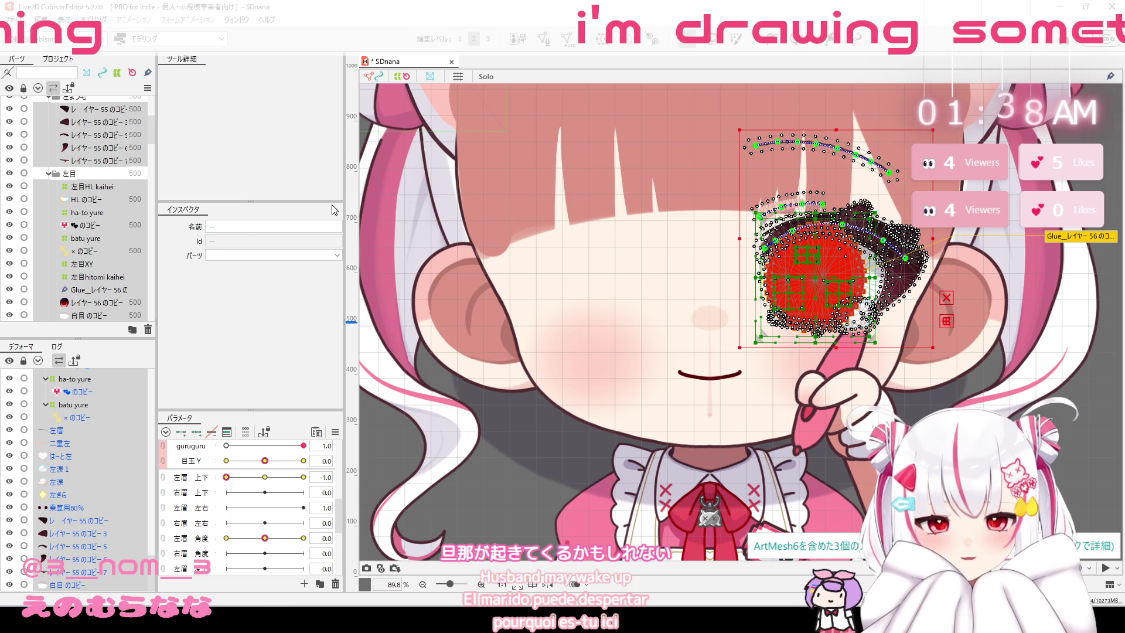
# Flip the eye meshes horizontally in 反転 with the 目玉X parameter ticked.
pyautogui.rightClick(781, 292)
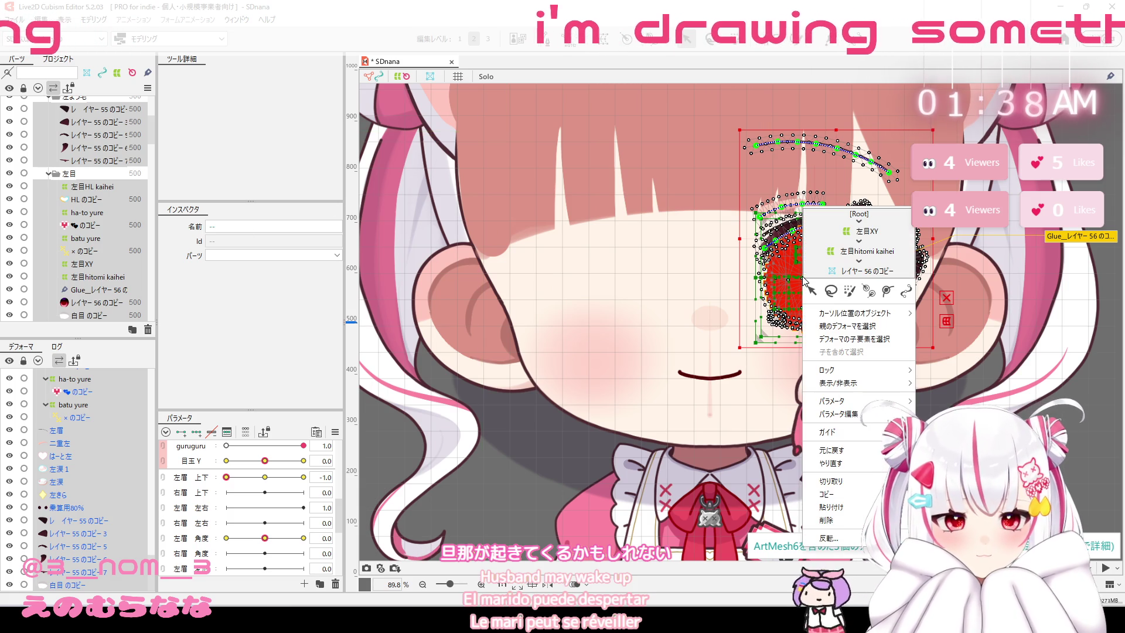
pyautogui.click(838, 537)
pyautogui.click(531, 264)
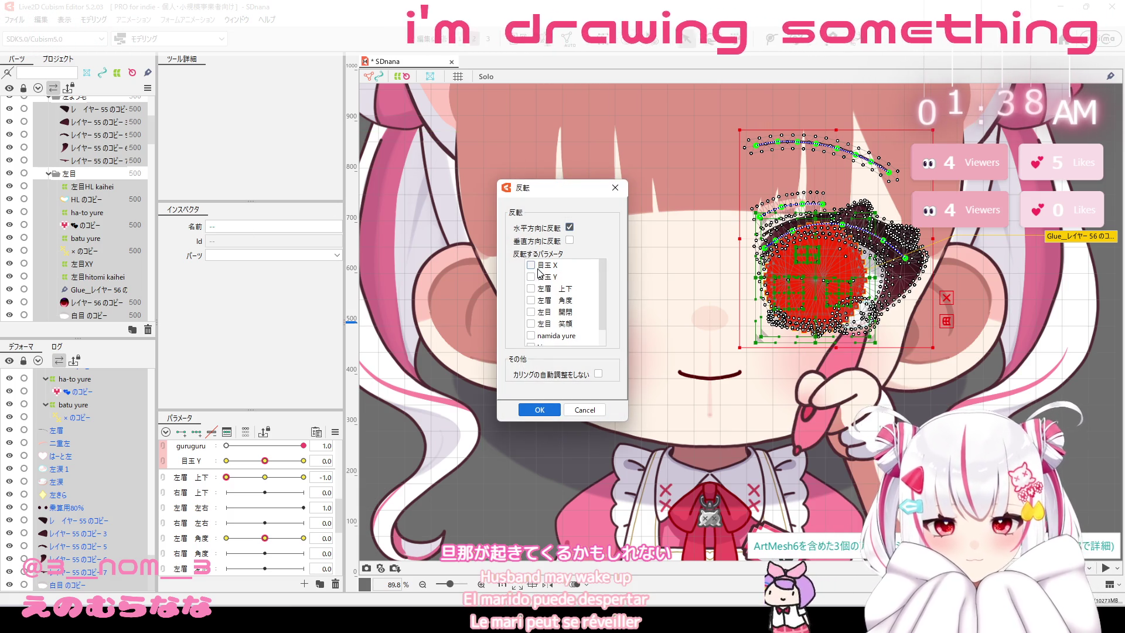
pyautogui.click(551, 412)
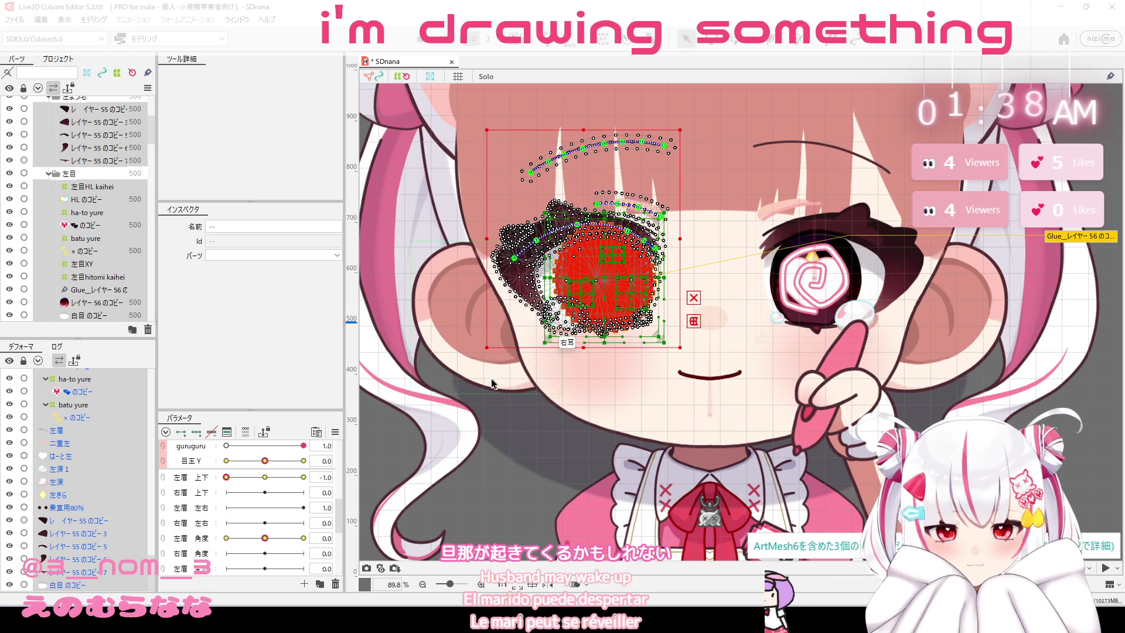
pyautogui.scroll(1, 75, 235)
pyautogui.scroll(1, 75, 193)
pyautogui.scroll(2, 75, 188)
pyautogui.scroll(1, 75, 188)
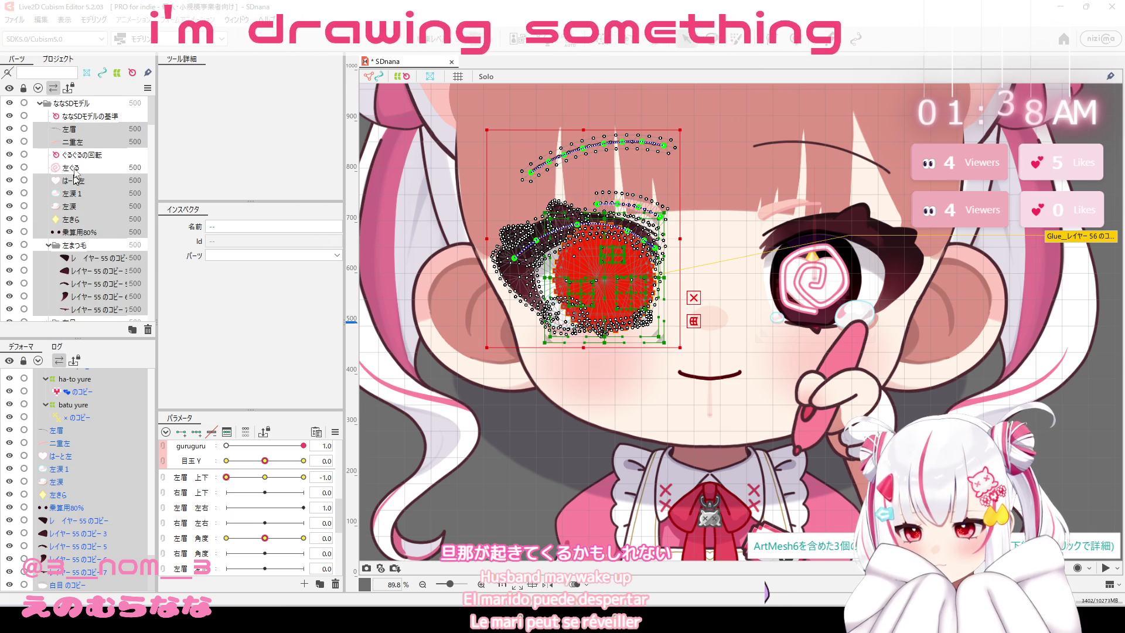
# Select ぐるぐるの回転 with the 左ぐる swirl and drag them onto the left eye.
pyautogui.click(82, 155)
pyautogui.keyDown('ctrl'); pyautogui.click(85, 168); pyautogui.keyUp('ctrl')
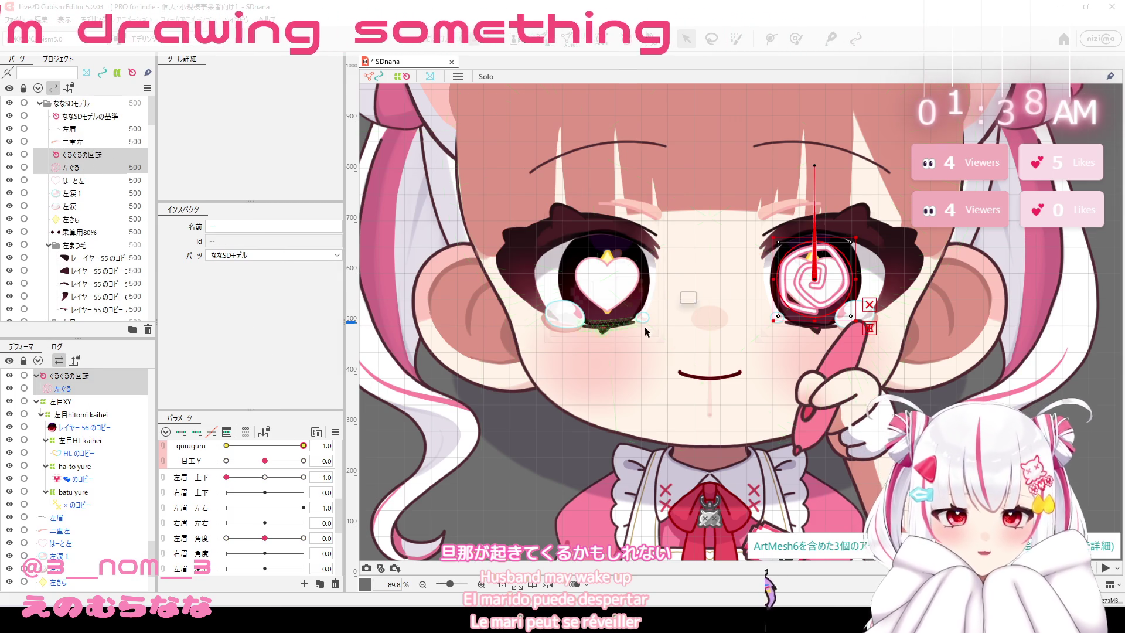
pyautogui.moveTo(815, 277); pyautogui.dragTo(605, 290)
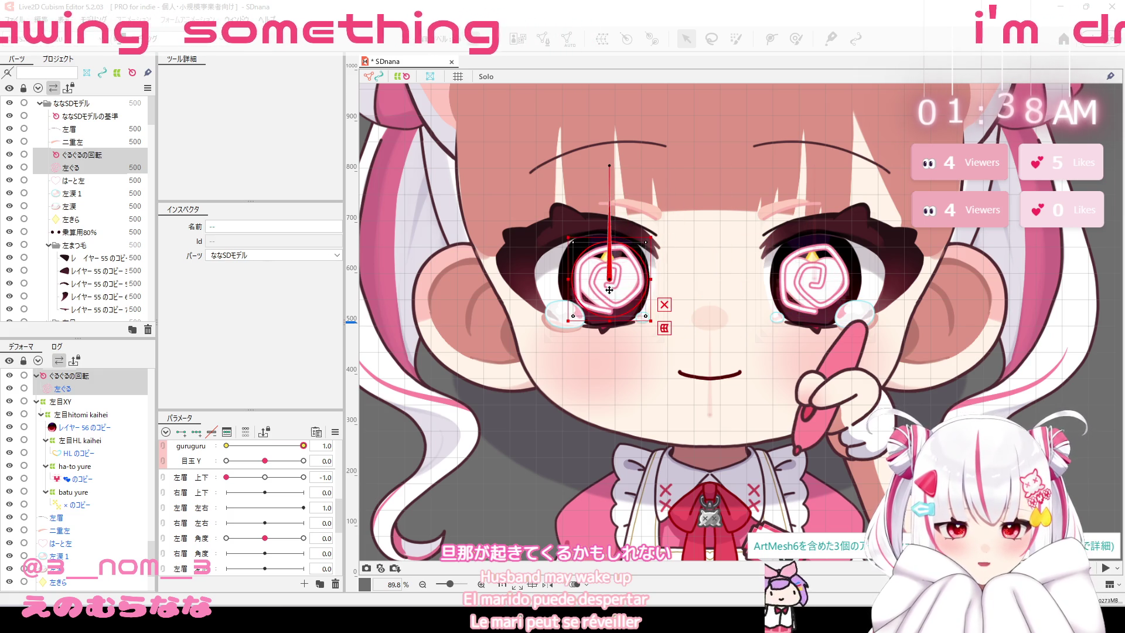
pyautogui.scroll(2, 614, 282)
pyautogui.scroll(2, 613, 282)
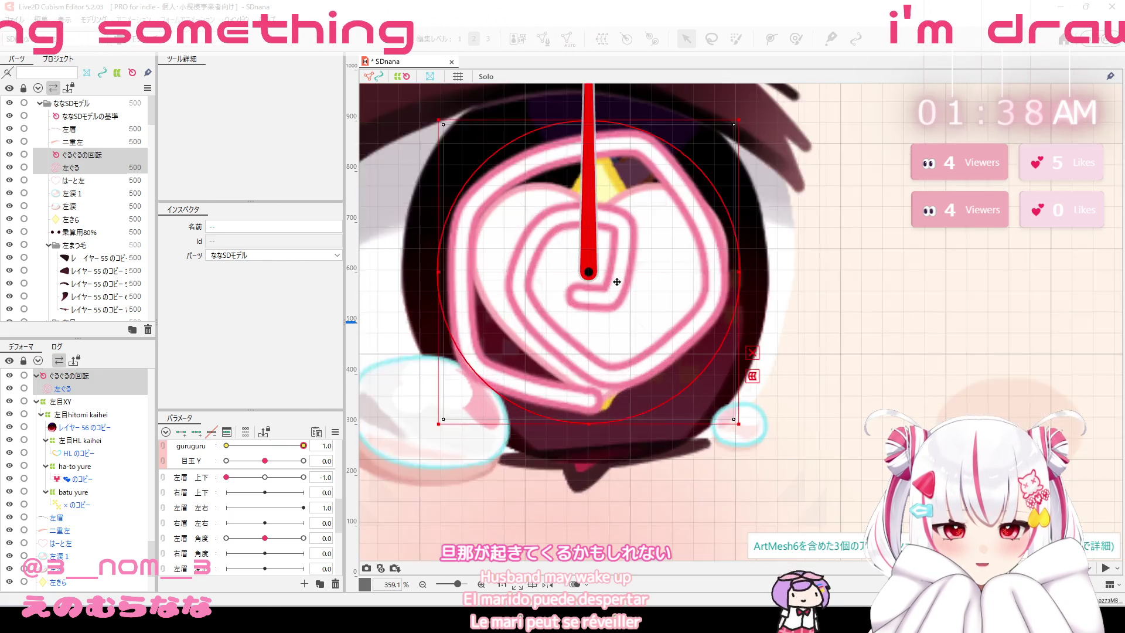
pyautogui.scroll(1, 612, 282)
pyautogui.scroll(-2, 599, 273)
pyautogui.scroll(-4, 599, 273)
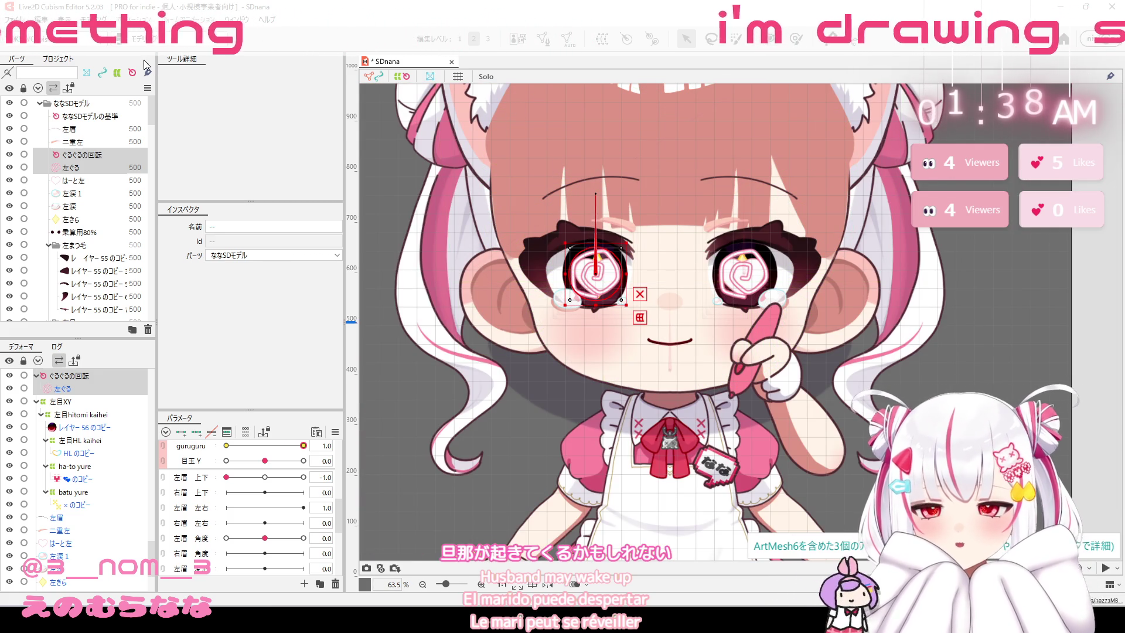
# Check the Modeling > Physics settings window and close it.
pyautogui.click(99, 19)
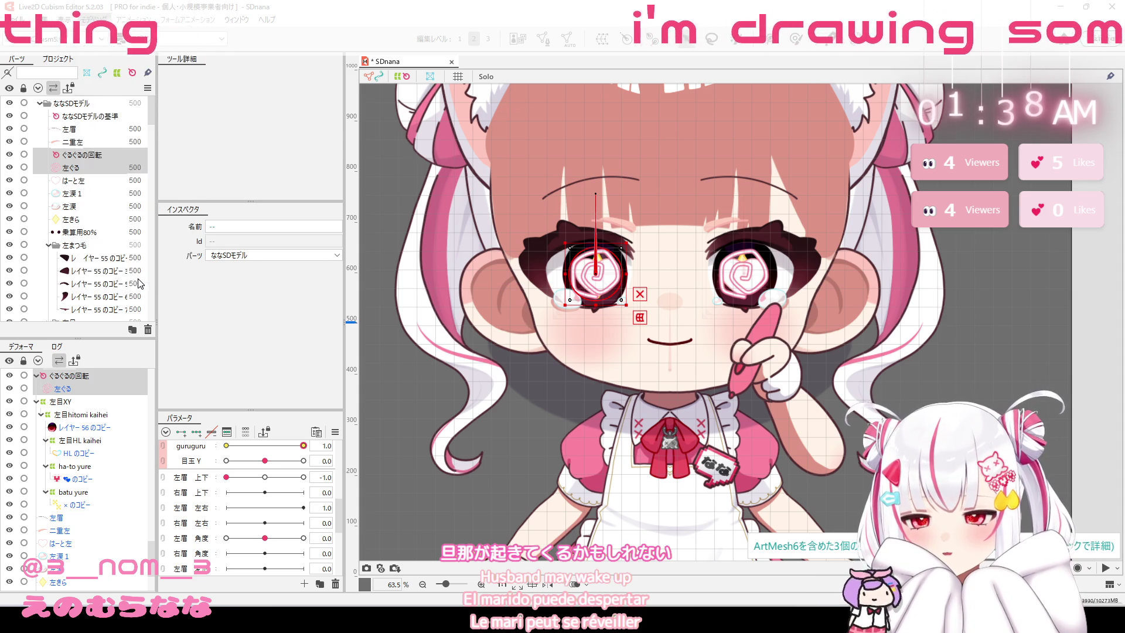
pyautogui.click(115, 280)
pyautogui.scroll(5, 867, 297)
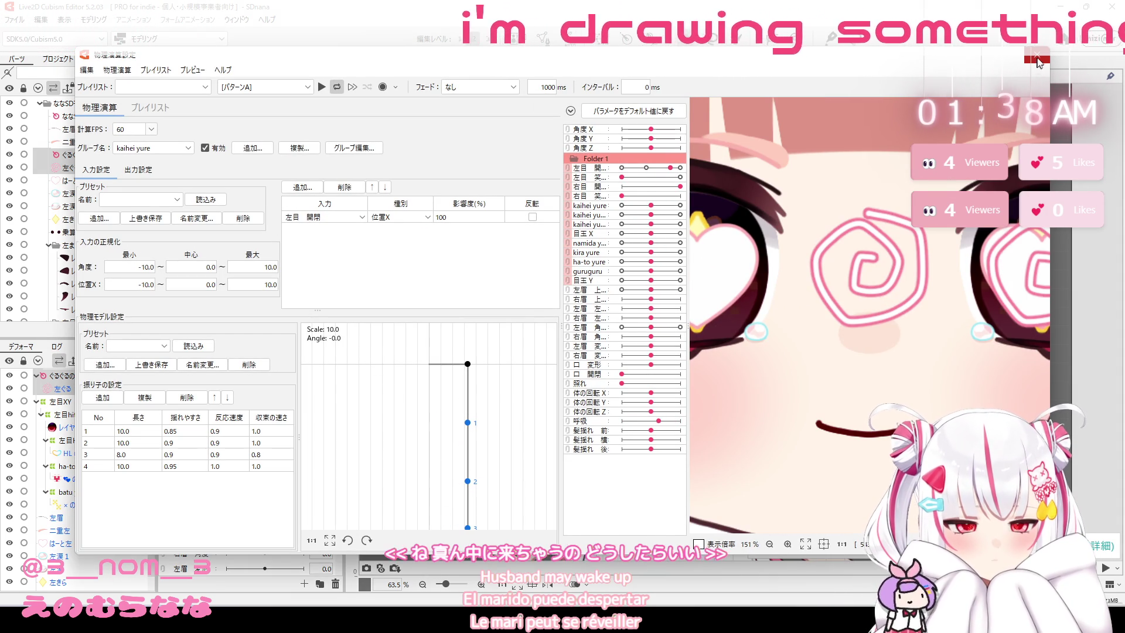
pyautogui.click(1038, 59)
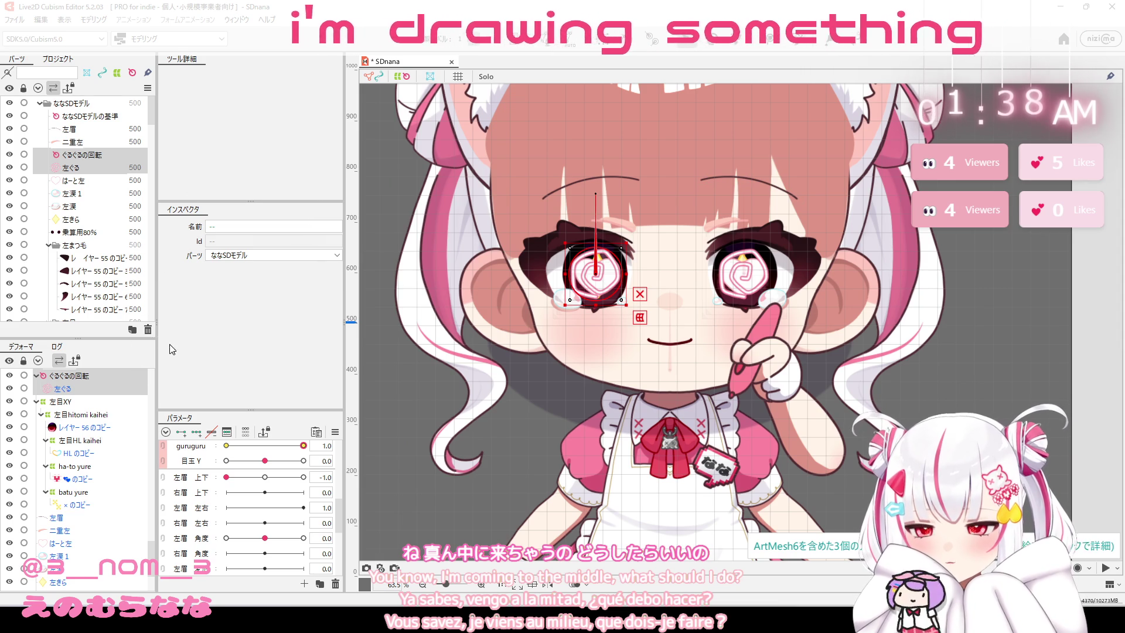
# Delete the stray swirl and its deformer, then reselect ぐるぐるの回転 with 左ぐる.
pyautogui.click(148, 332)
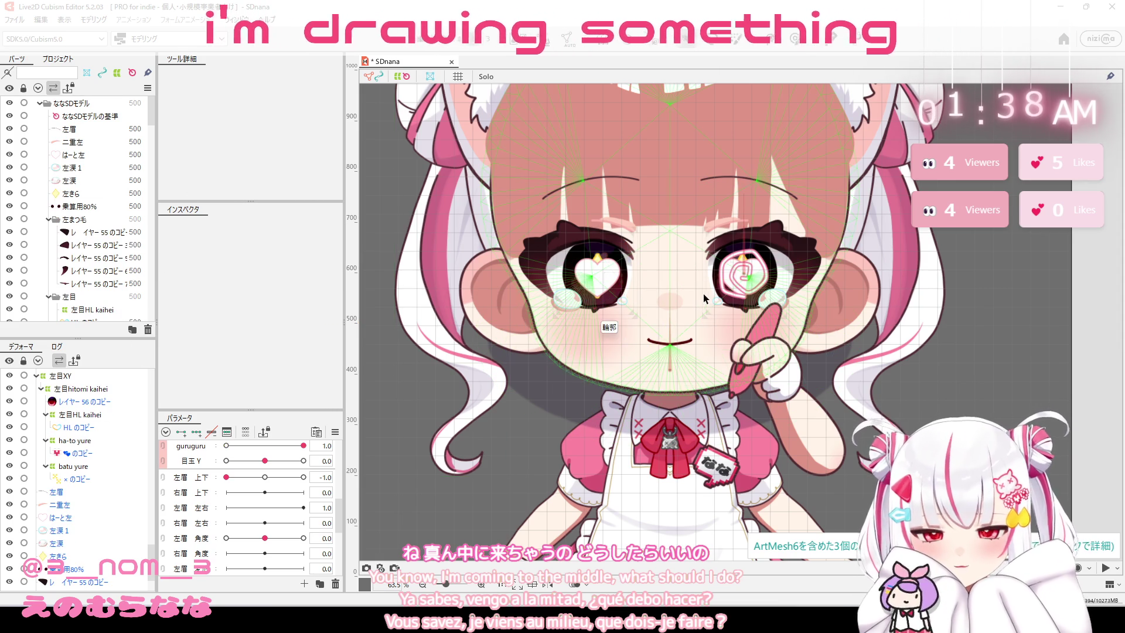
pyautogui.click(749, 280)
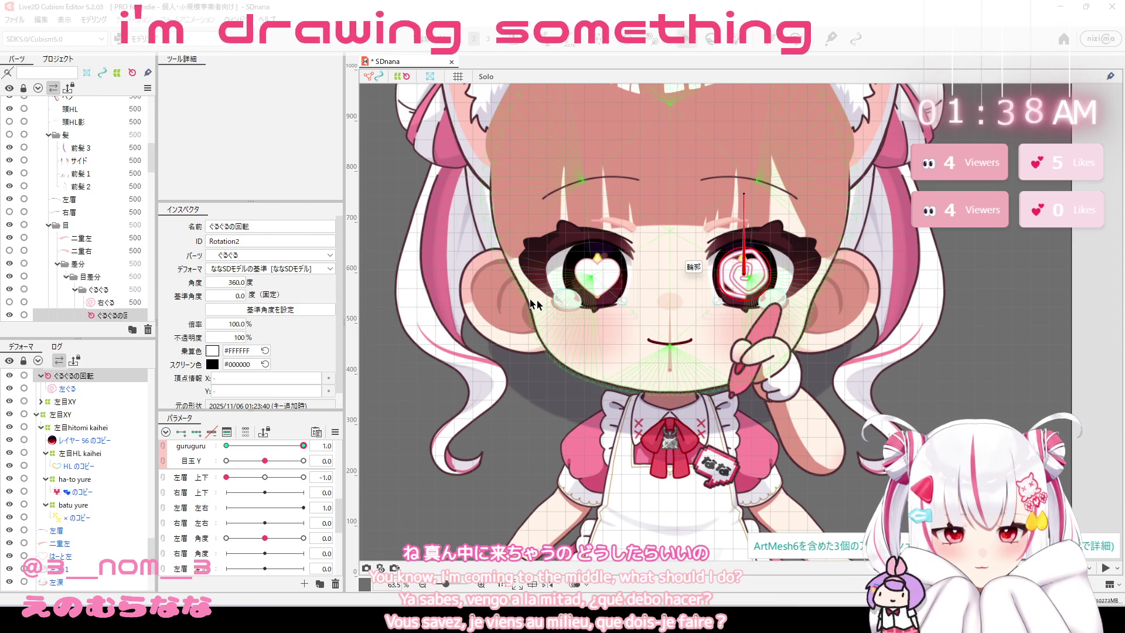
pyautogui.scroll(-2, 119, 317)
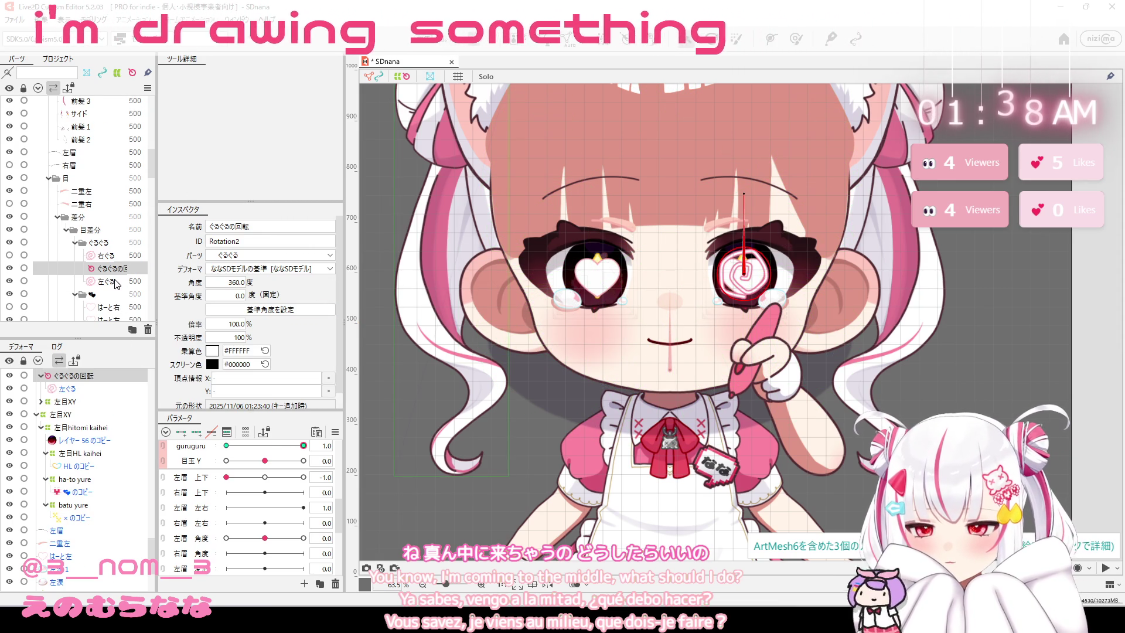
pyautogui.keyDown('ctrl'); pyautogui.click(109, 282); pyautogui.keyUp('ctrl')
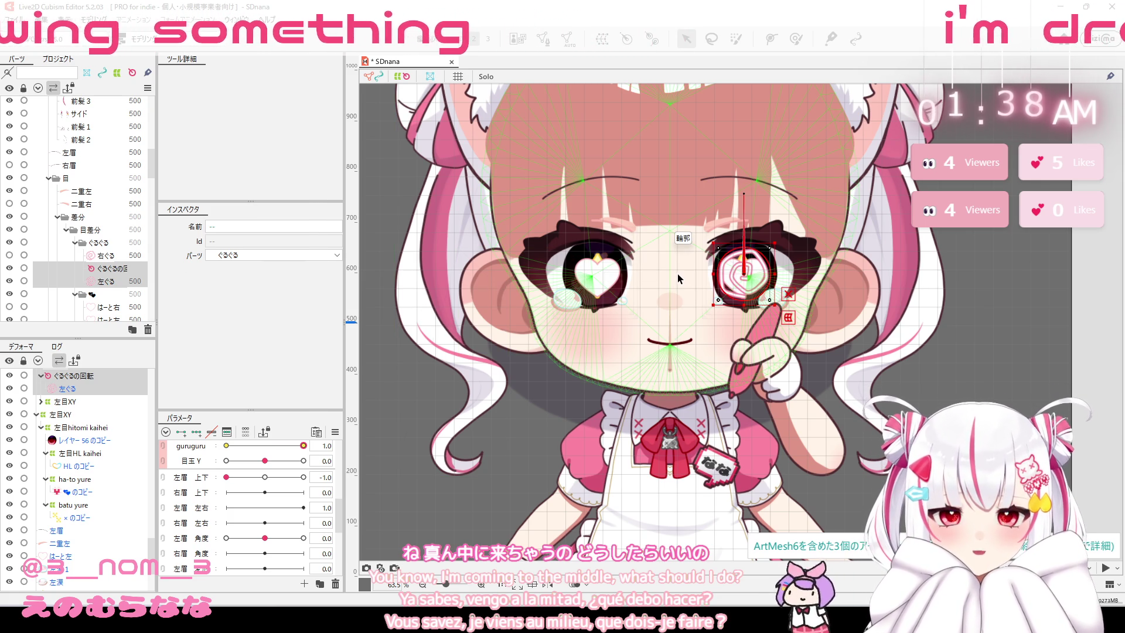
pyautogui.hotkey('ctrl', 'shift', 't')
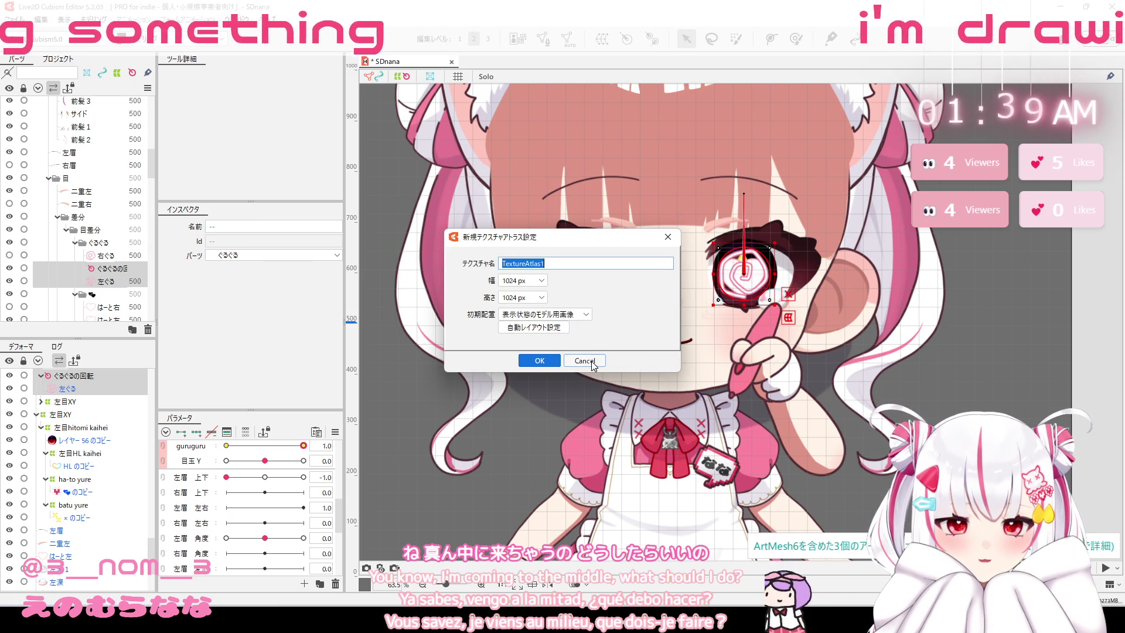
# Cancel the texture atlas dialog, mirror the swirl horizontally, and drag it toward the left eye.
pyautogui.click(590, 361)
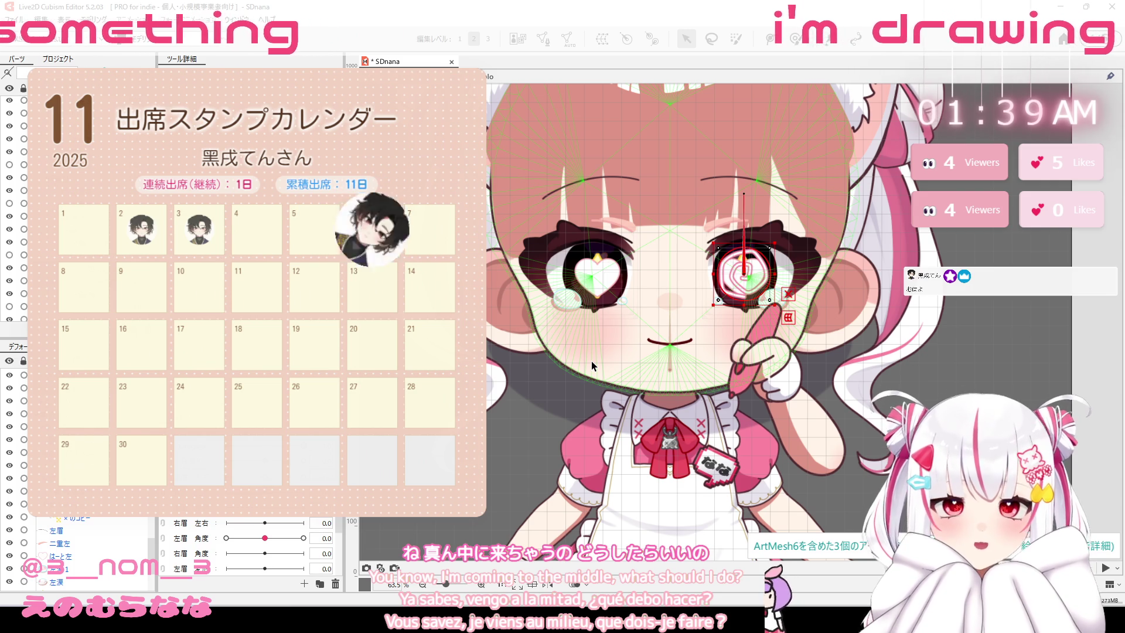
pyautogui.rightClick(744, 279)
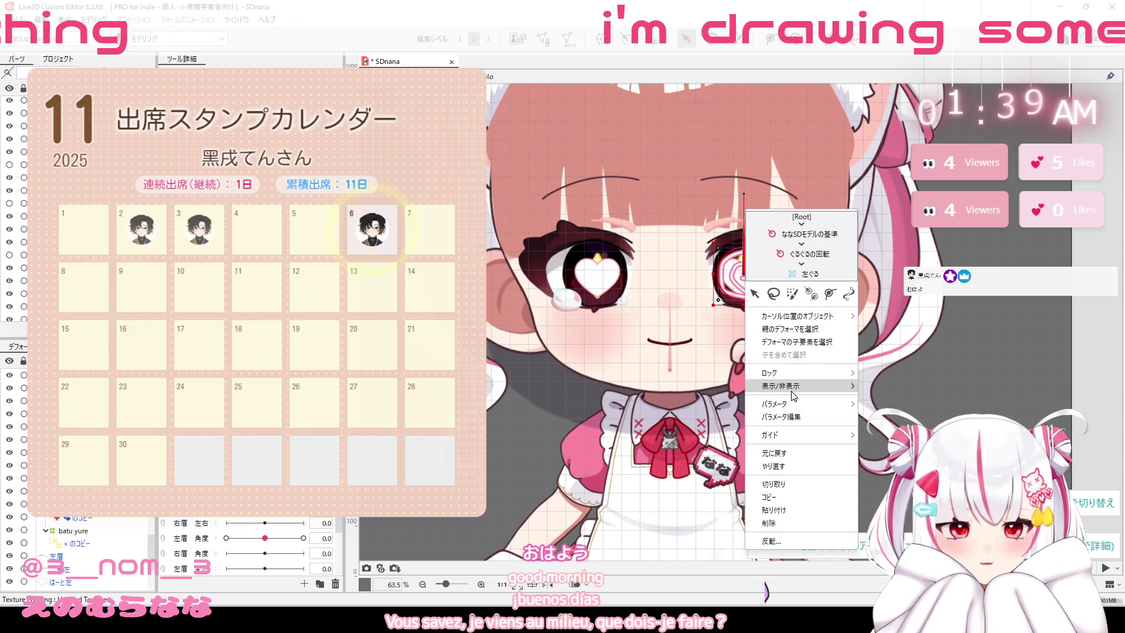
pyautogui.click(790, 538)
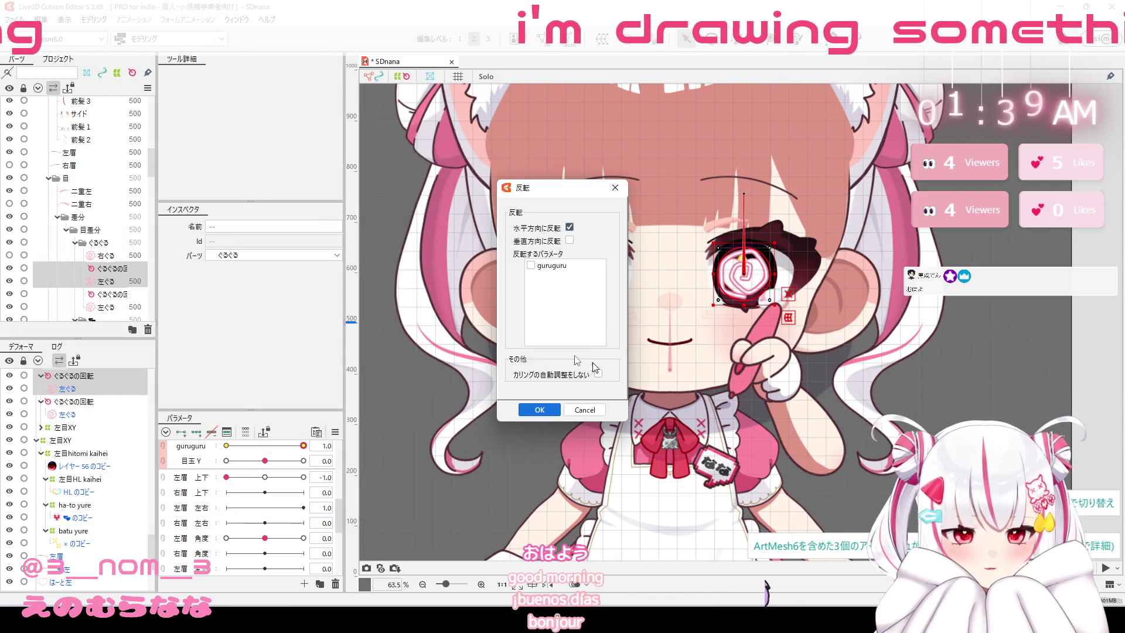
pyautogui.click(543, 410)
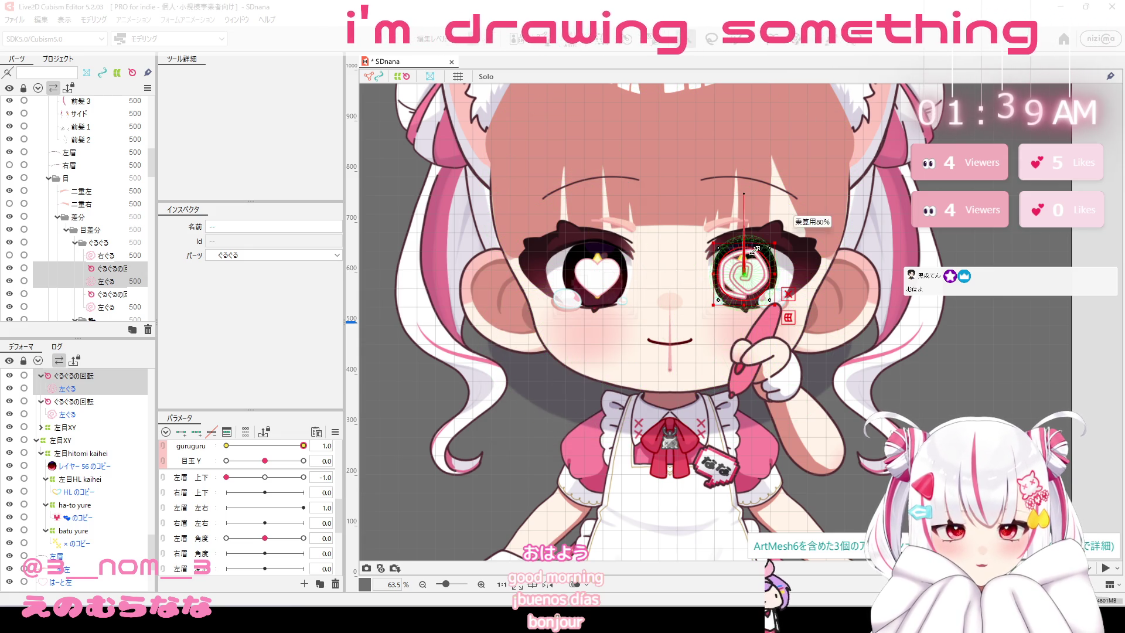
pyautogui.moveTo(743, 271); pyautogui.dragTo(596, 291)
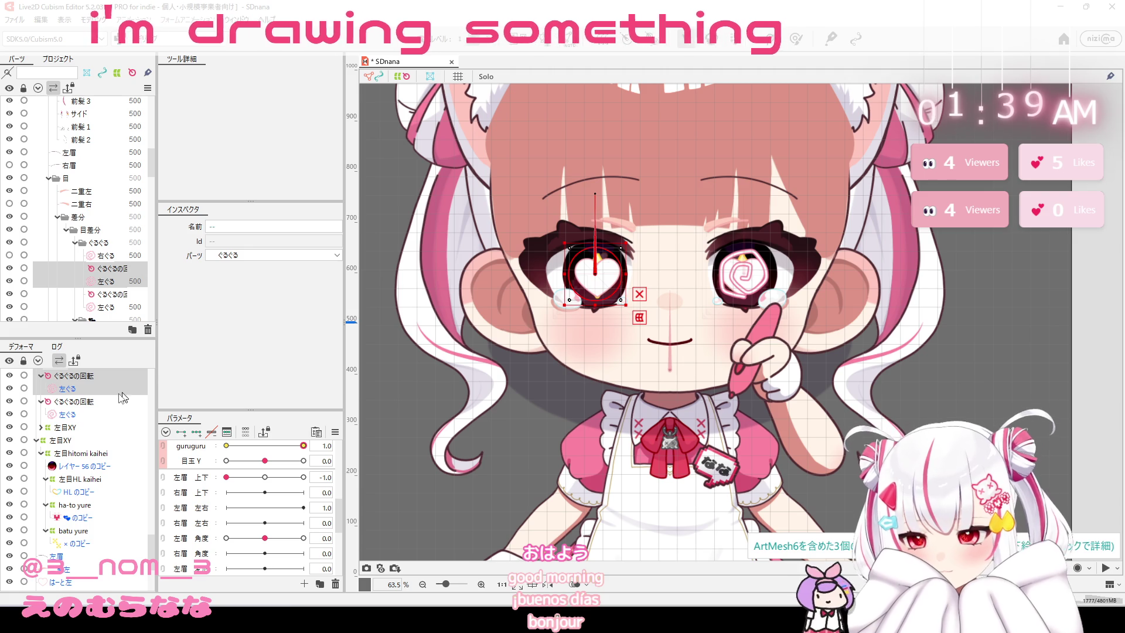
# Undo the misplaced move, reselect the deformer and swirl, and place them over the left eye.
pyautogui.scroll(2, 758, 282)
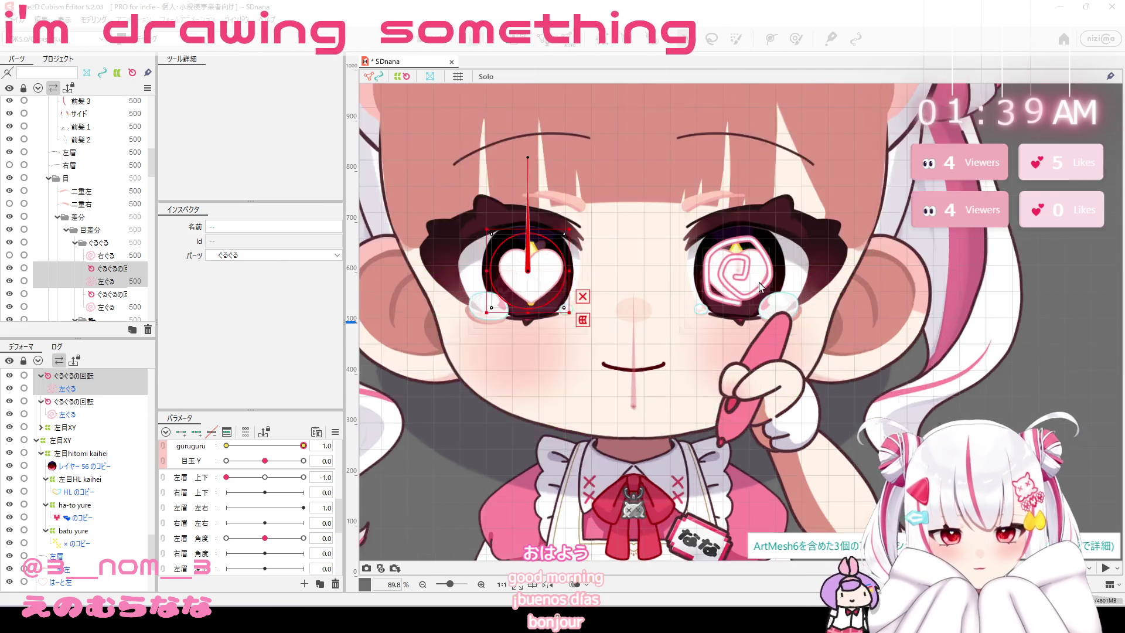
pyautogui.scroll(3, 734, 272)
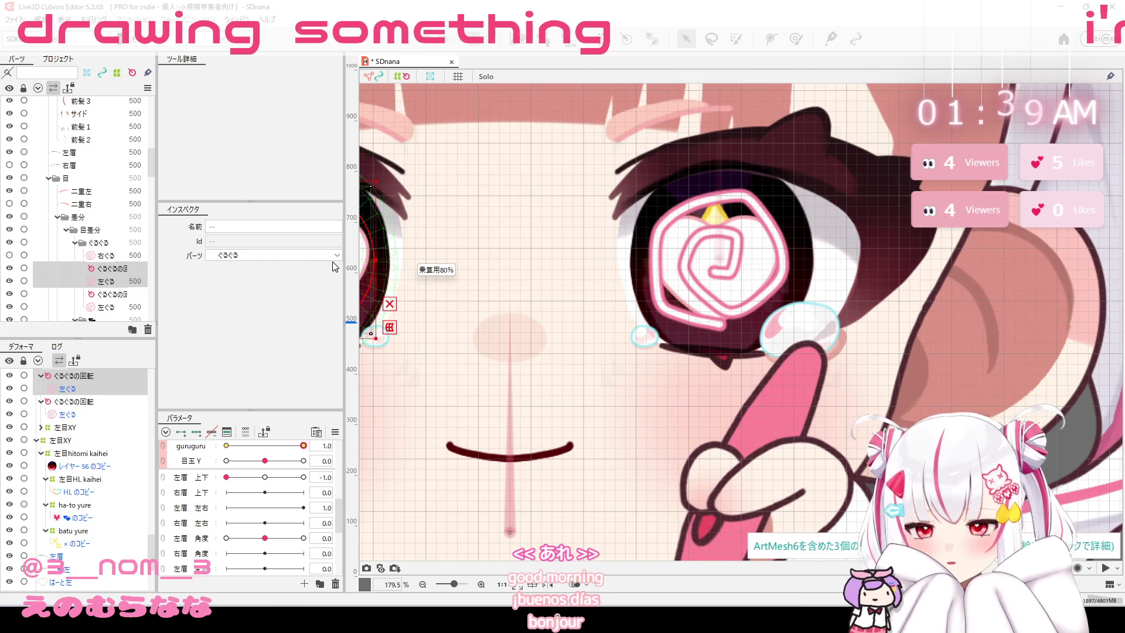
pyautogui.hotkey('ctrl', 'z')
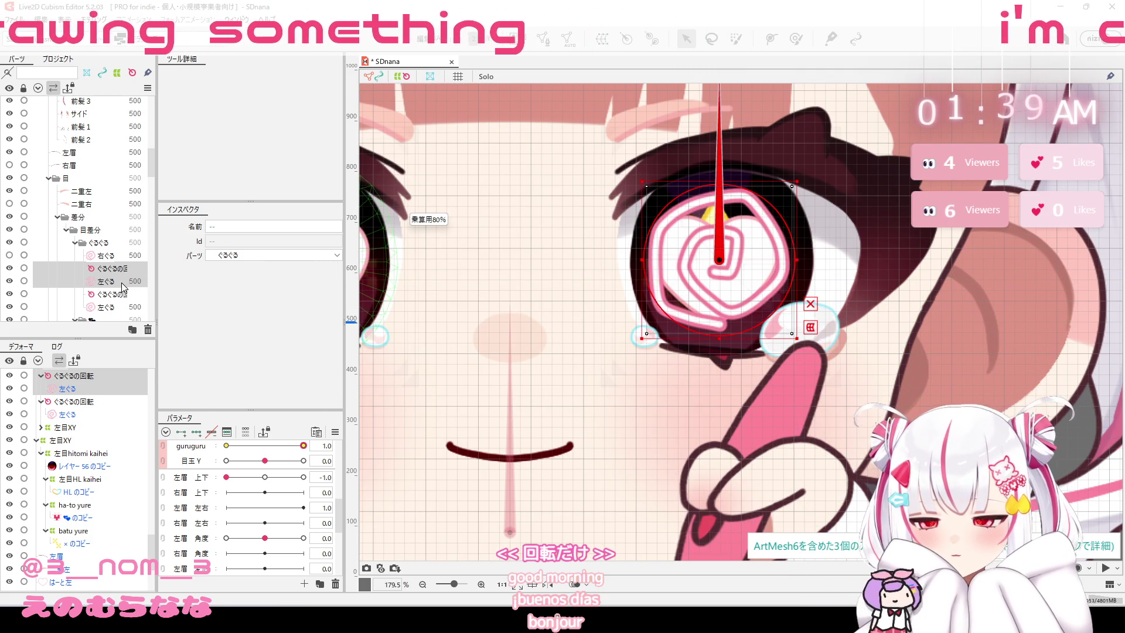
pyautogui.click(122, 282)
pyautogui.keyDown('ctrl'); pyautogui.click(130, 271); pyautogui.keyUp('ctrl')
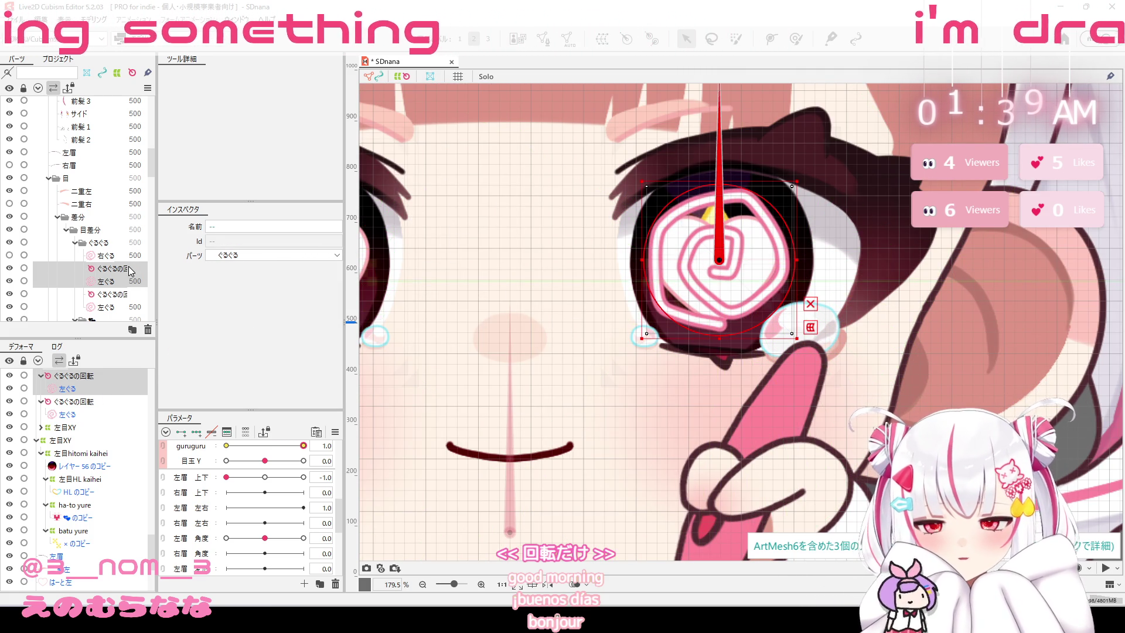
pyautogui.scroll(-2, 651, 246)
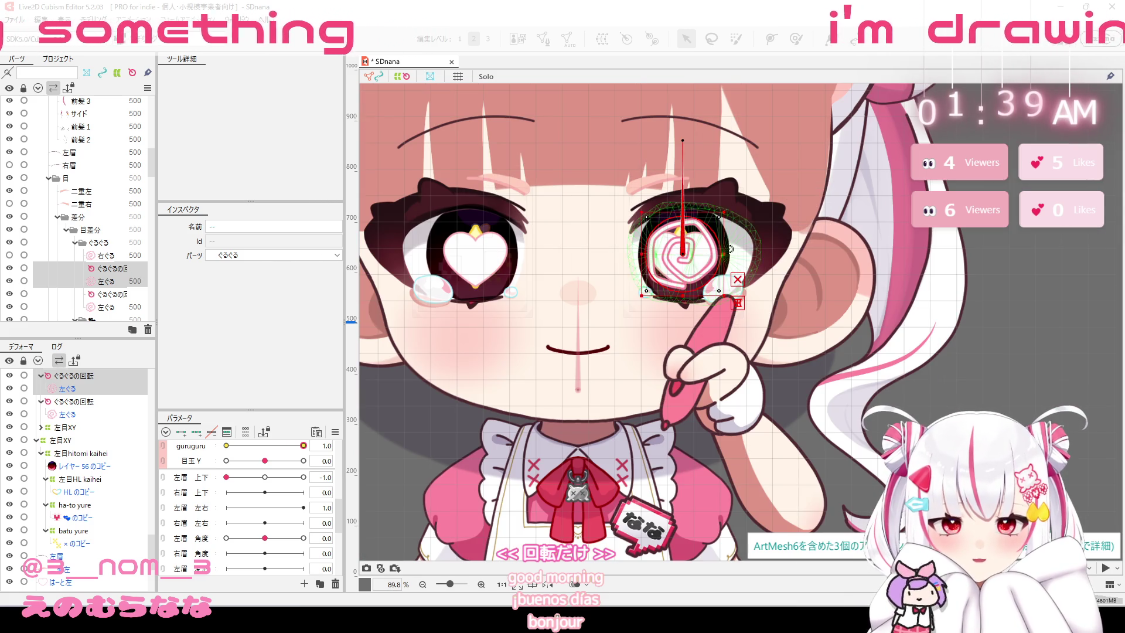
pyautogui.moveTo(684, 253); pyautogui.dragTo(473, 263)
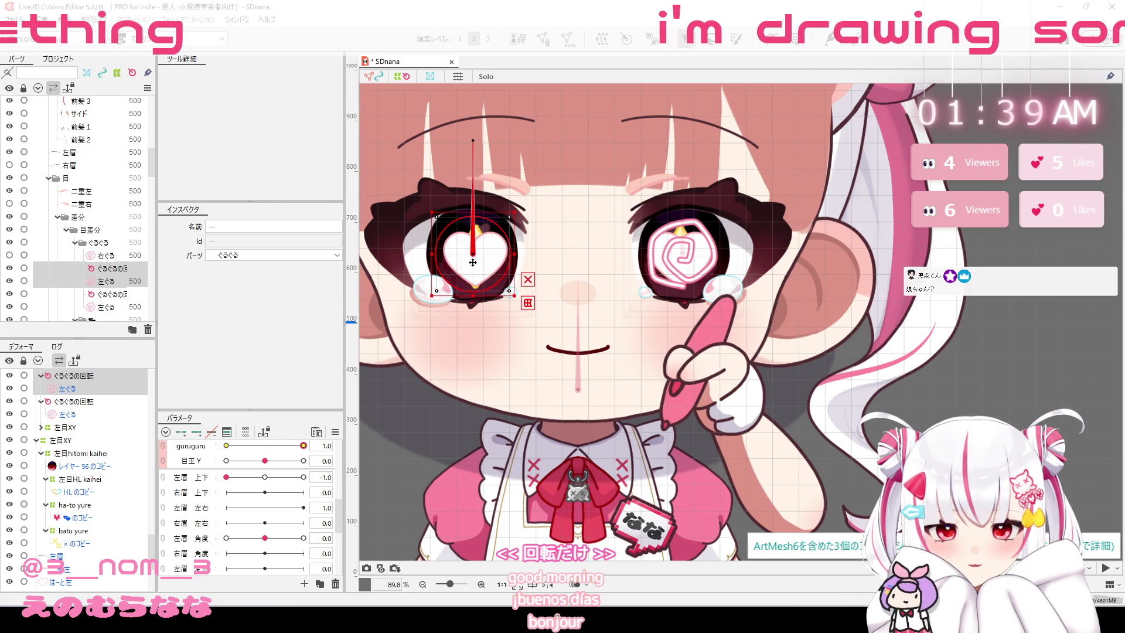
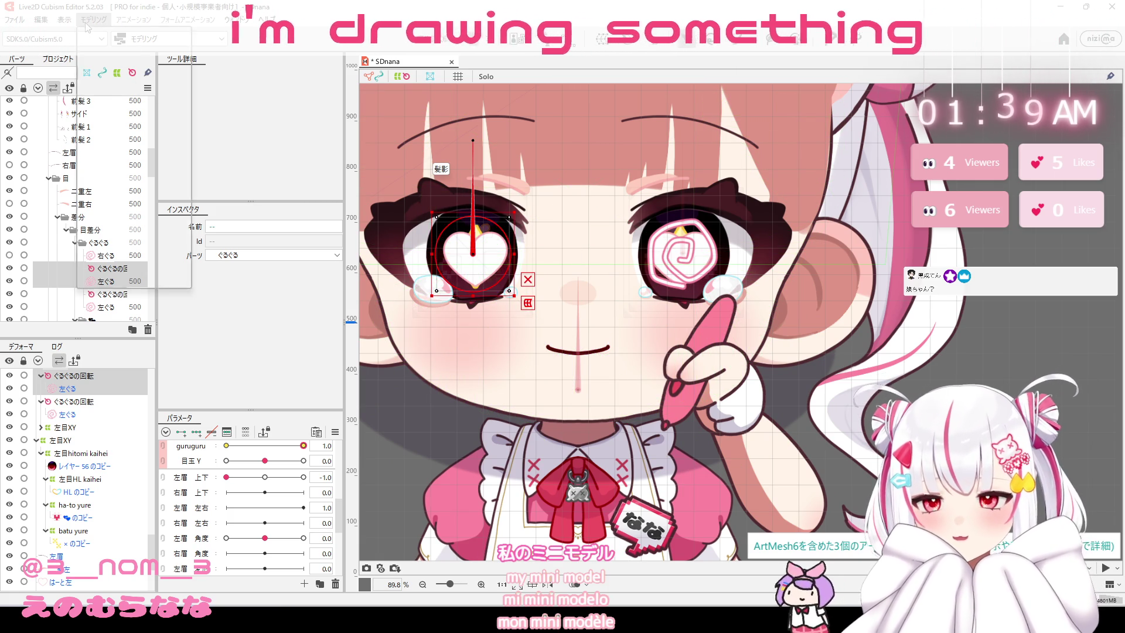
# Open the Physics Settings window from the modeling menu, then close it.
pyautogui.click(94, 19)
pyautogui.click(125, 284)
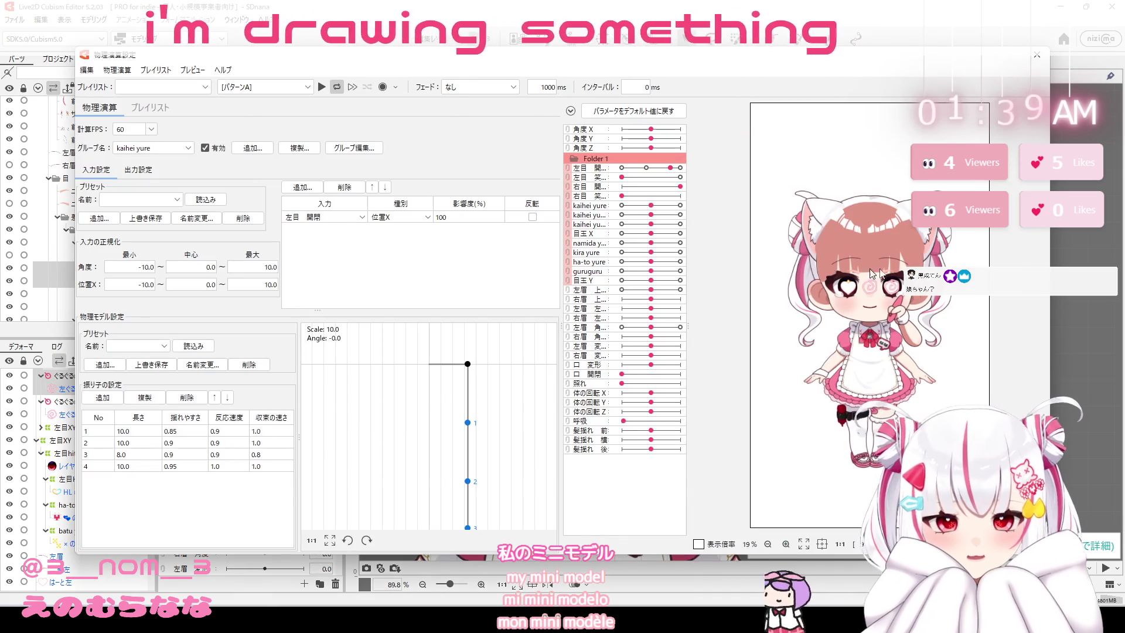
pyautogui.click(1038, 58)
# Select the left-eye and left-lash parts together with the swirl-eye rotation deformer and left swirl eye.
pyautogui.click(114, 294)
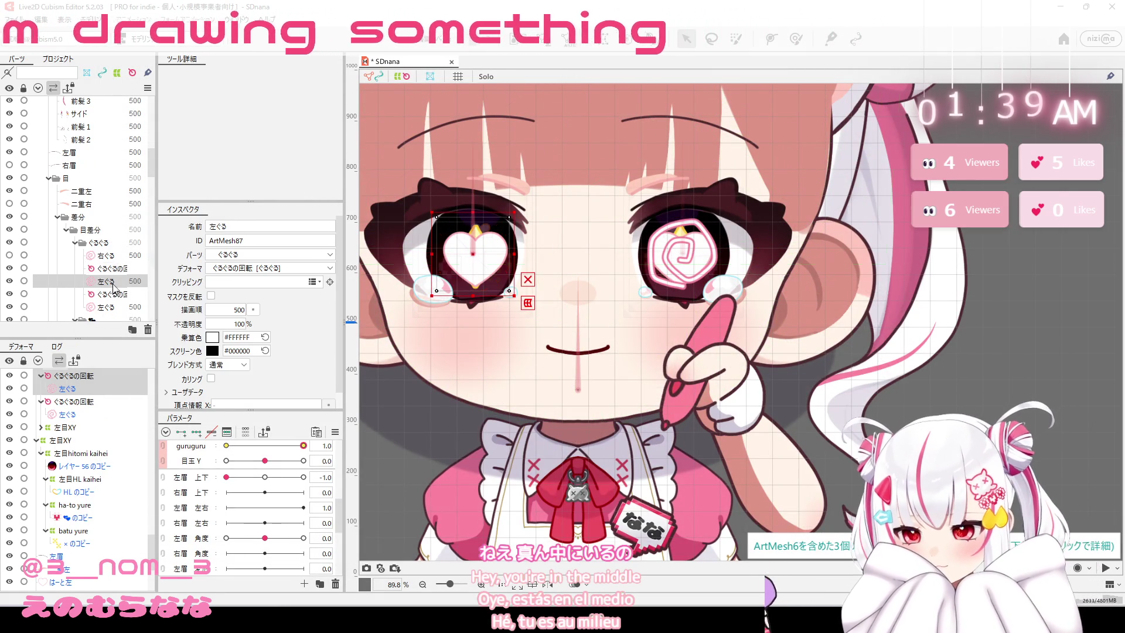
pyautogui.click(100, 282)
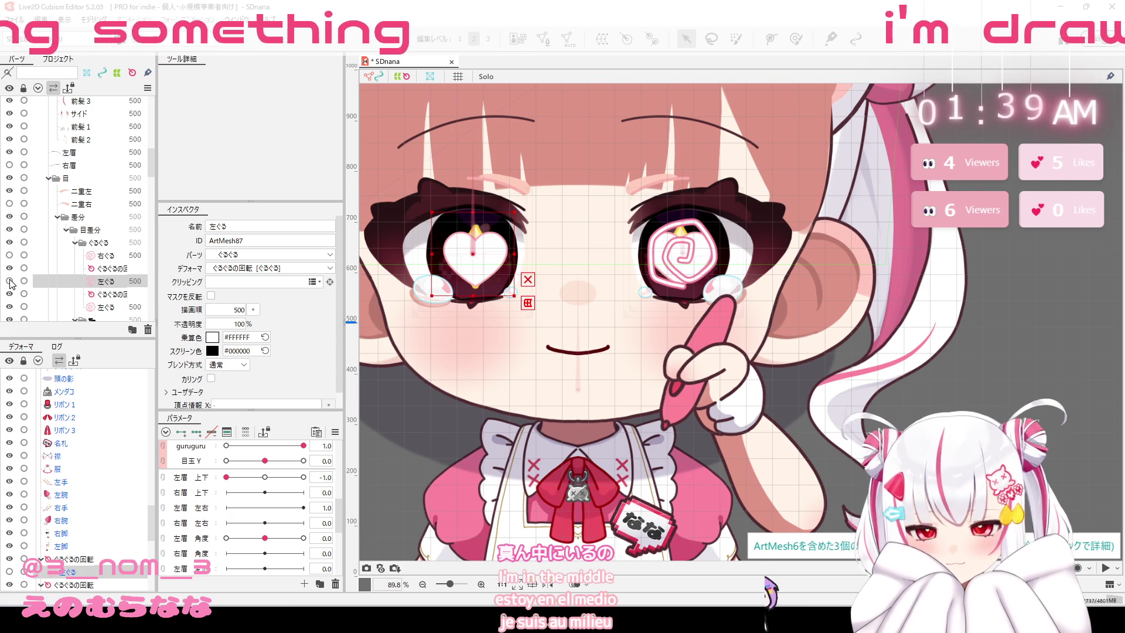
pyautogui.keyDown('ctrl'); pyautogui.click(112, 268); pyautogui.keyUp('ctrl')
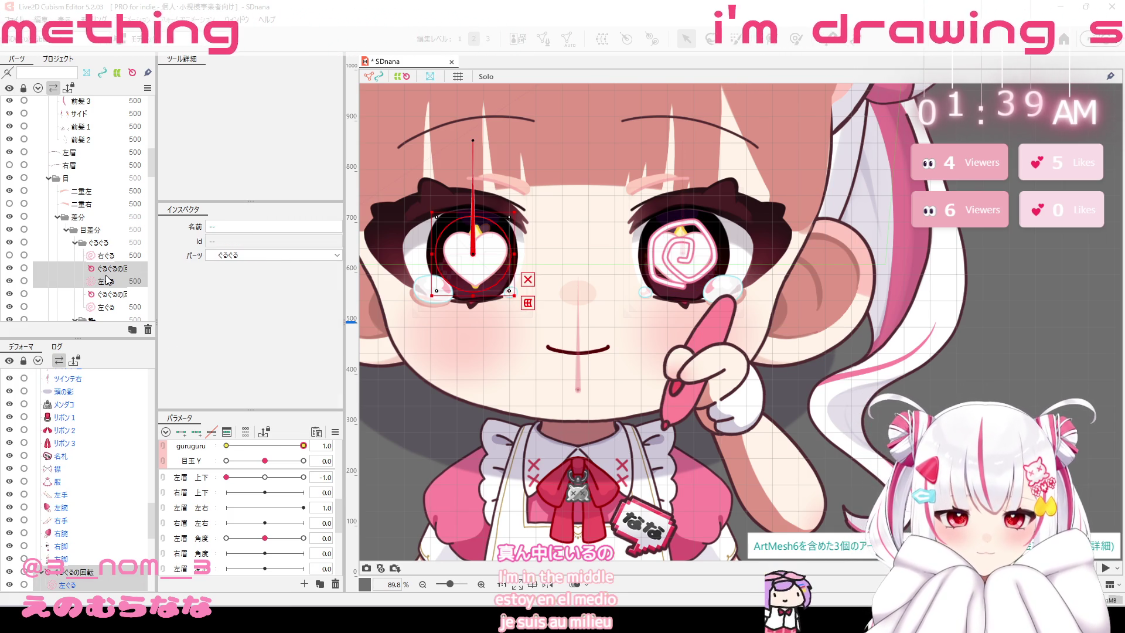
pyautogui.scroll(-5, 106, 281)
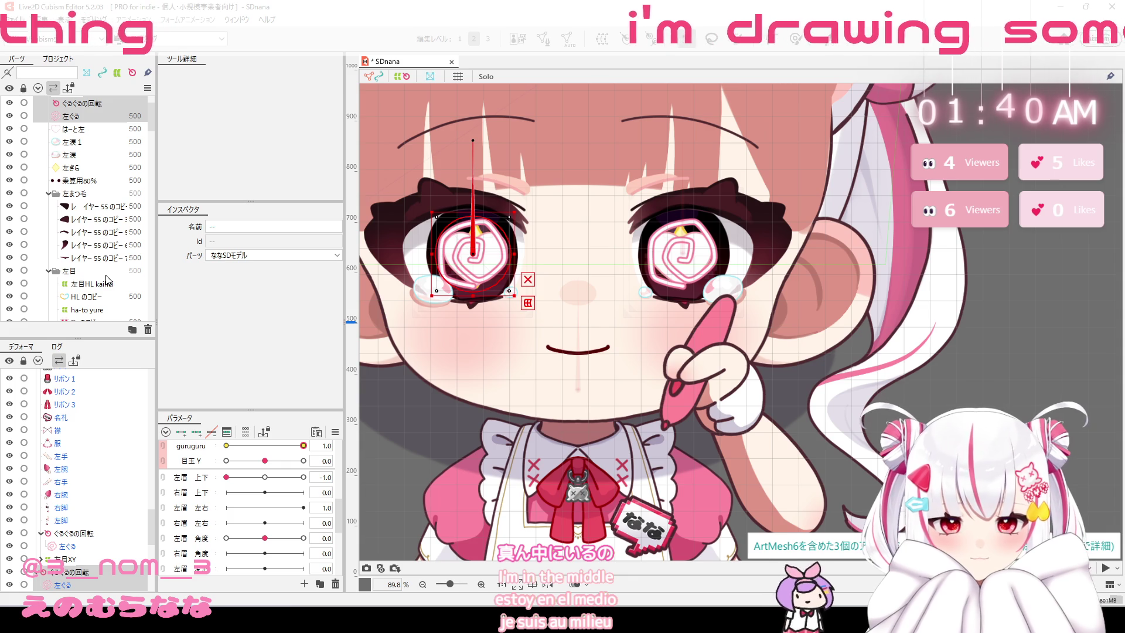
pyautogui.scroll(-3, 106, 280)
pyautogui.keyDown('shift'); pyautogui.click(107, 280); pyautogui.keyUp('shift')
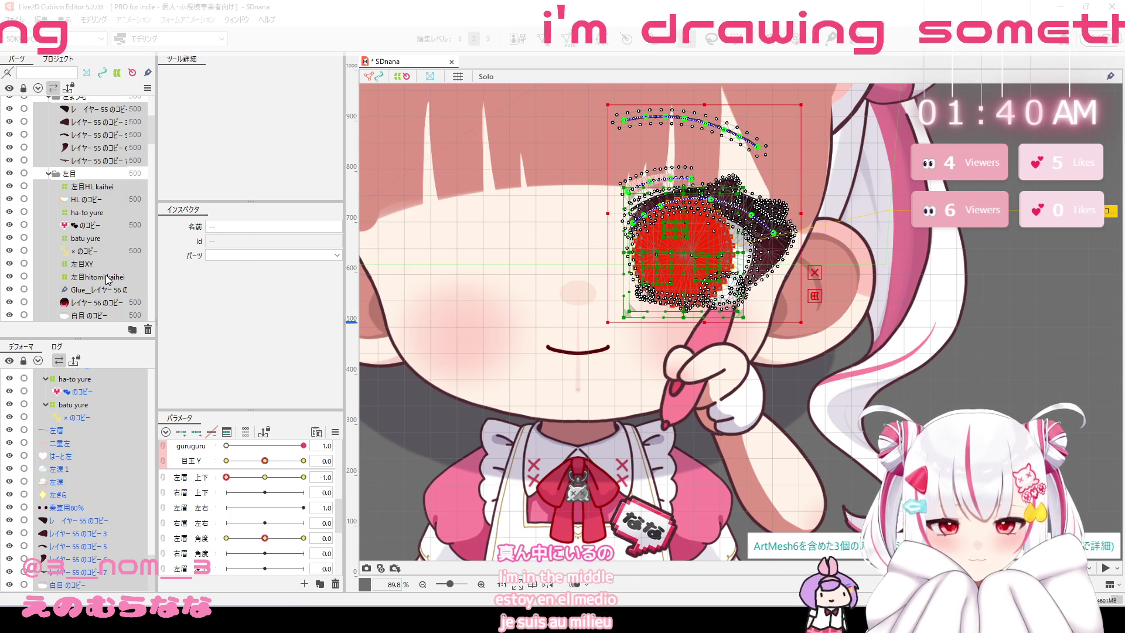
pyautogui.scroll(5, 92, 227)
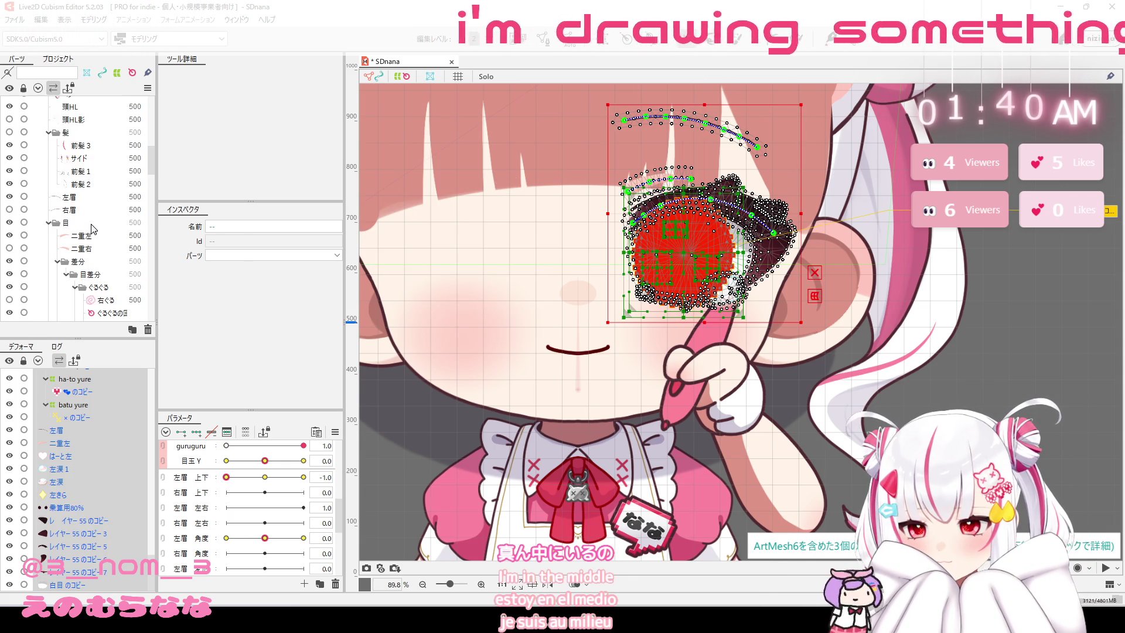
pyautogui.scroll(-4, 92, 228)
pyautogui.click(115, 179)
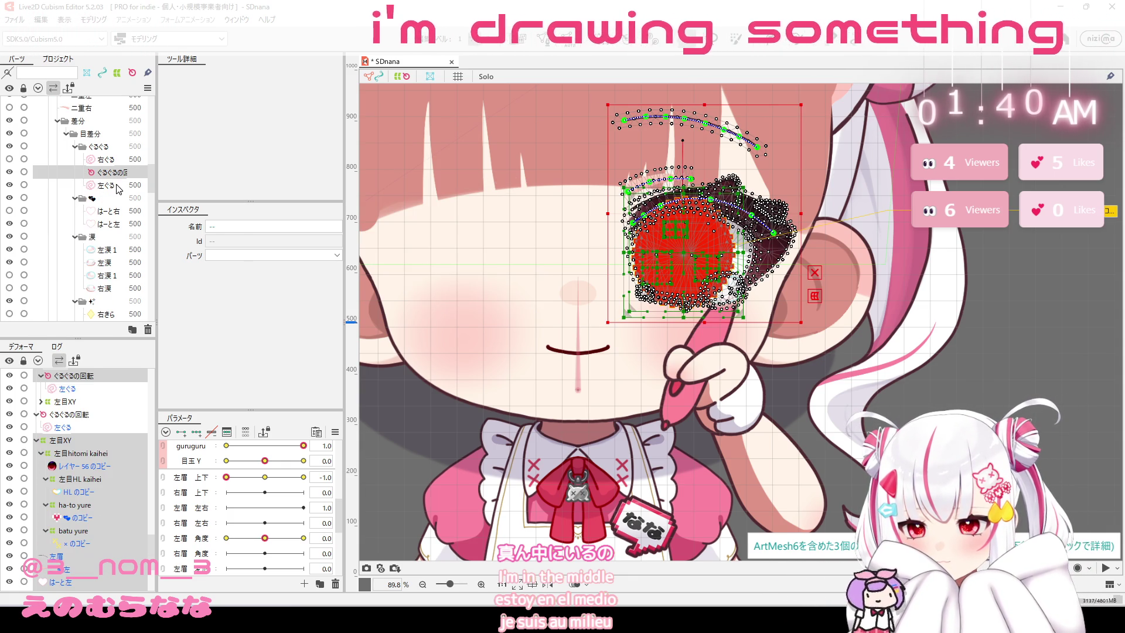
pyautogui.click(91, 417)
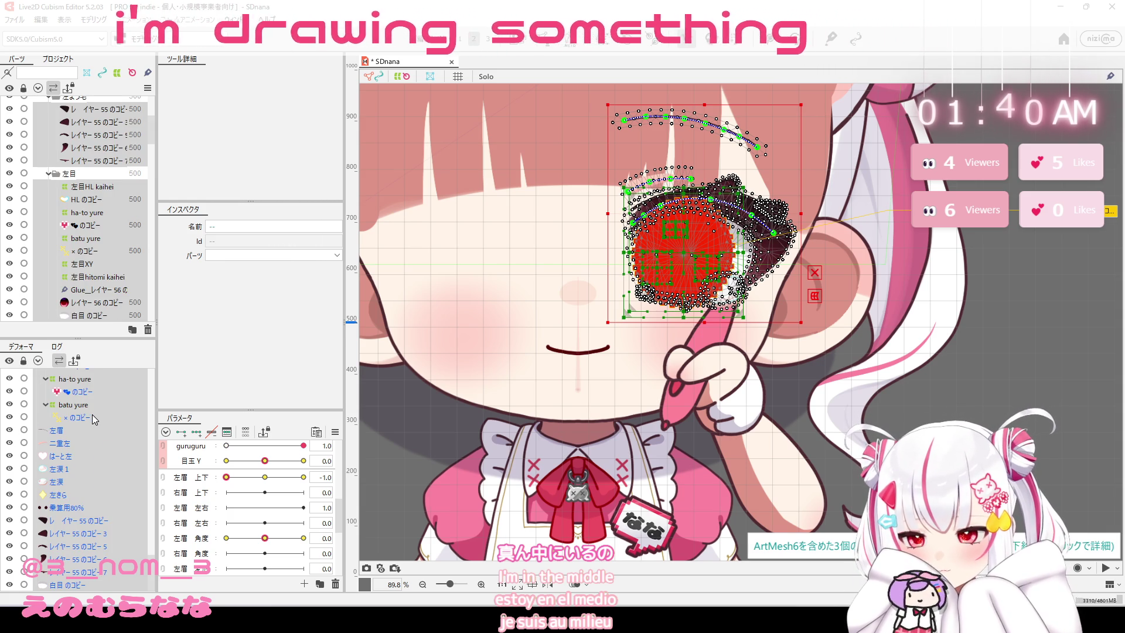
pyautogui.click(83, 486)
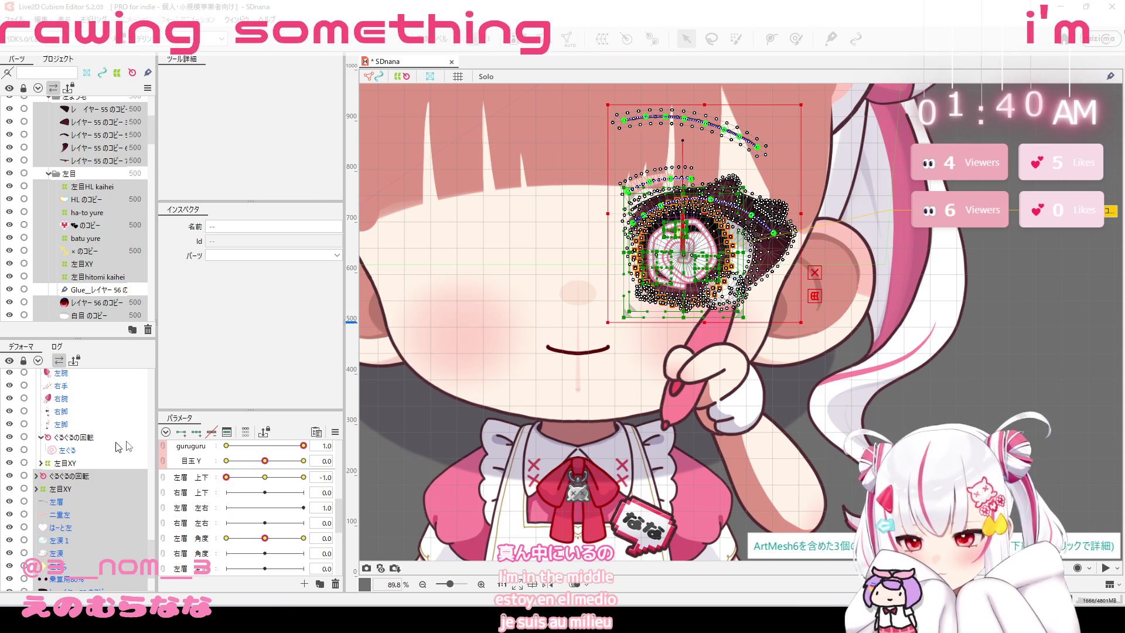
pyautogui.rightClick(712, 247)
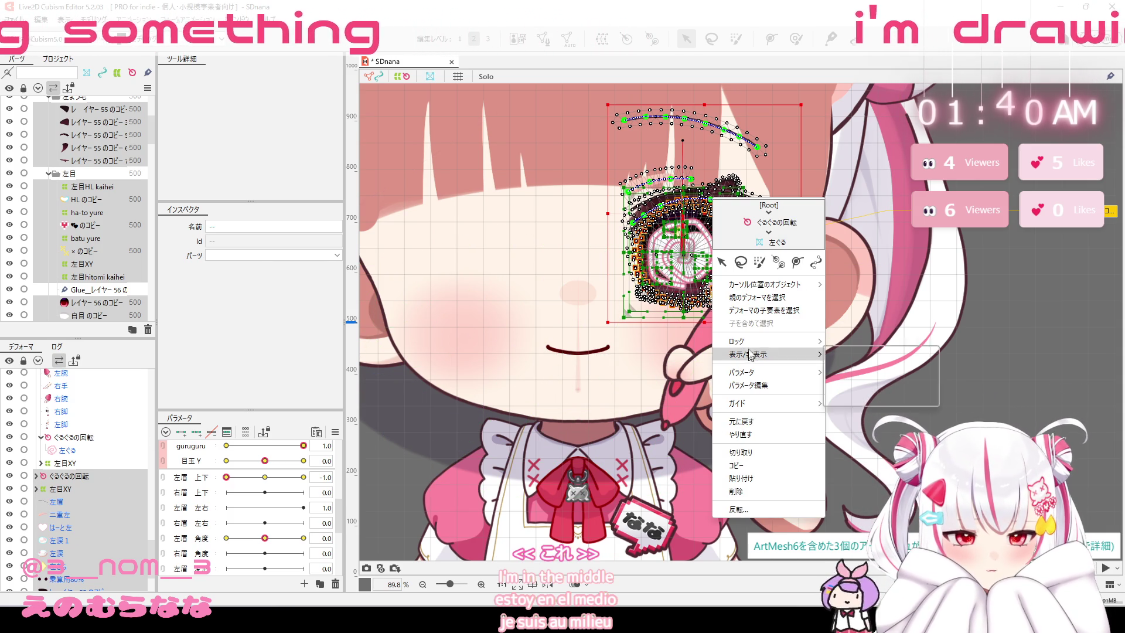
pyautogui.click(755, 508)
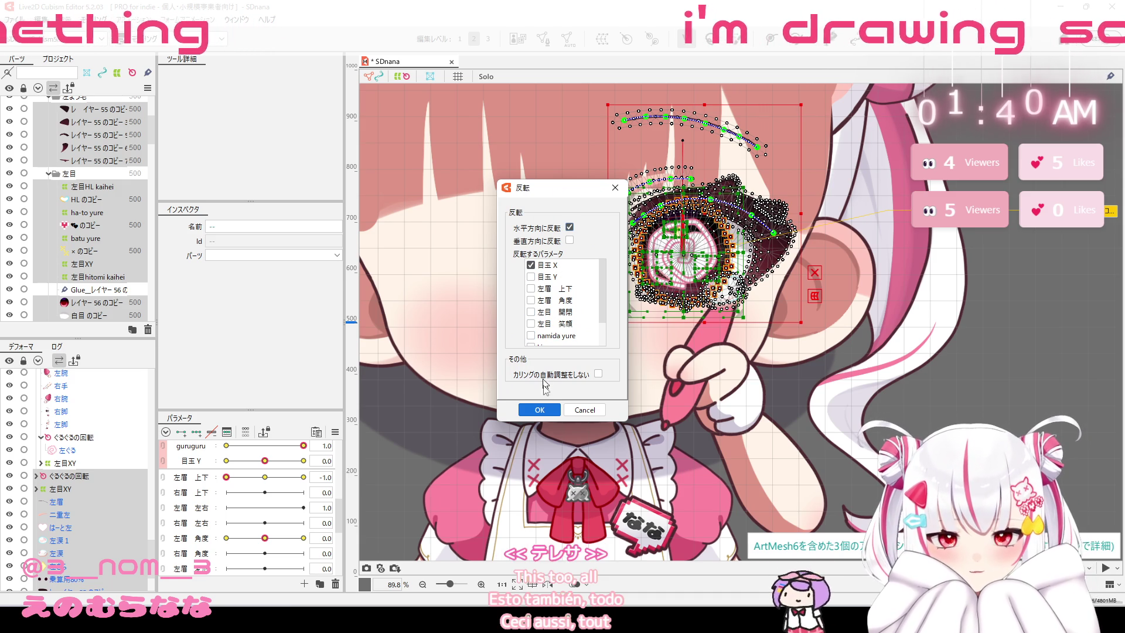
pyautogui.click(539, 410)
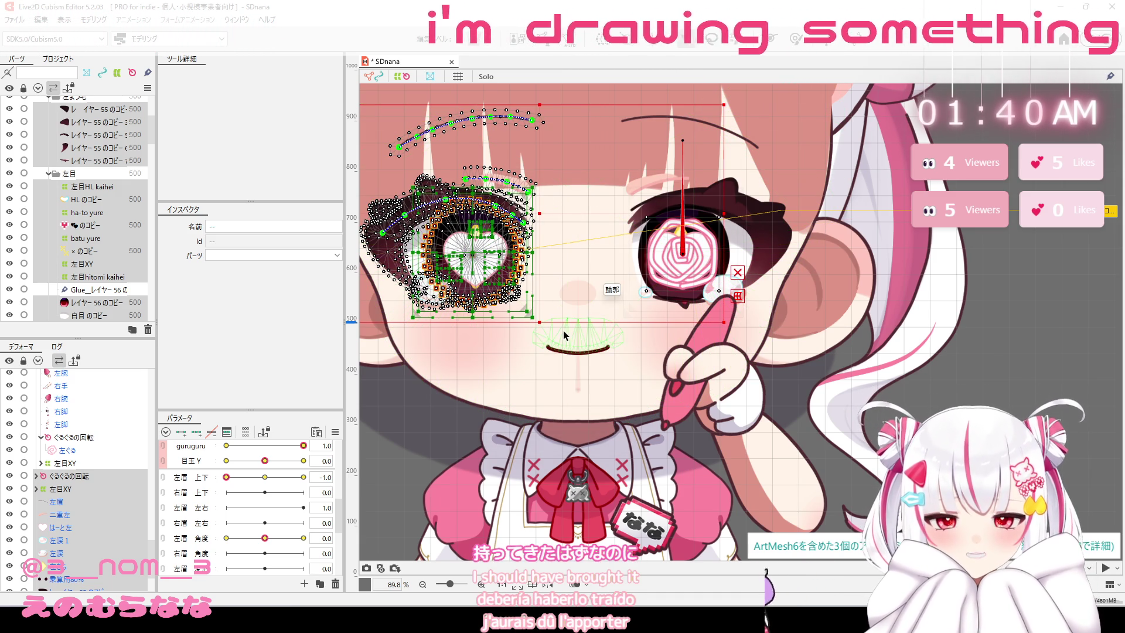
pyautogui.hotkey('ctrl', 'z')
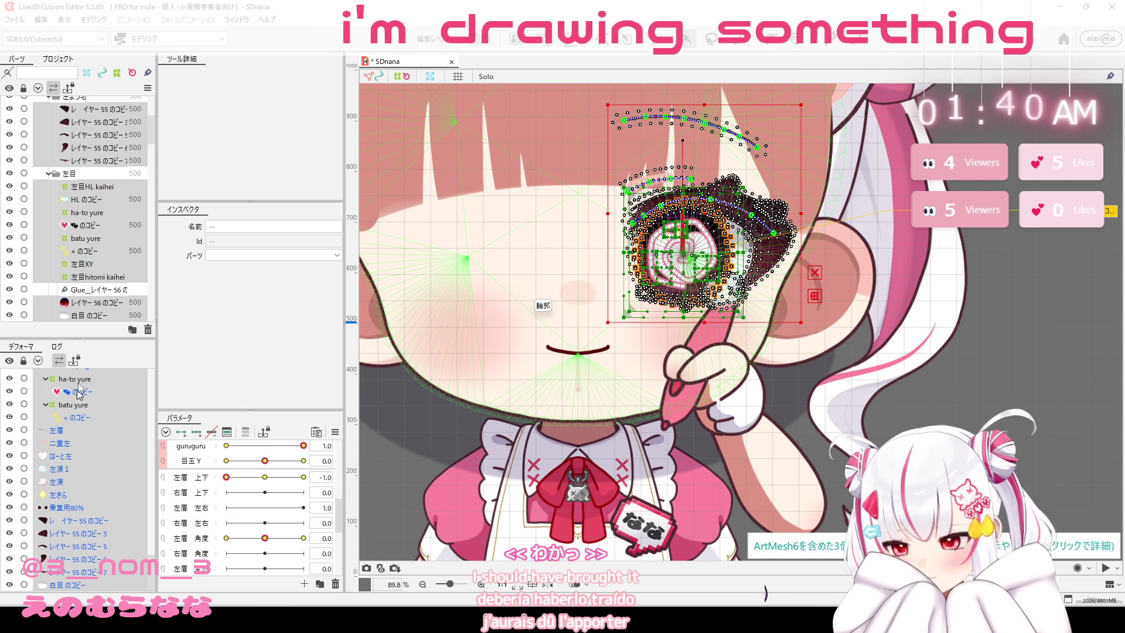
pyautogui.scroll(2, 139, 173)
pyautogui.scroll(2, 139, 174)
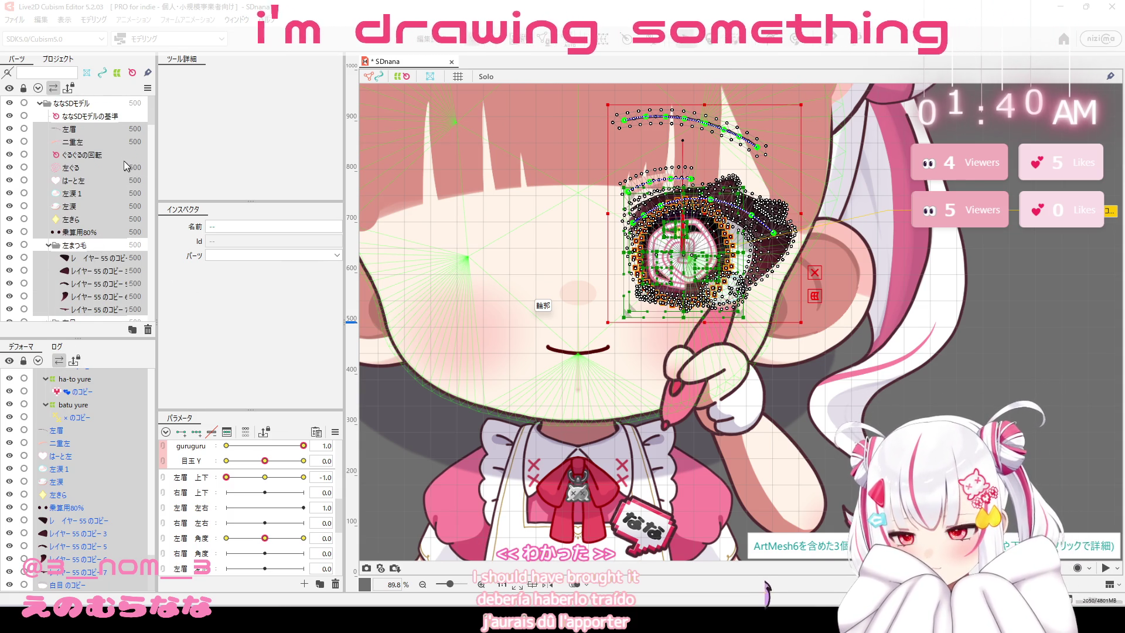
pyautogui.click(124, 164)
pyautogui.keyDown('ctrl'); pyautogui.click(113, 154); pyautogui.keyUp('ctrl')
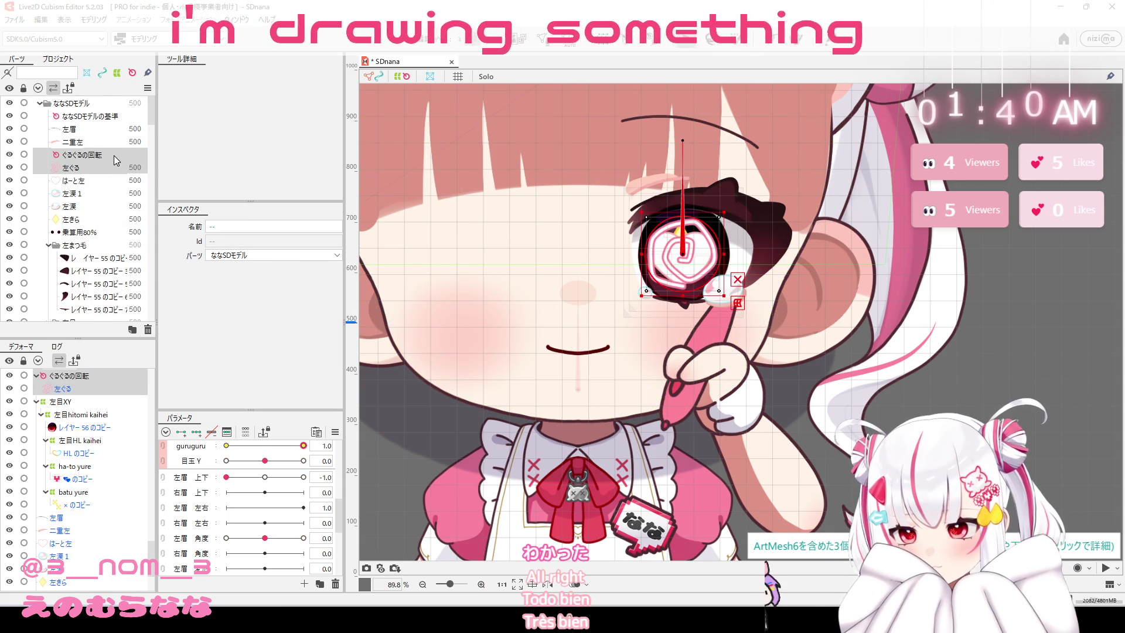
pyautogui.click(604, 47)
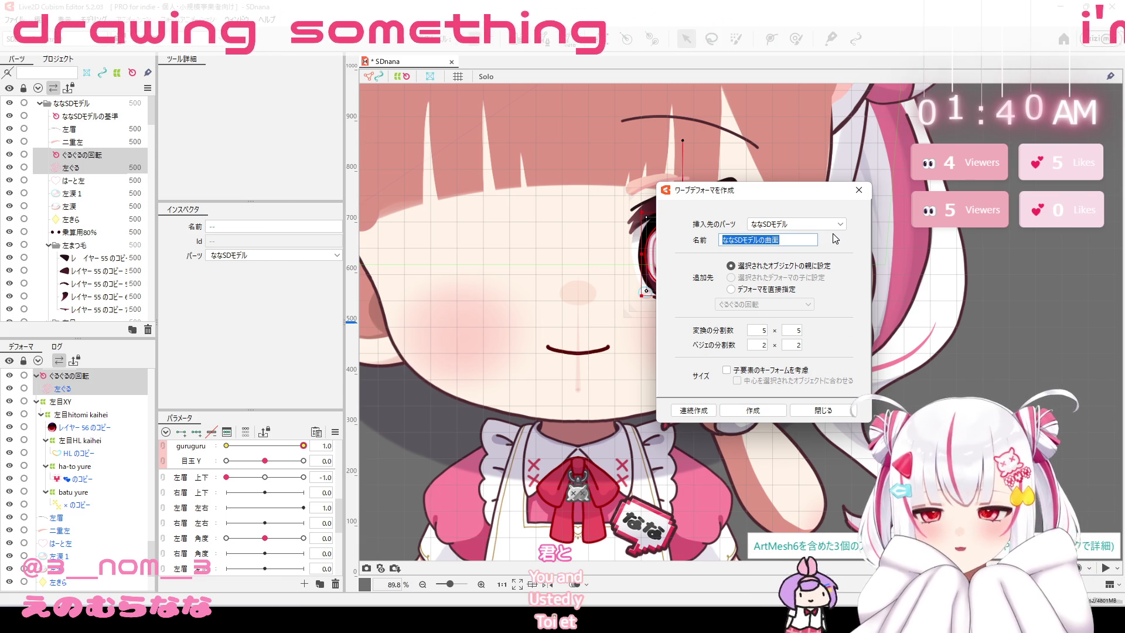
# Create a warp deformer named guru, dismissing the information message.
pyautogui.write('guru')
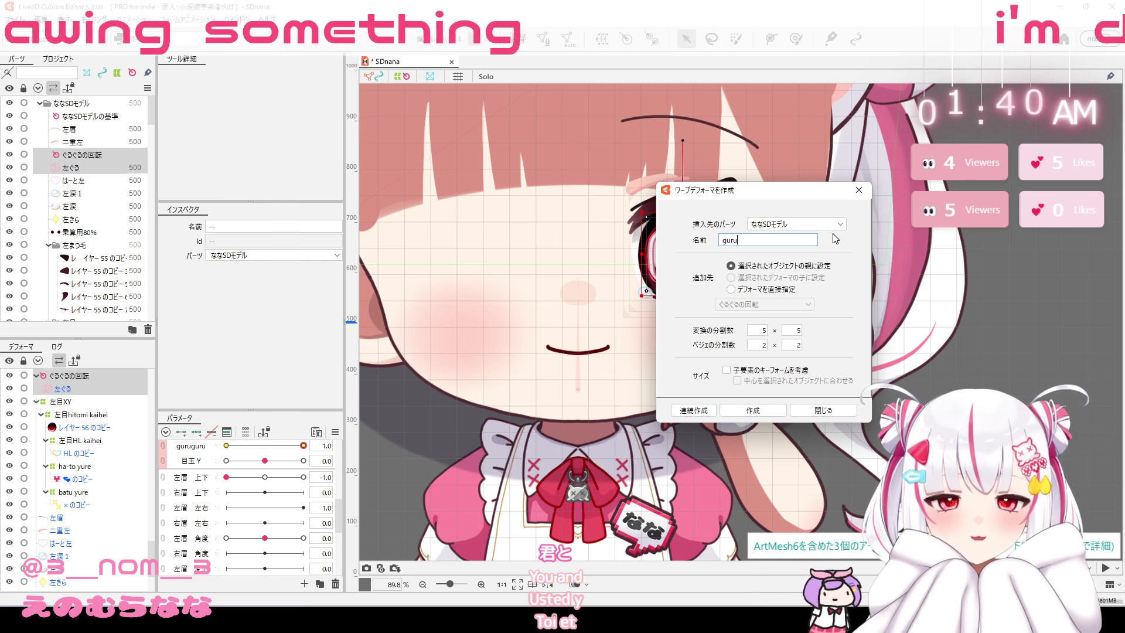
pyautogui.click(773, 411)
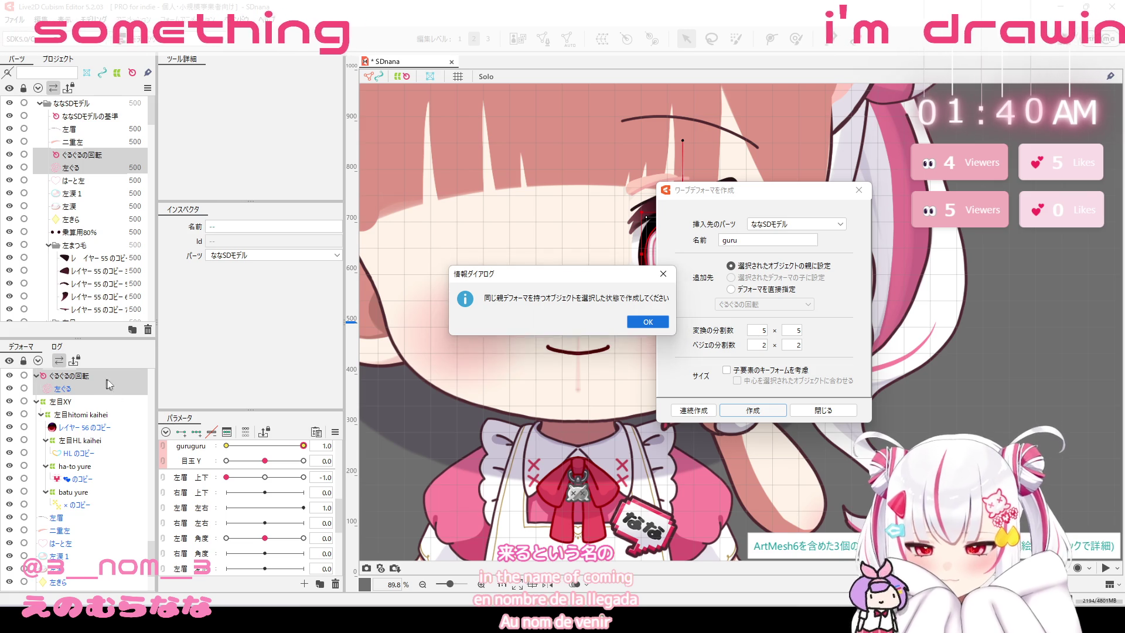
pyautogui.click(648, 323)
pyautogui.click(837, 412)
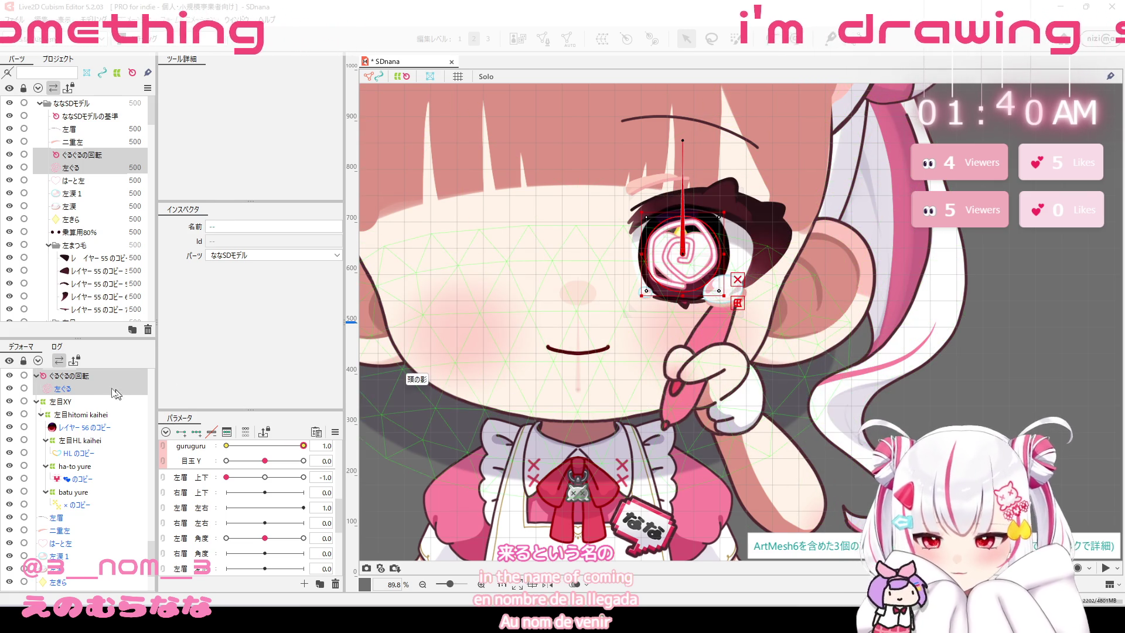
pyautogui.click(602, 39)
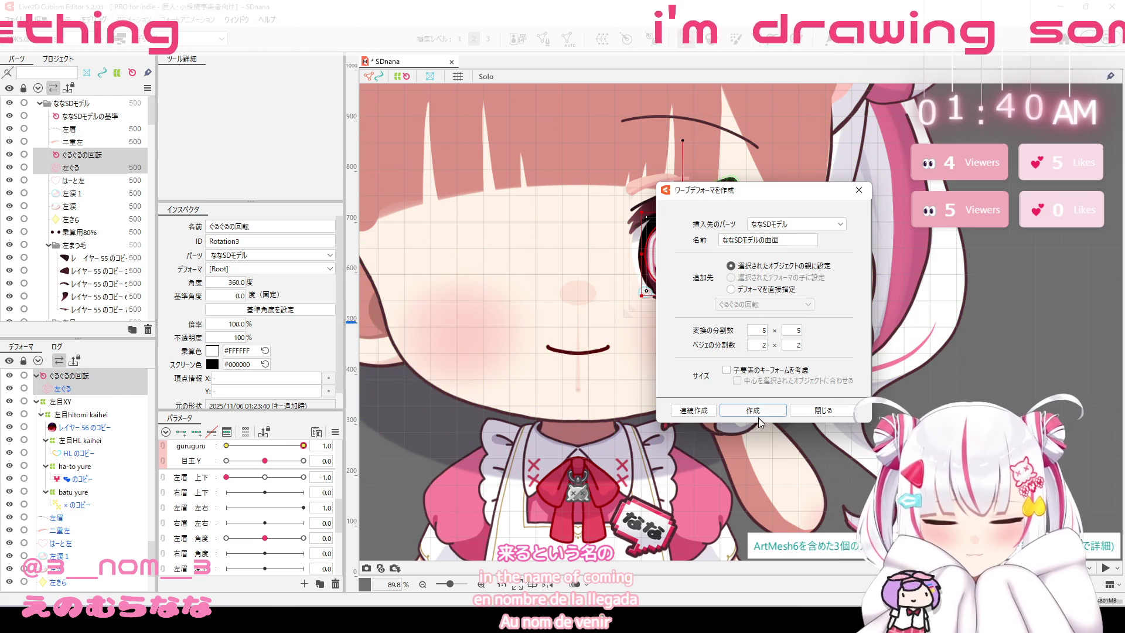
pyautogui.doubleClick(807, 238)
pyautogui.write('guru')
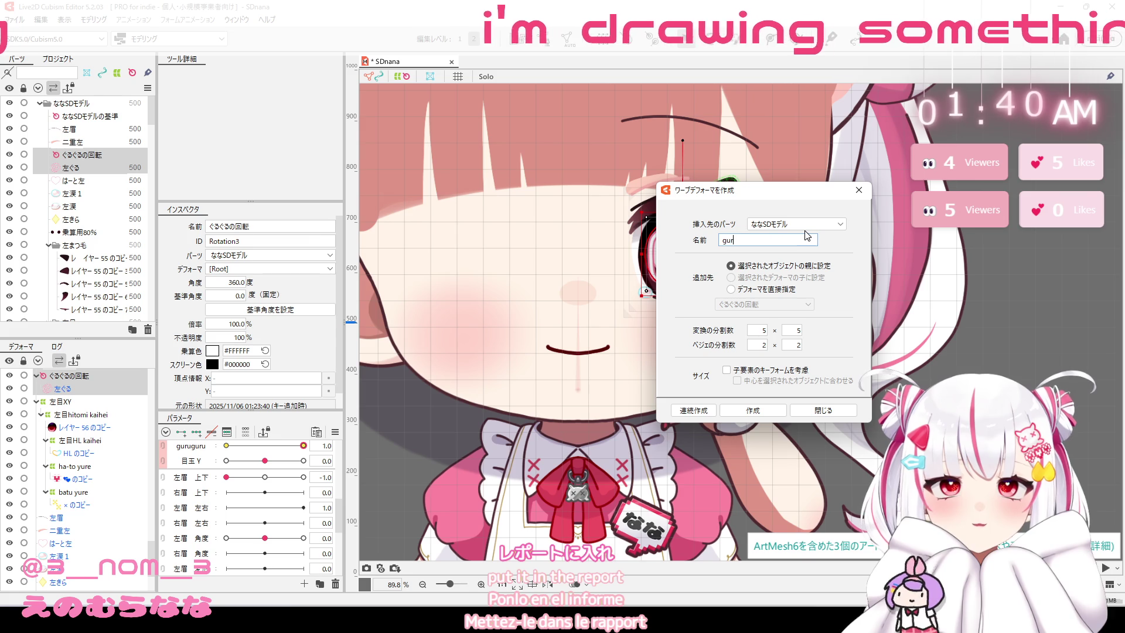
pyautogui.click(760, 413)
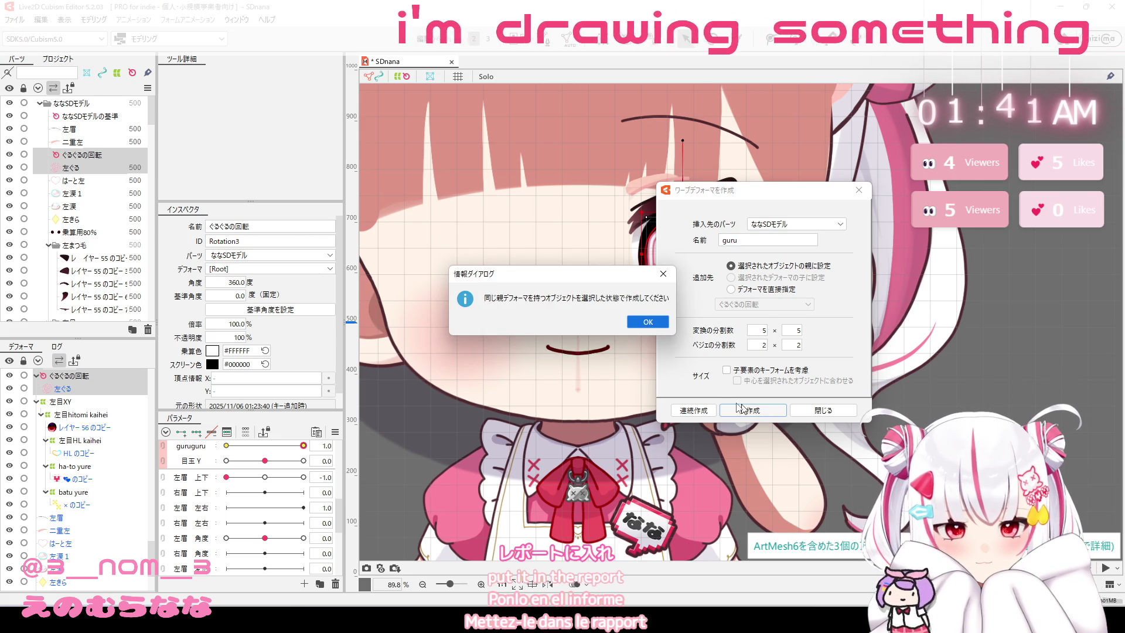
pyautogui.press('Return')
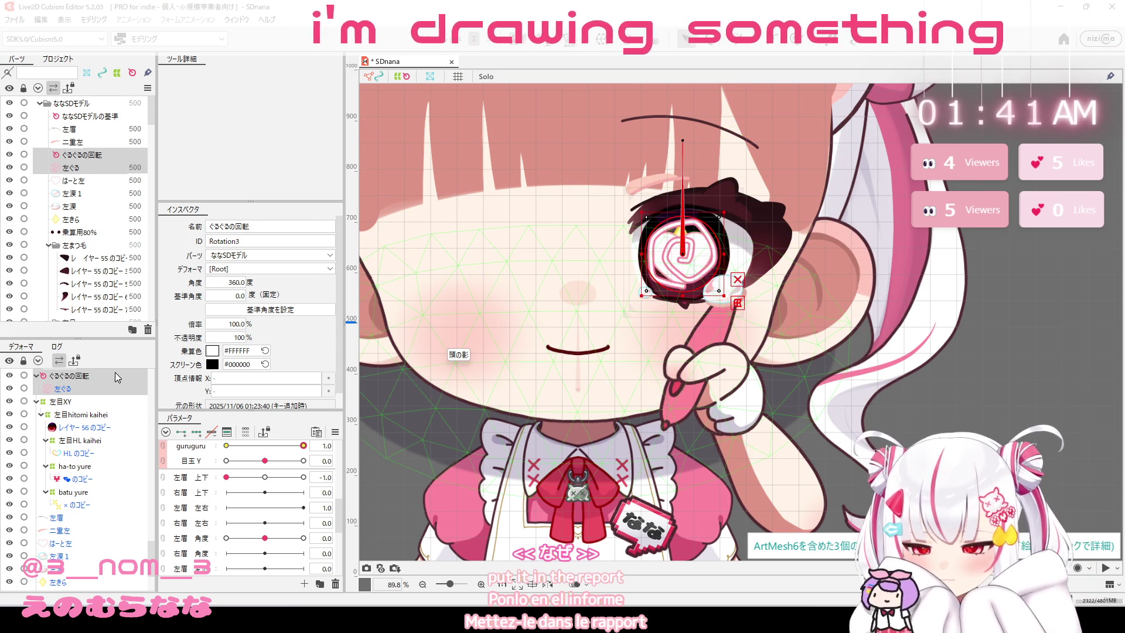
# With only the swirl-eye rotation deformer selected, create a guru warp deformer around it.
pyautogui.click(70, 376)
pyautogui.click(603, 38)
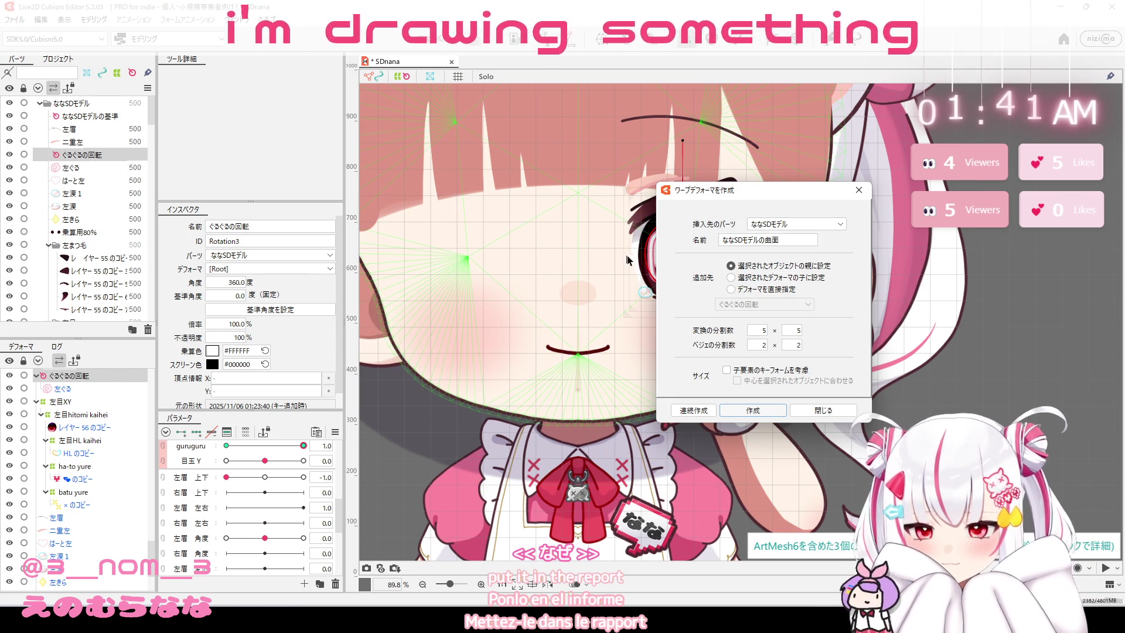
pyautogui.doubleClick(788, 239)
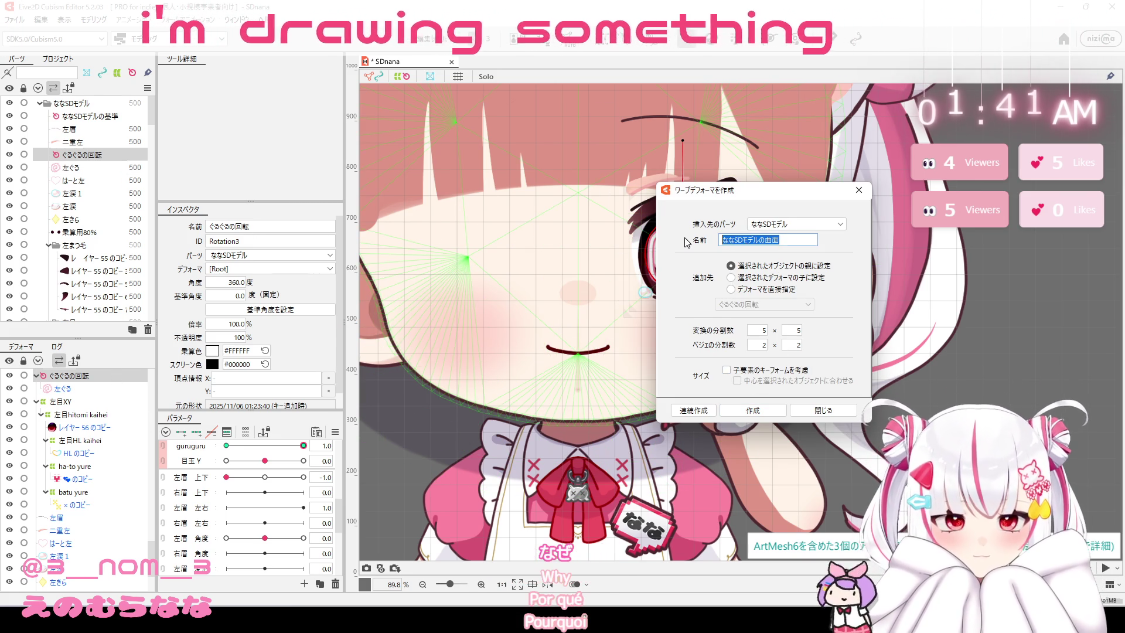
pyautogui.write('guru')
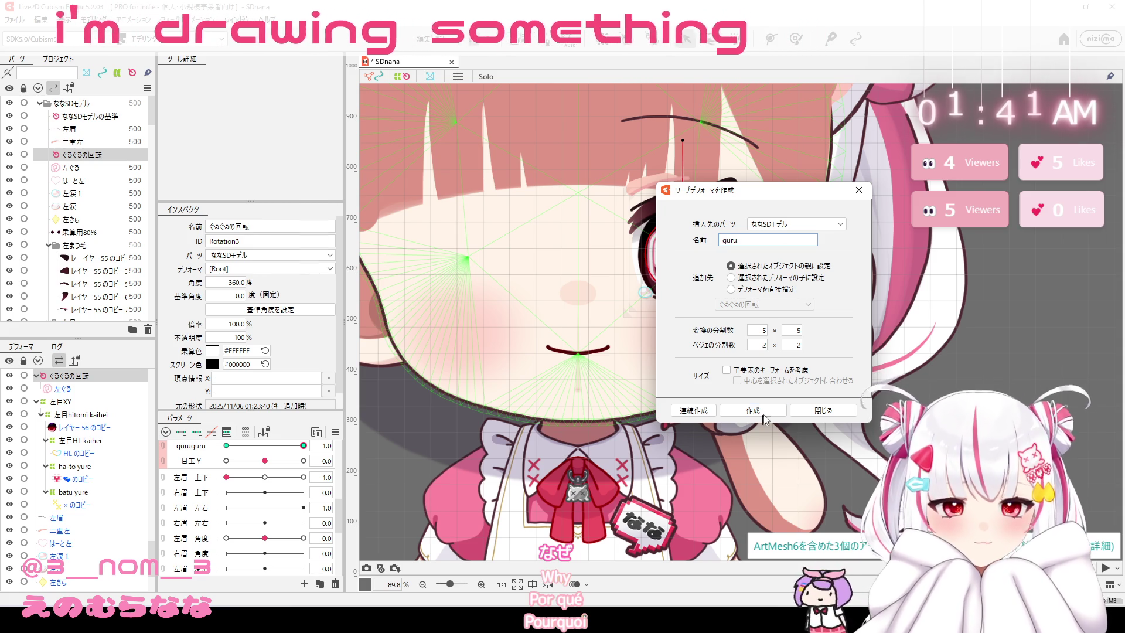
pyautogui.click(753, 410)
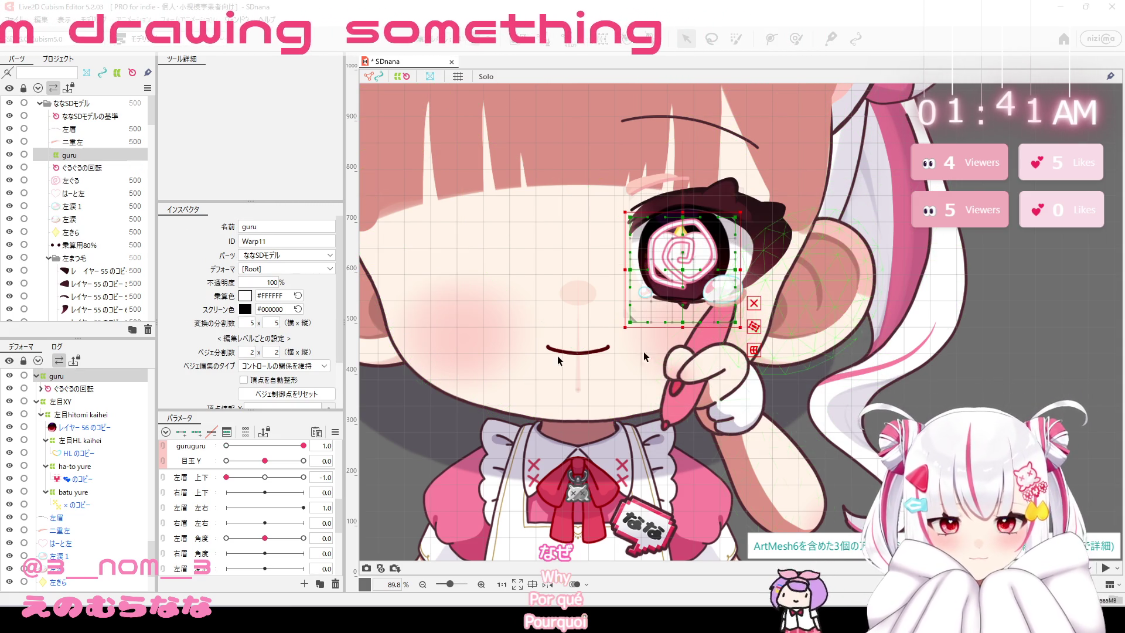
# Wrap the eye's spiral rotation deformer in a guru warp deformer and select the resulting root-level guru.
pyautogui.scroll(4, 81, 394)
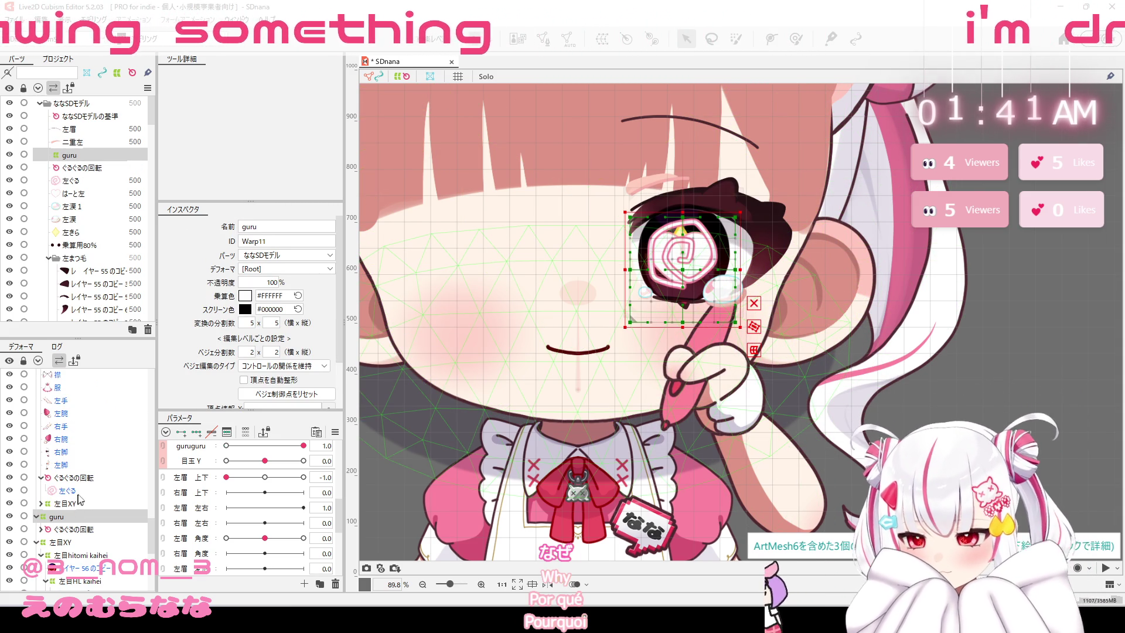
pyautogui.click(73, 478)
pyautogui.click(602, 39)
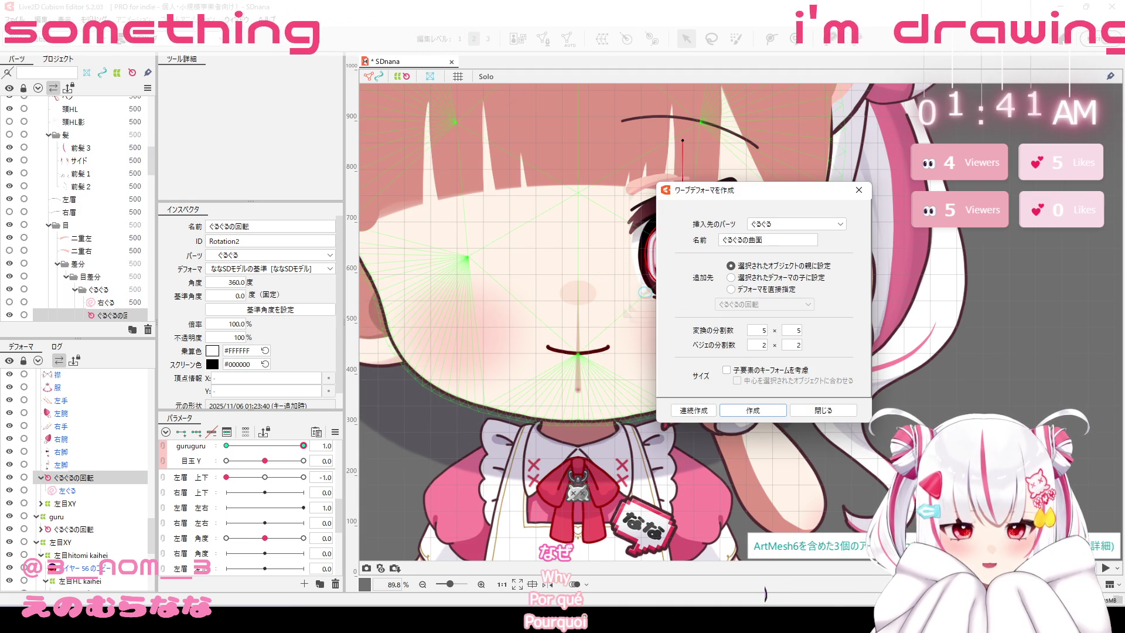
pyautogui.moveTo(732, 240); pyautogui.dragTo(782, 238)
pyautogui.press('BackSpace')
pyautogui.press('BackSpace')
pyautogui.press('BackSpace')
pyautogui.write('gur')
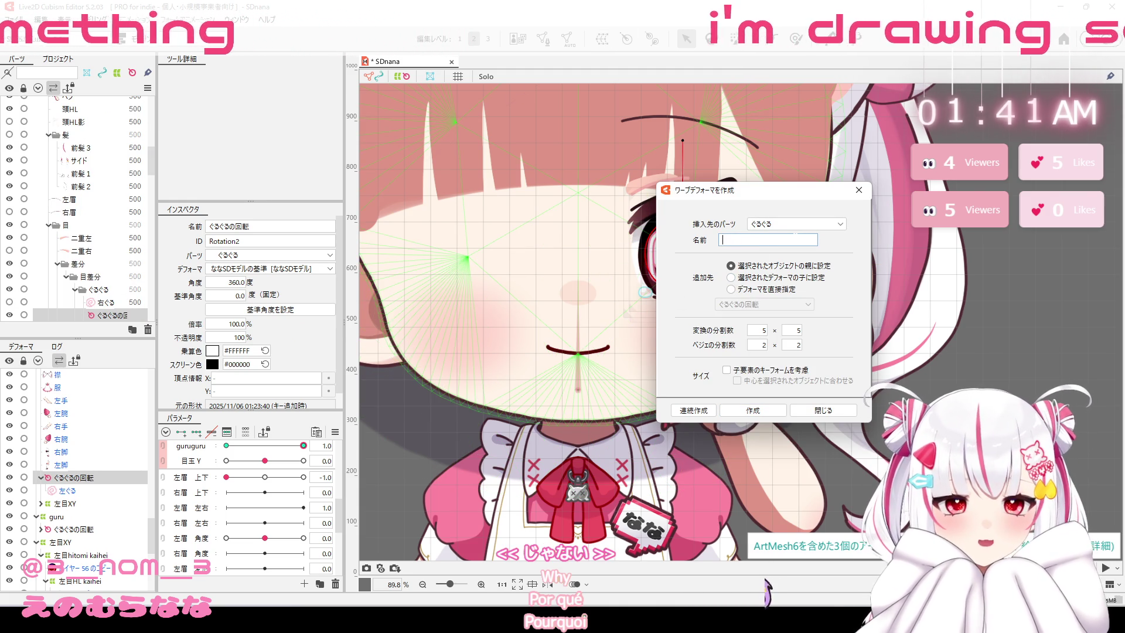
pyautogui.write('u')
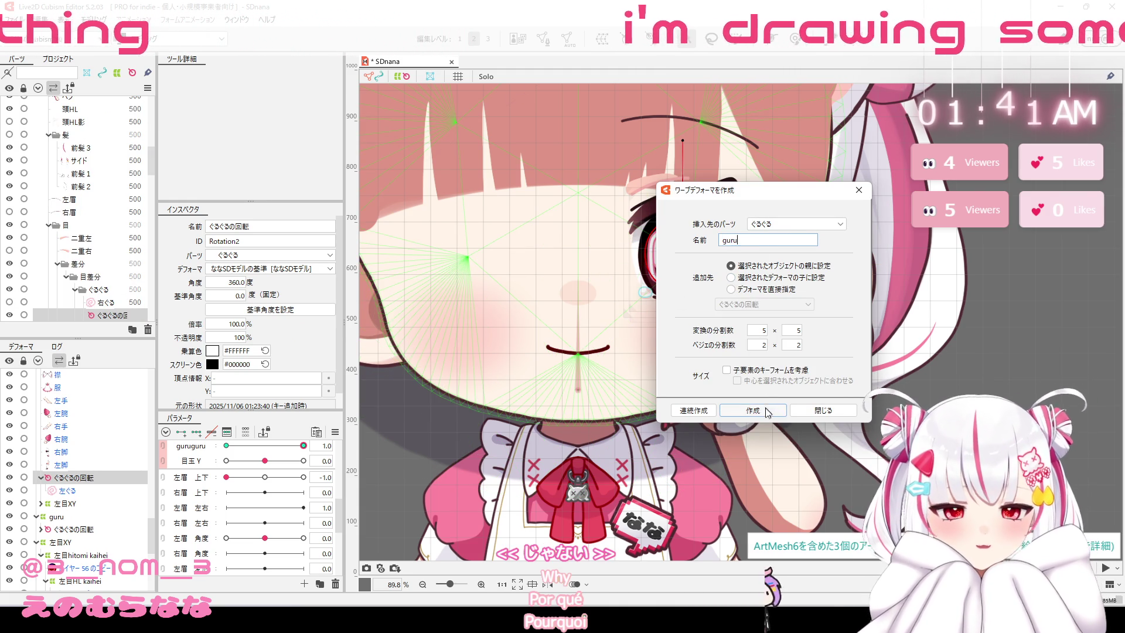
pyautogui.click(753, 410)
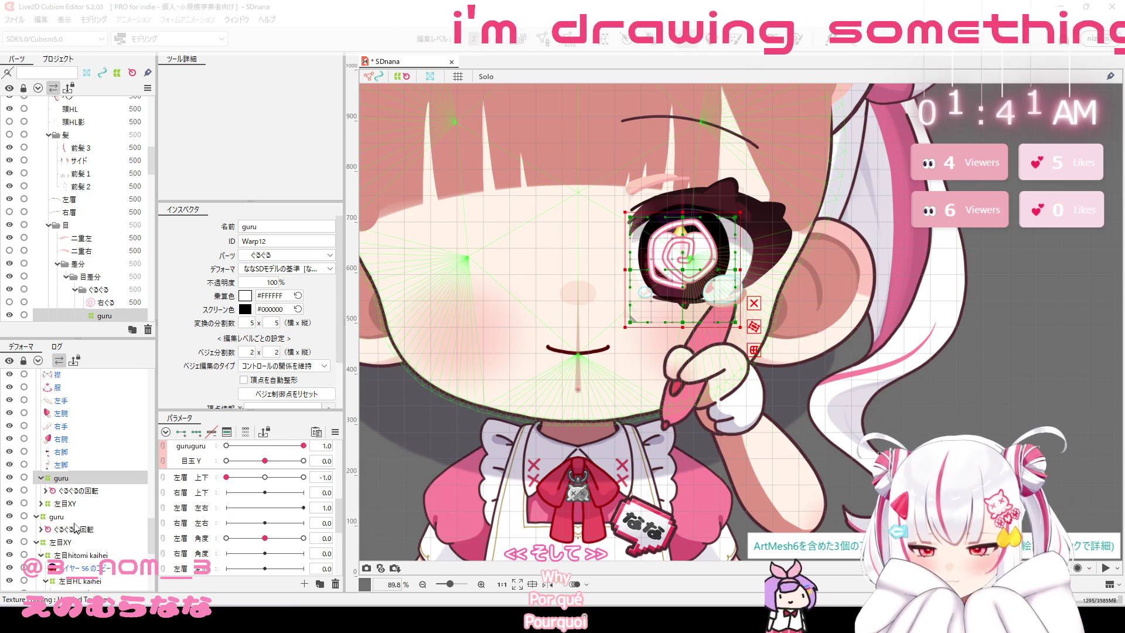
pyautogui.click(73, 517)
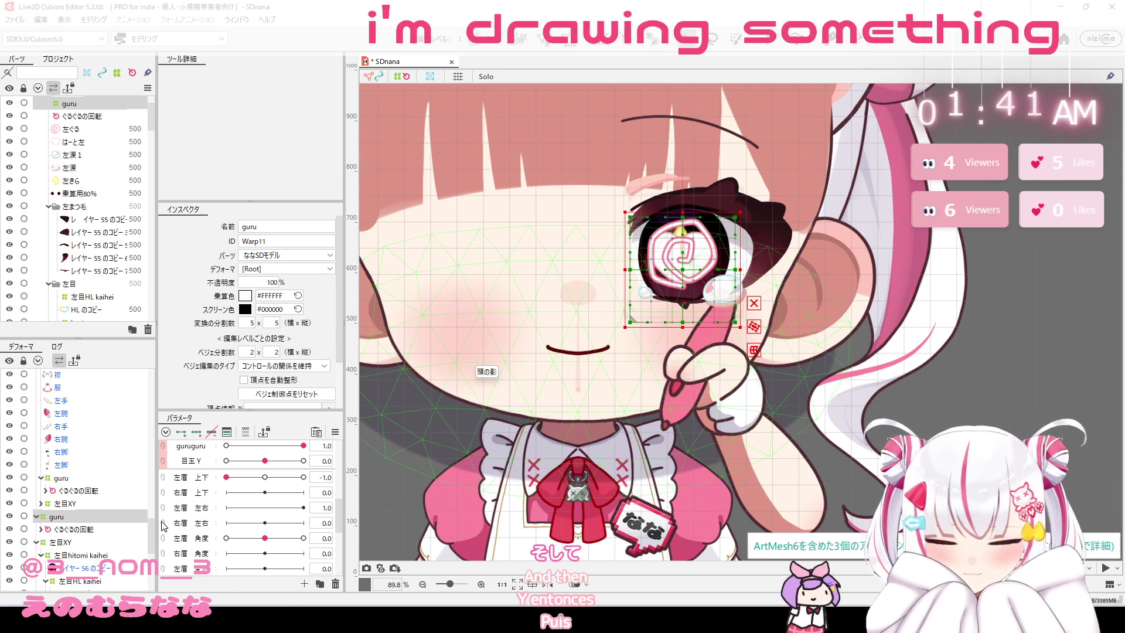
pyautogui.scroll(-2, 71, 516)
# Select the guru warp deformer together with all its children.
pyautogui.click(63, 497)
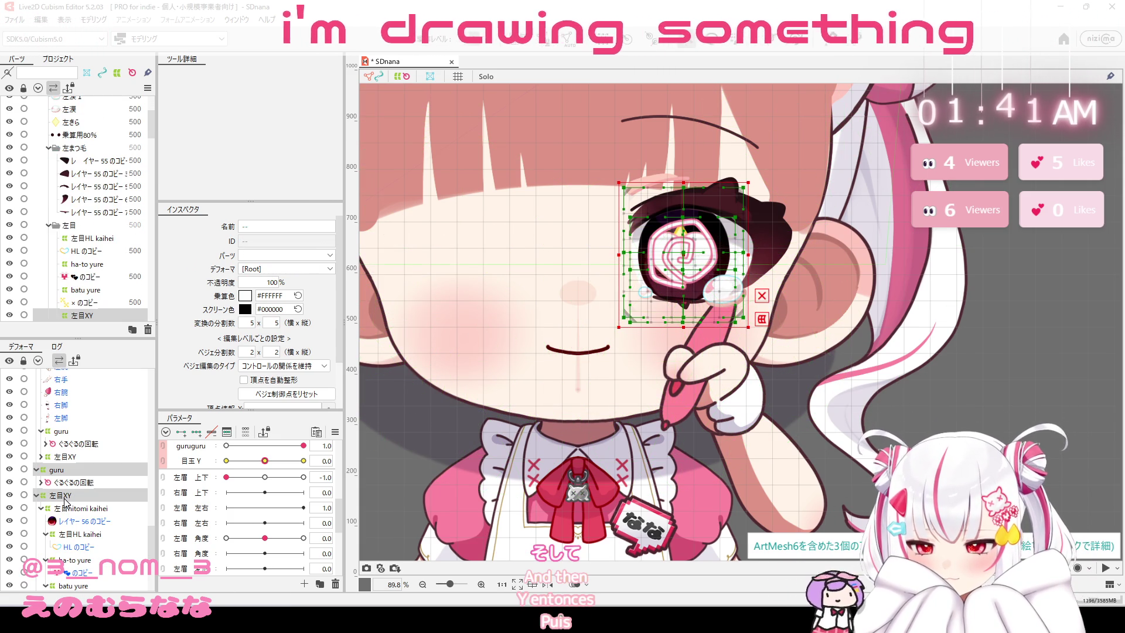
pyautogui.rightClick(90, 504)
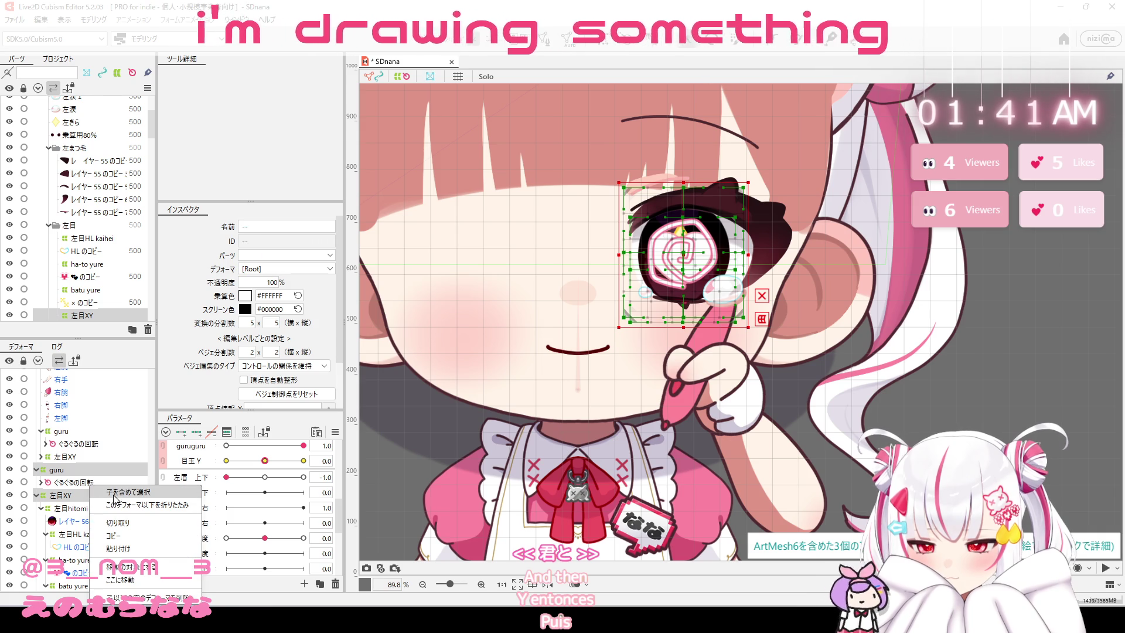
pyautogui.click(115, 496)
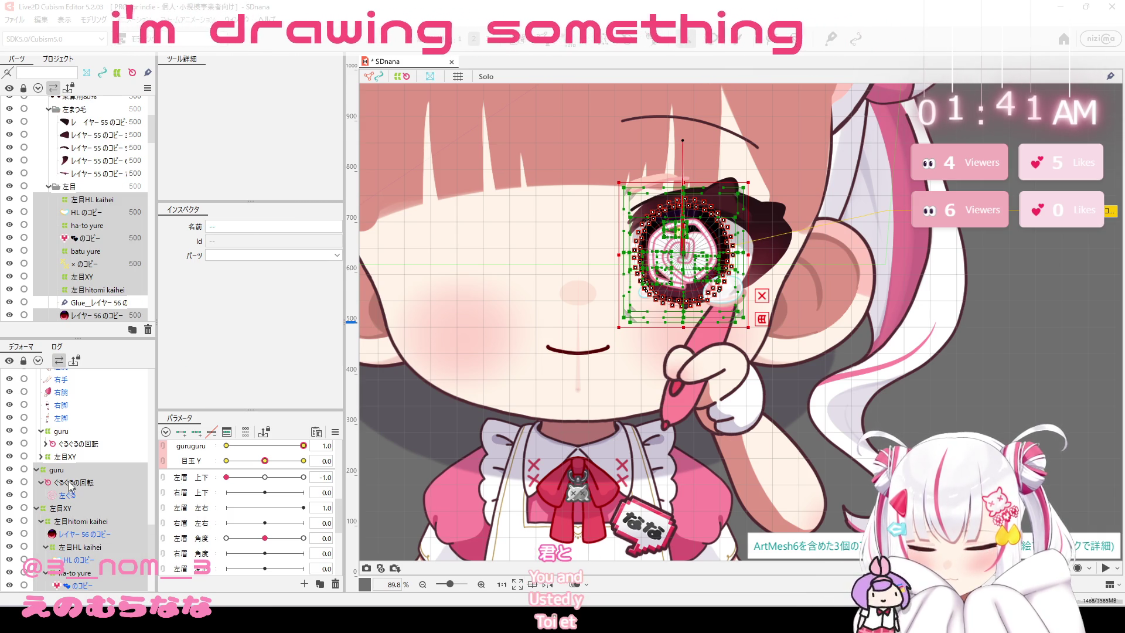
pyautogui.scroll(-5, 70, 488)
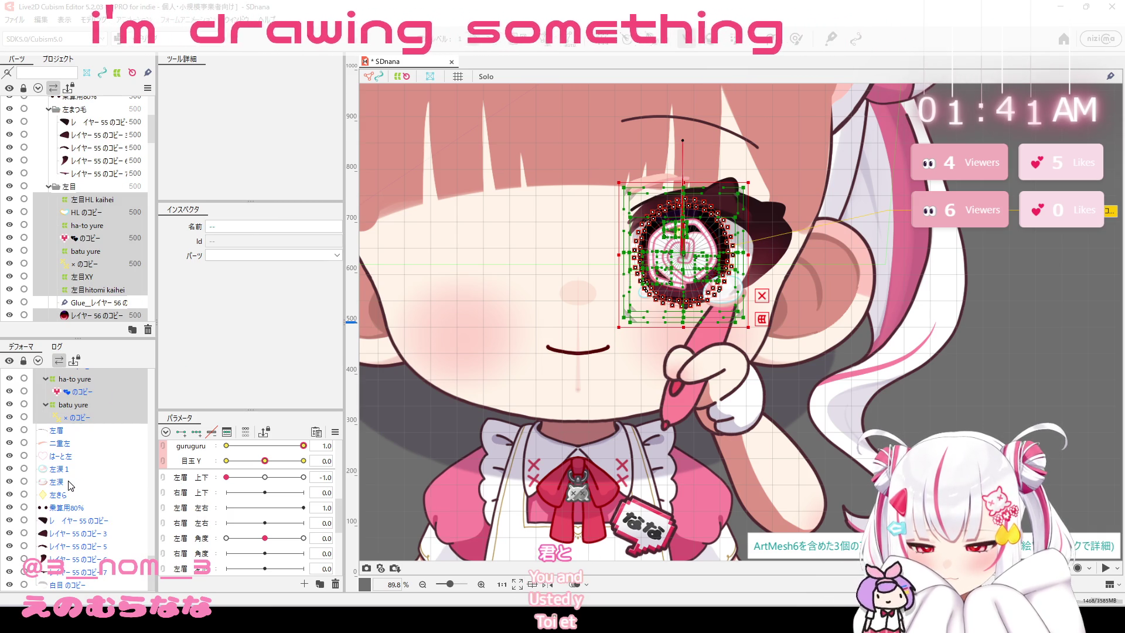
pyautogui.keyDown('ctrl'); pyautogui.click(88, 434); pyautogui.keyUp('ctrl')
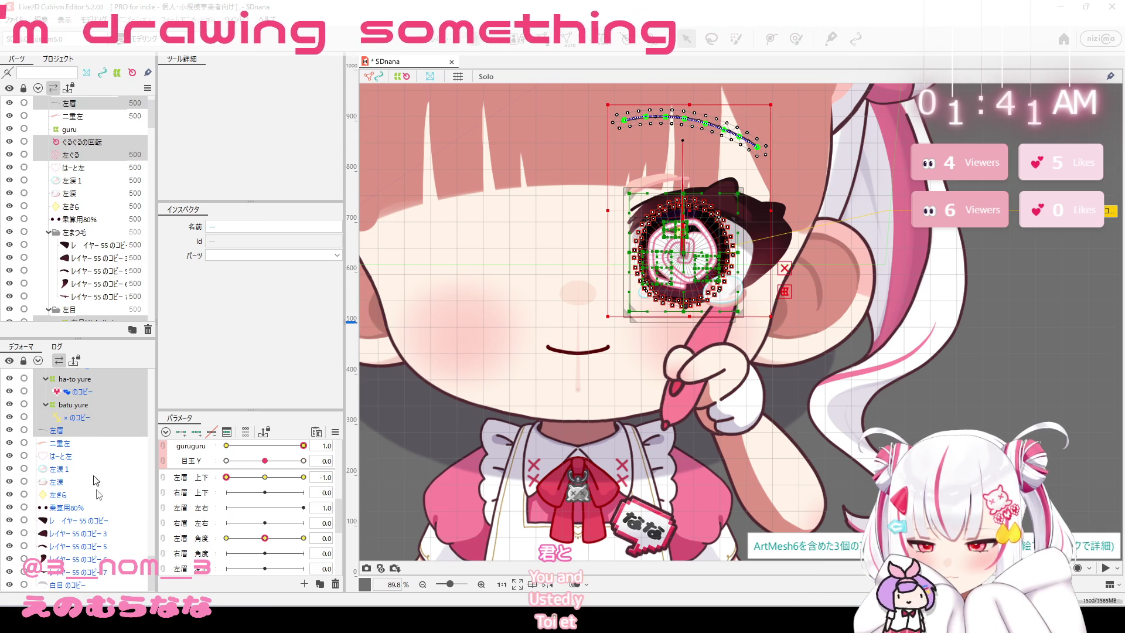
pyautogui.click(96, 585)
pyautogui.scroll(5, 95, 481)
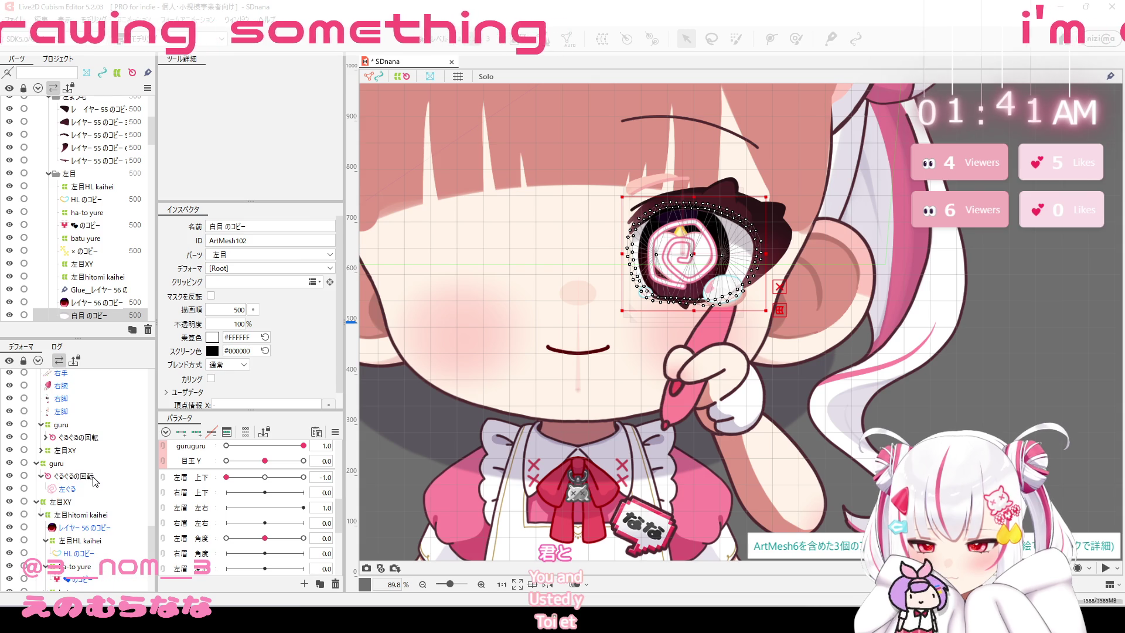
pyautogui.click(87, 464)
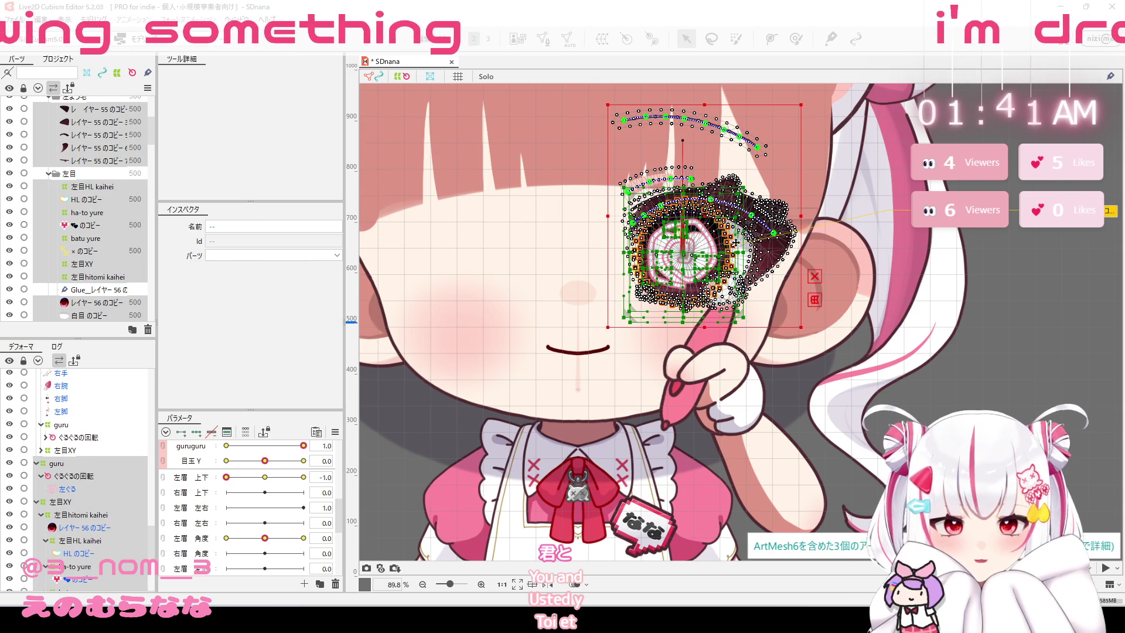
# Apply 反転 on the canvas to mirror the guru warp onto the other eye, then reselect guru.
pyautogui.rightClick(713, 181)
pyautogui.click(547, 402)
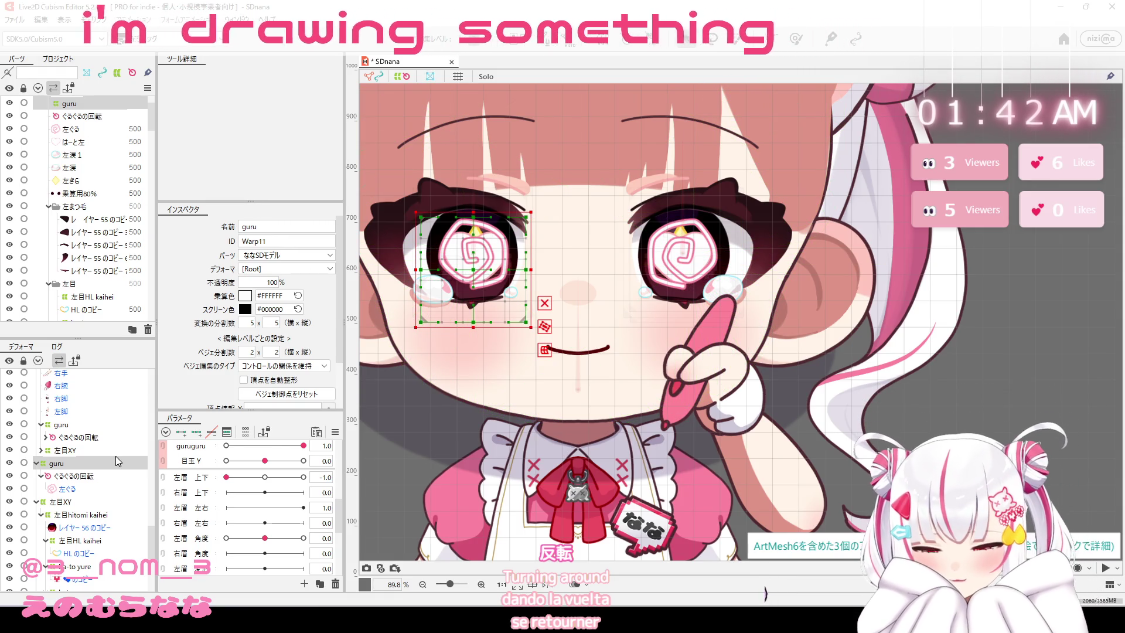
pyautogui.click(104, 475)
pyautogui.rightClick(104, 477)
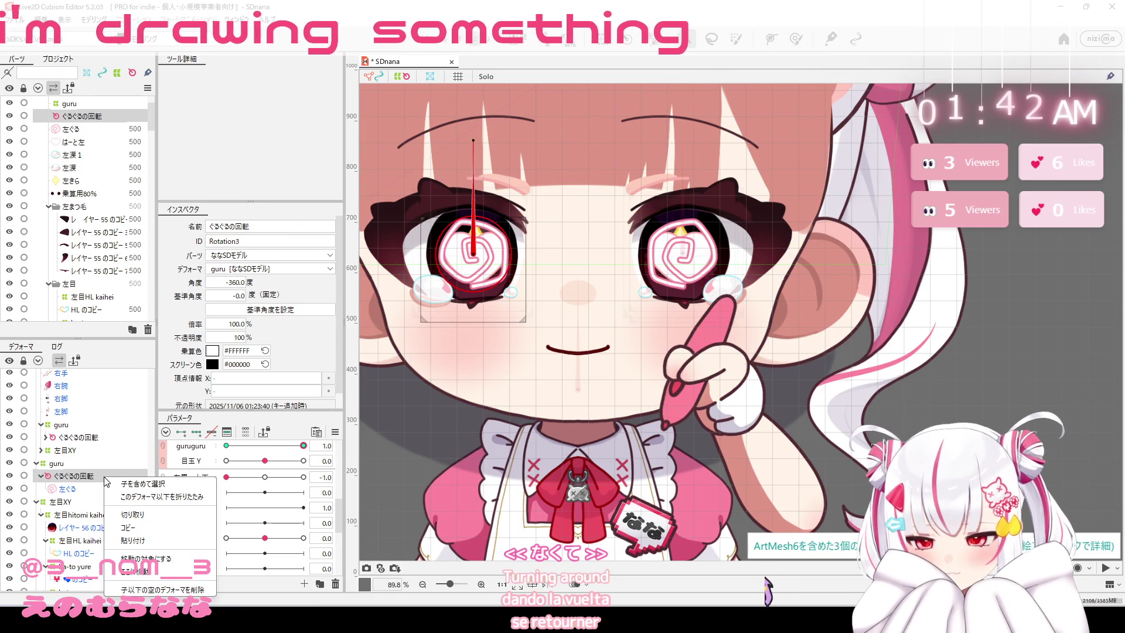
pyautogui.click(107, 465)
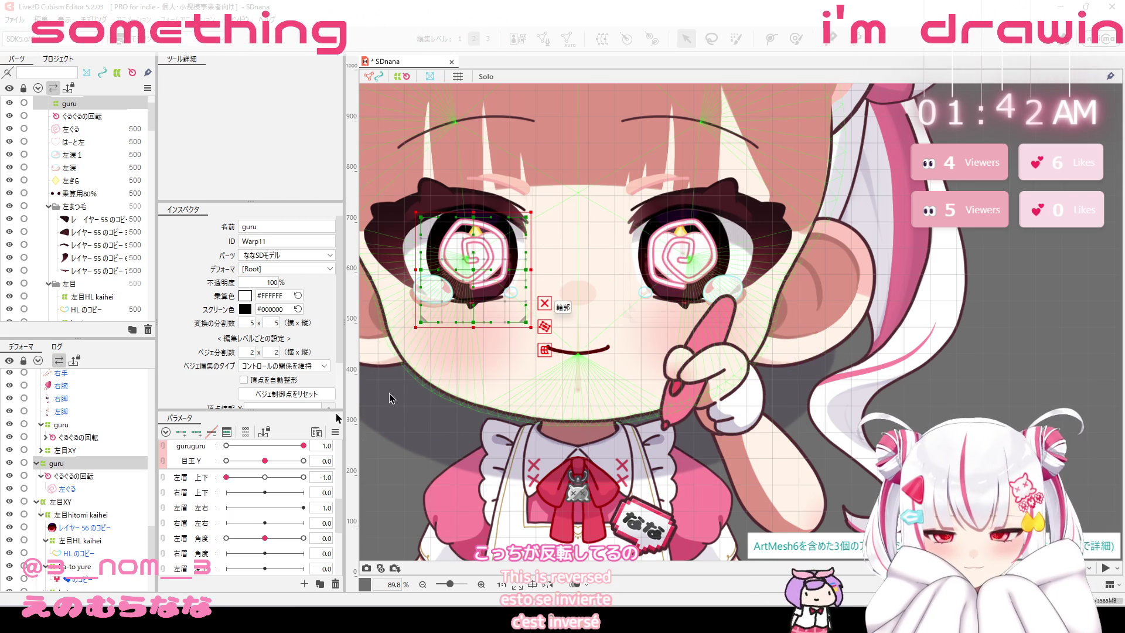
# Scrub guruguru up to 1.0 and back to -1.0 to compare the spirals' spin directions.
pyautogui.click(101, 439)
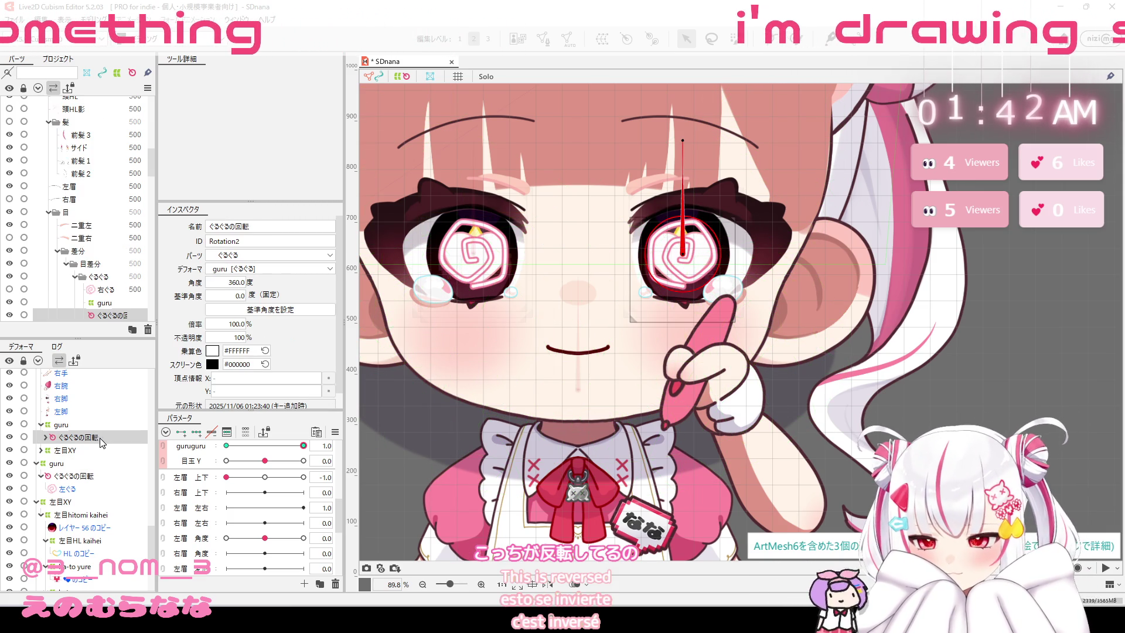
pyautogui.moveTo(226, 446); pyautogui.dragTo(261, 446)
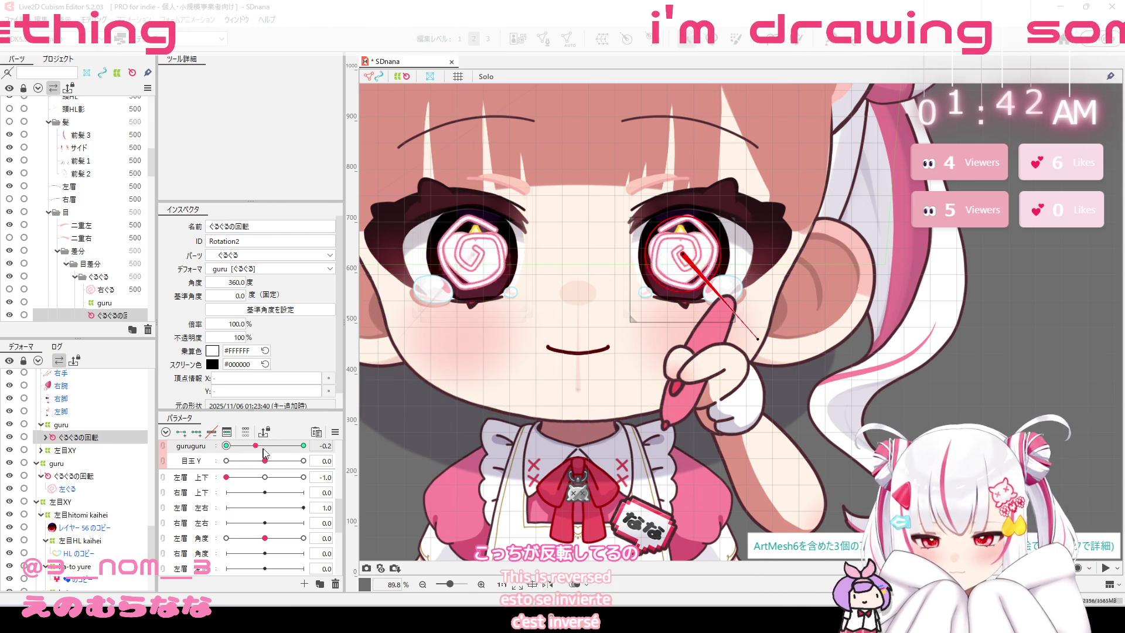
pyautogui.moveTo(262, 446); pyautogui.dragTo(303, 446)
pyautogui.click(226, 446)
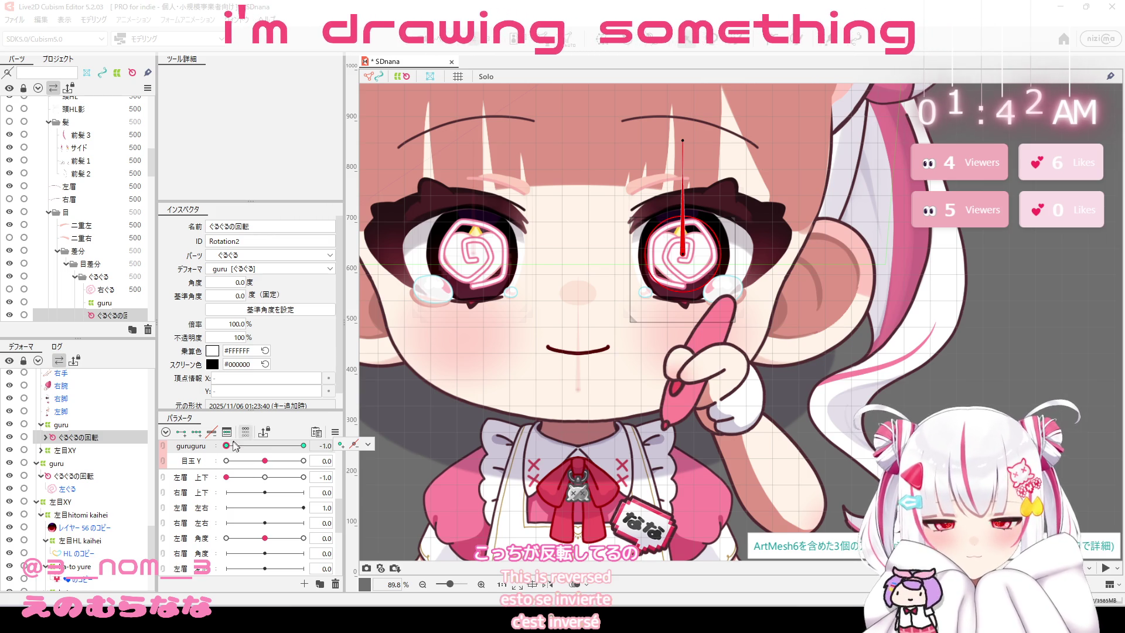
# Reverse the second spiral rotation deformer's keys on guruguru with 反転.
pyautogui.click(47, 437)
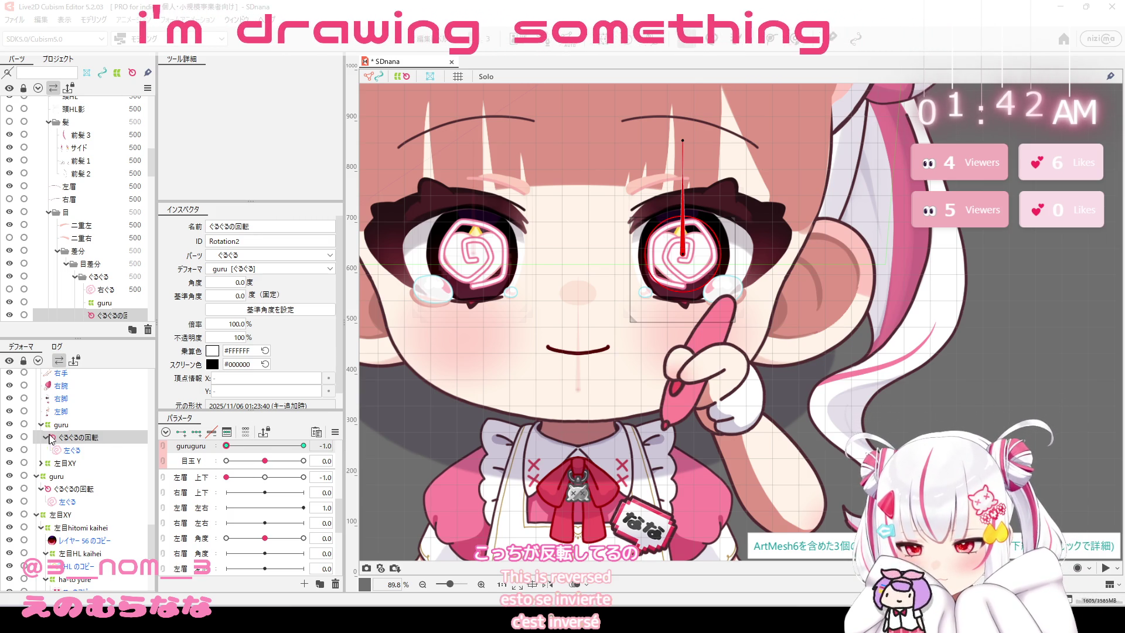
pyautogui.click(64, 490)
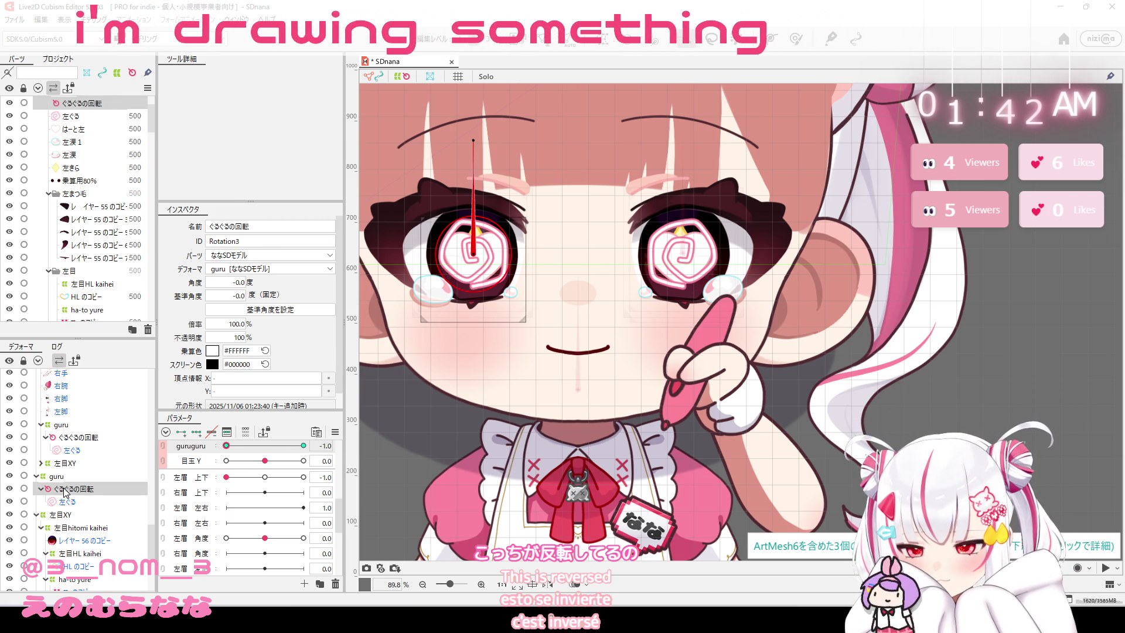
pyautogui.rightClick(198, 449)
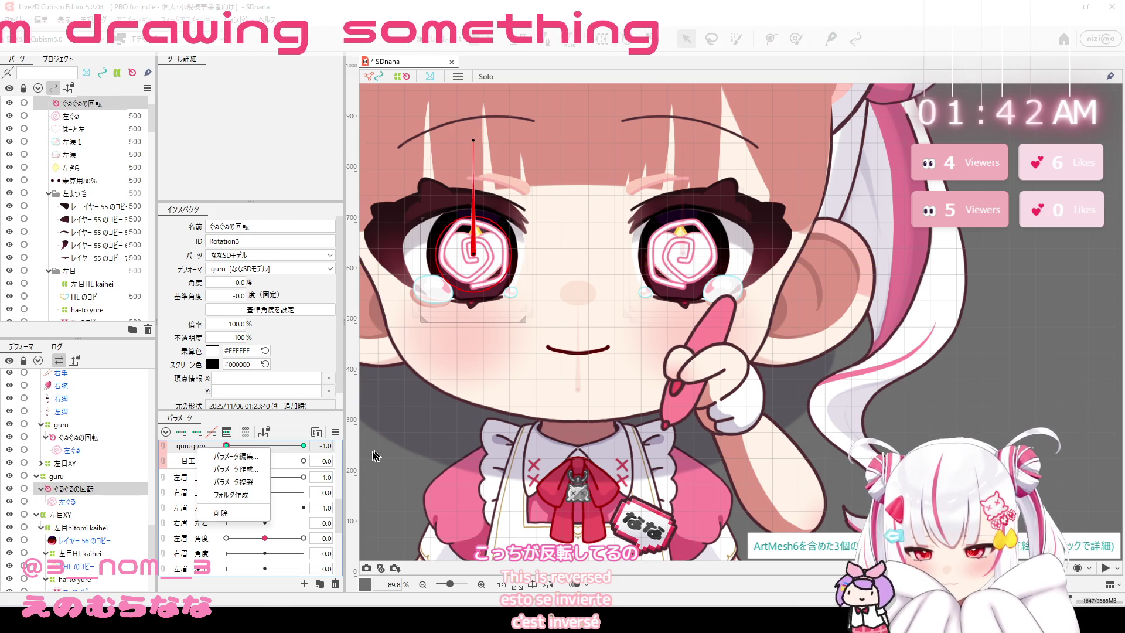
pyautogui.click(304, 446)
pyautogui.click(368, 444)
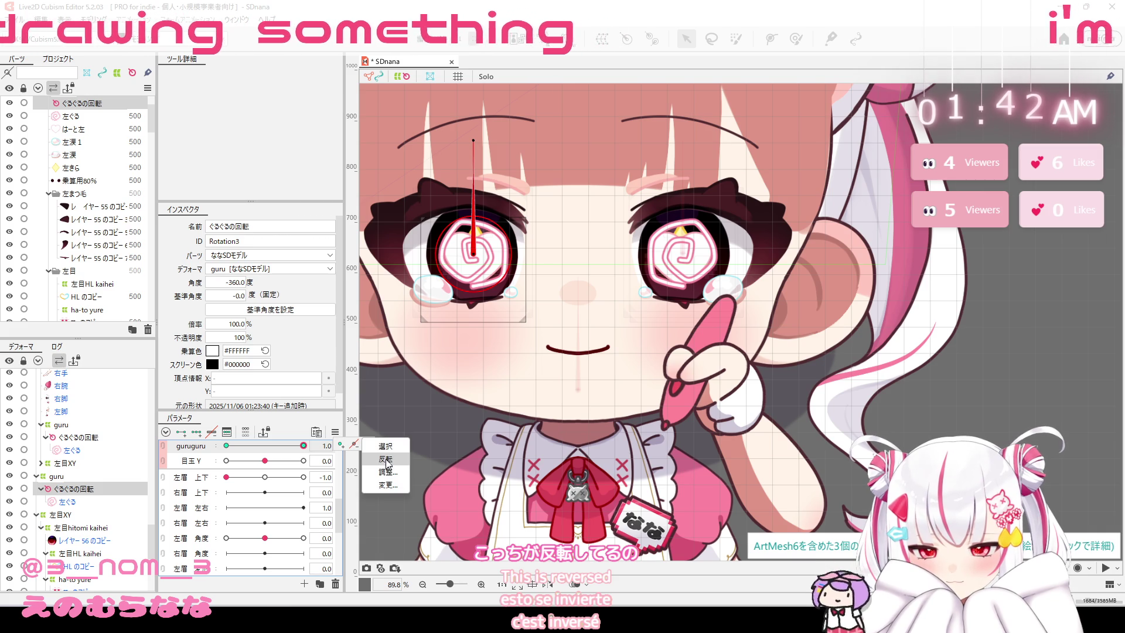
pyautogui.click(387, 465)
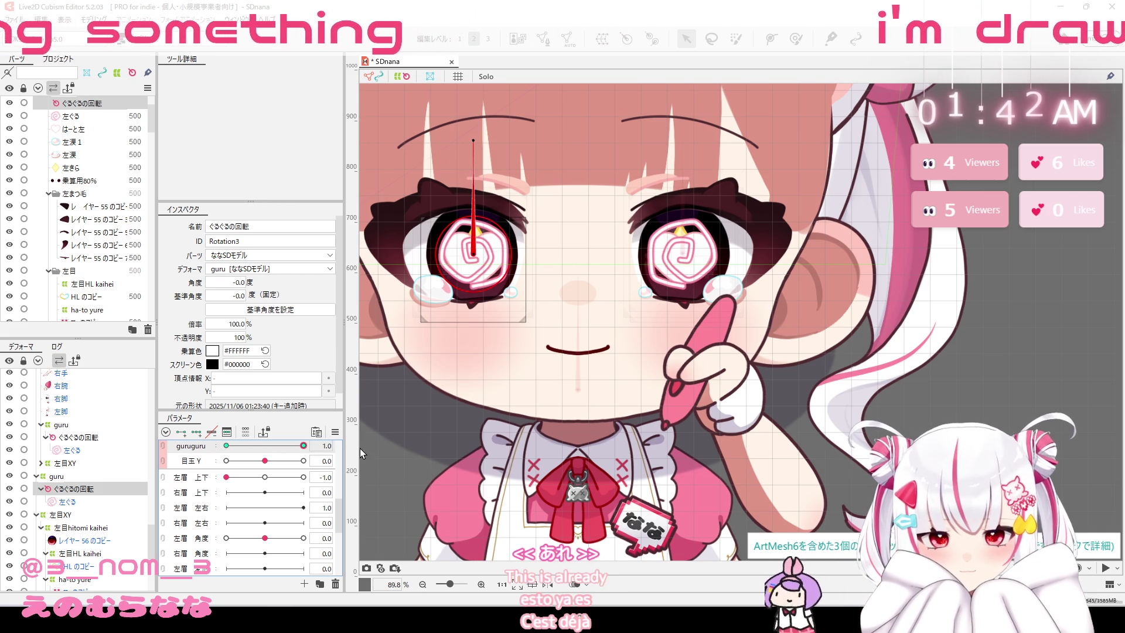
pyautogui.click(67, 502)
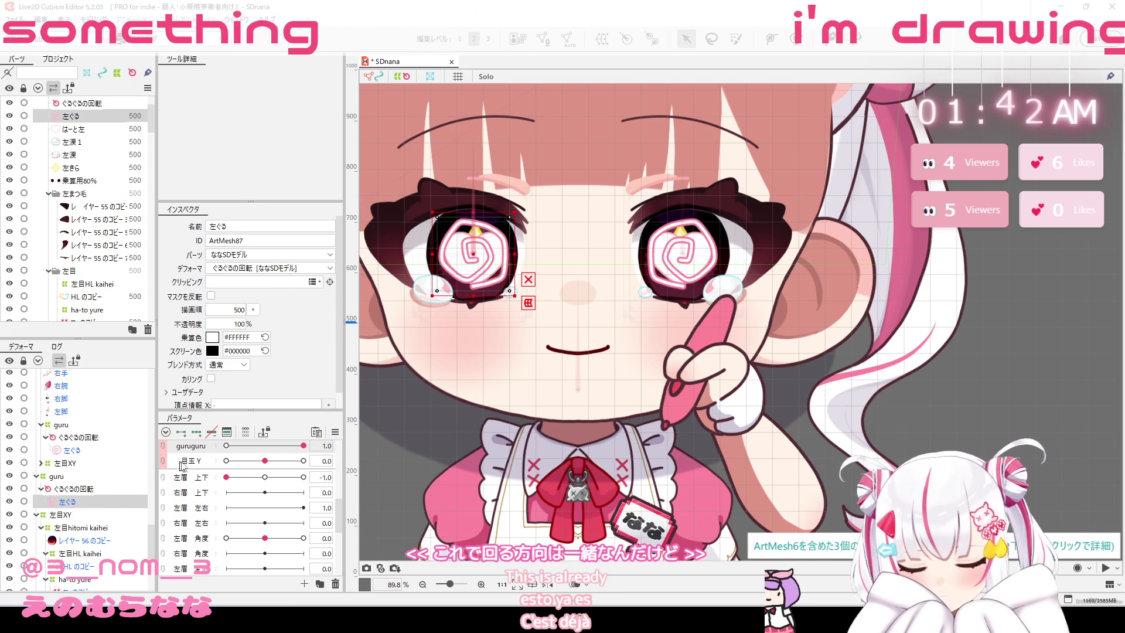
# With guruguru at -1.0, flip the other 左ぐる spiral mesh horizontally using 水平方向に反転.
pyautogui.click(225, 447)
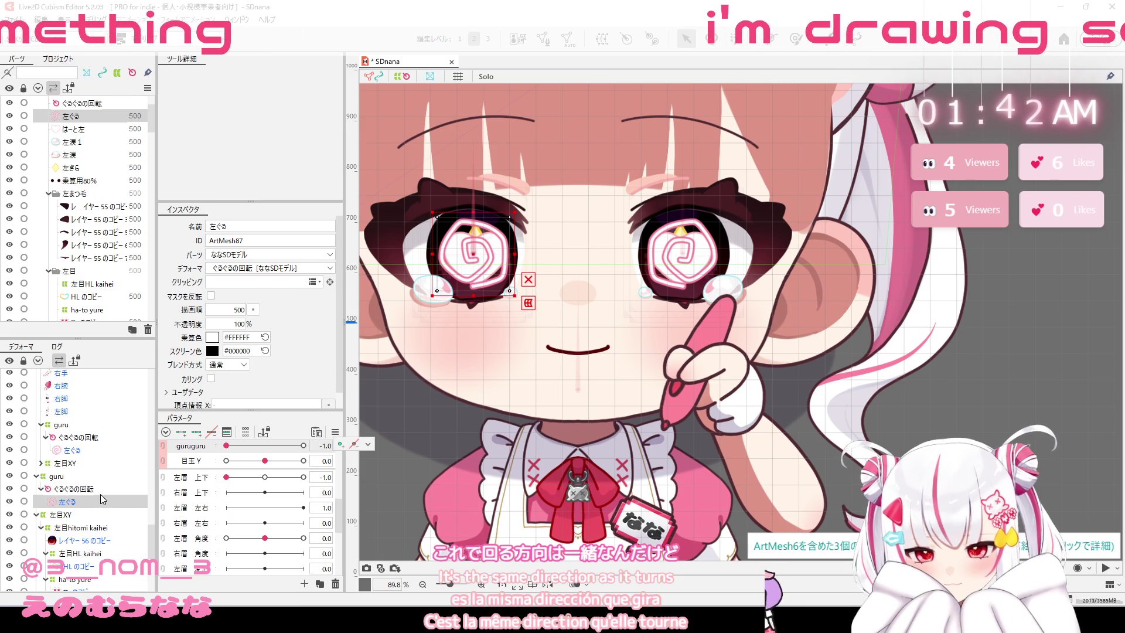
pyautogui.click(103, 452)
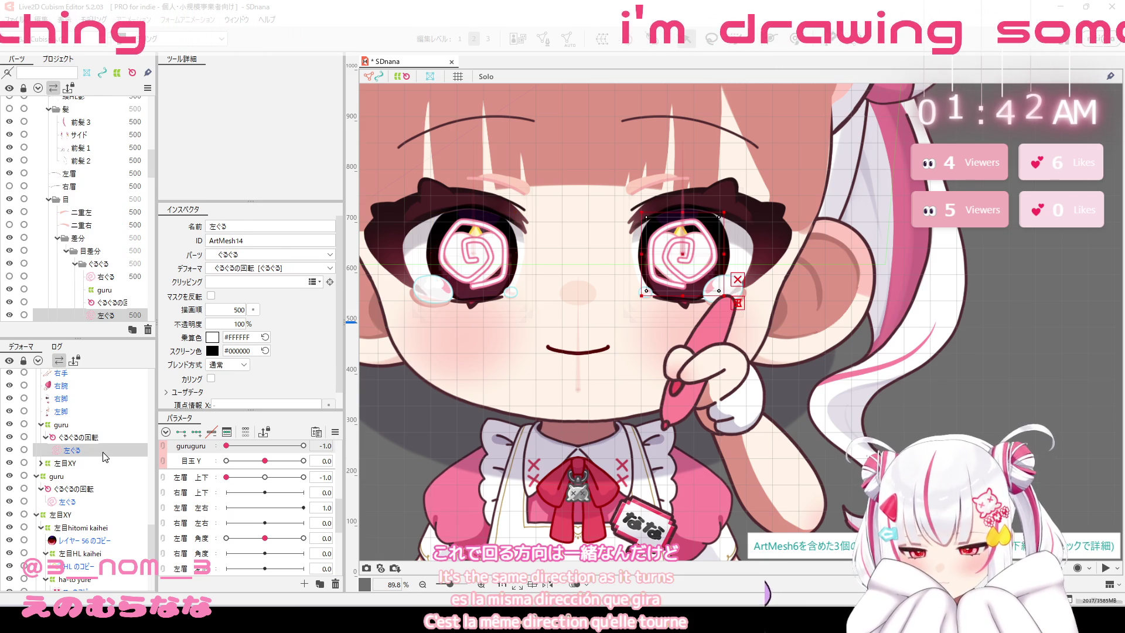
pyautogui.rightClick(103, 451)
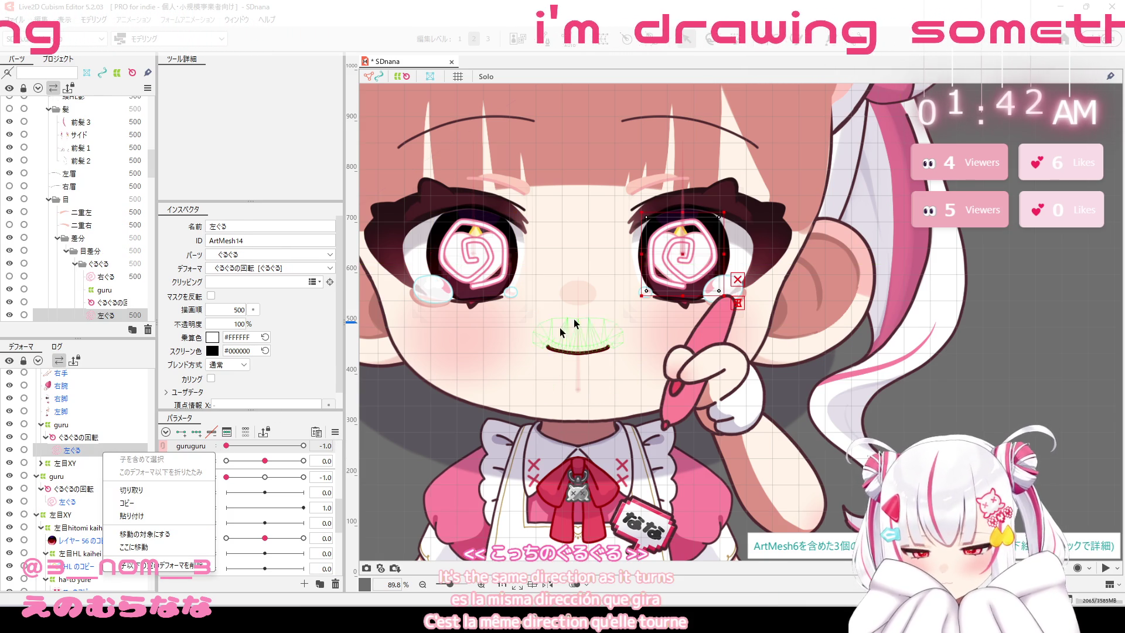
pyautogui.rightClick(687, 157)
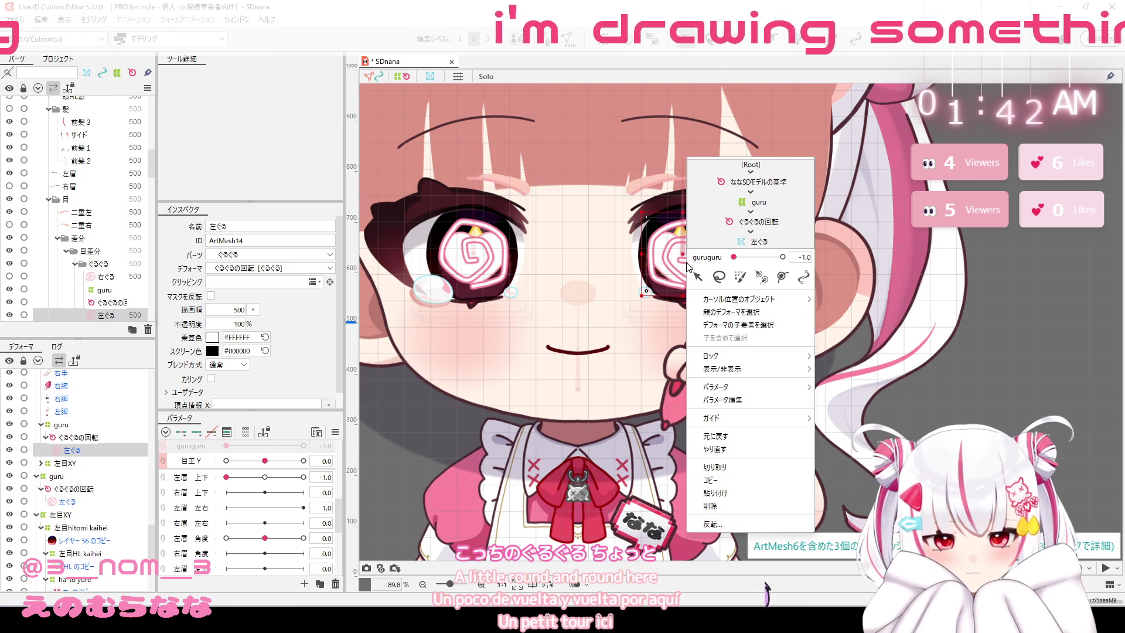
pyautogui.click(722, 524)
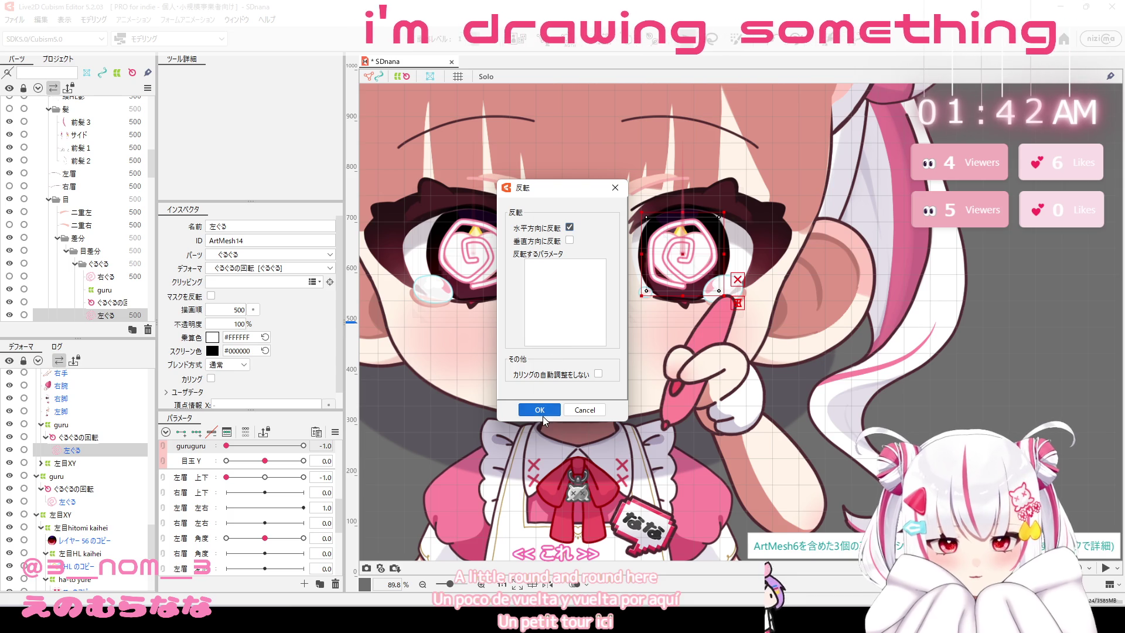
pyautogui.click(543, 409)
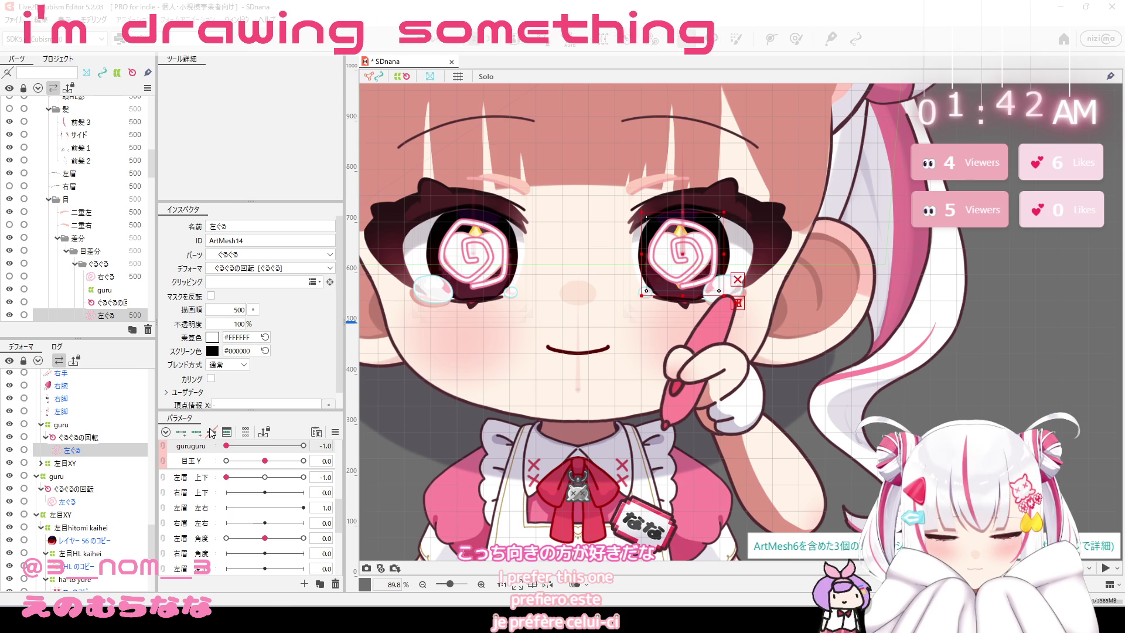
# Flip the 左ぐる swirl mesh horizontally again, then drag guruguru to 1.0 to check rotation.
pyautogui.scroll(-3, 487, 302)
pyautogui.scroll(-2, 487, 301)
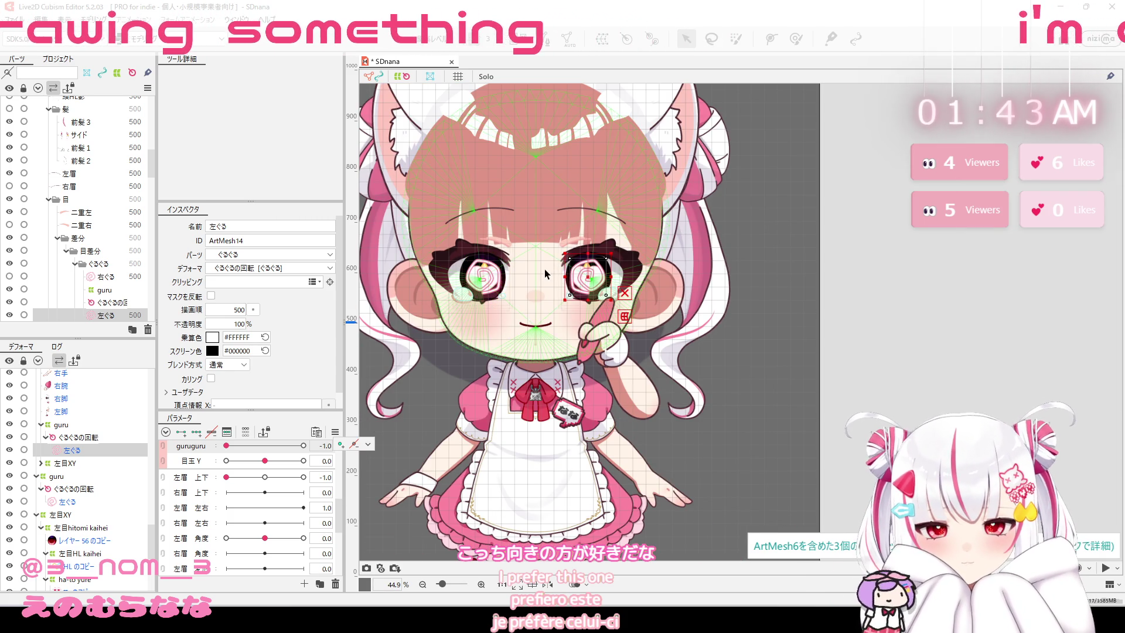
pyautogui.click(85, 501)
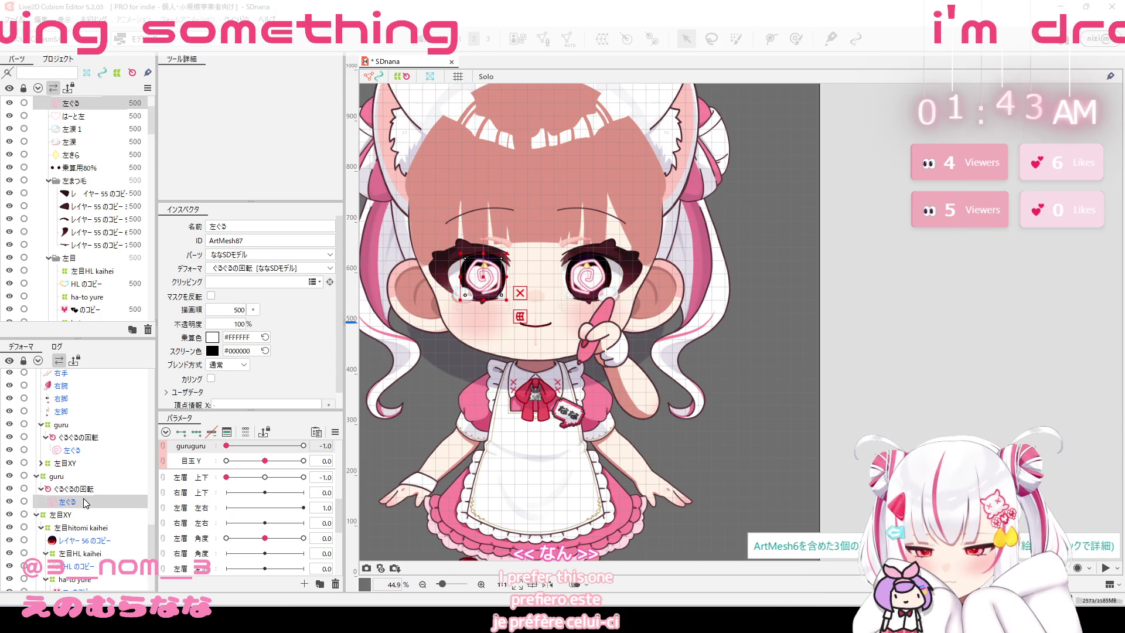
pyautogui.rightClick(85, 502)
pyautogui.rightClick(495, 287)
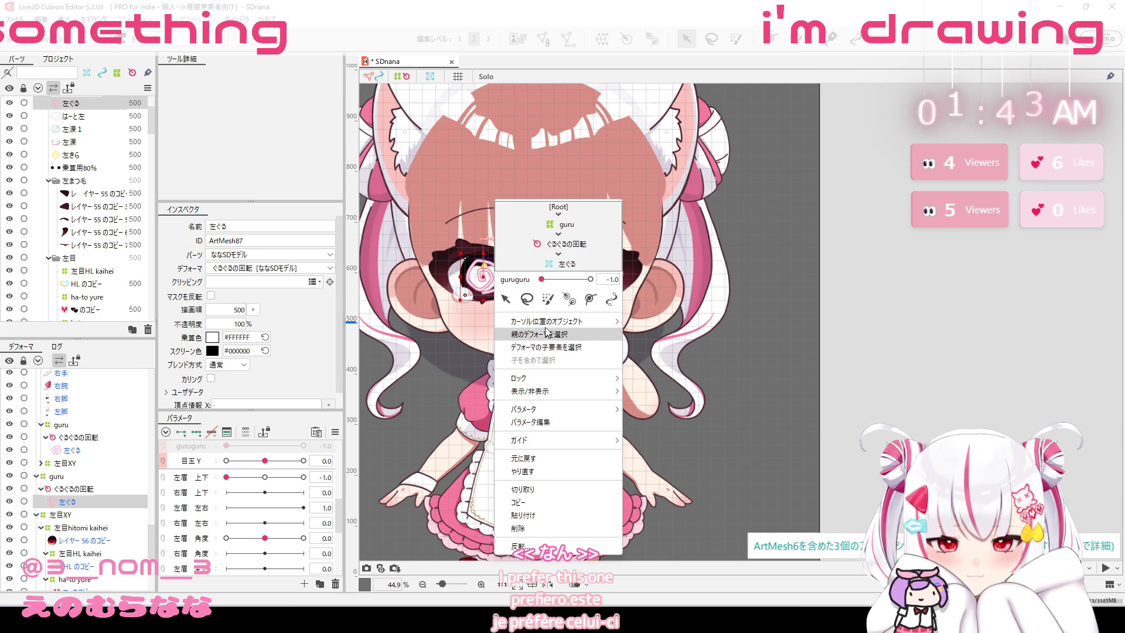
pyautogui.click(539, 546)
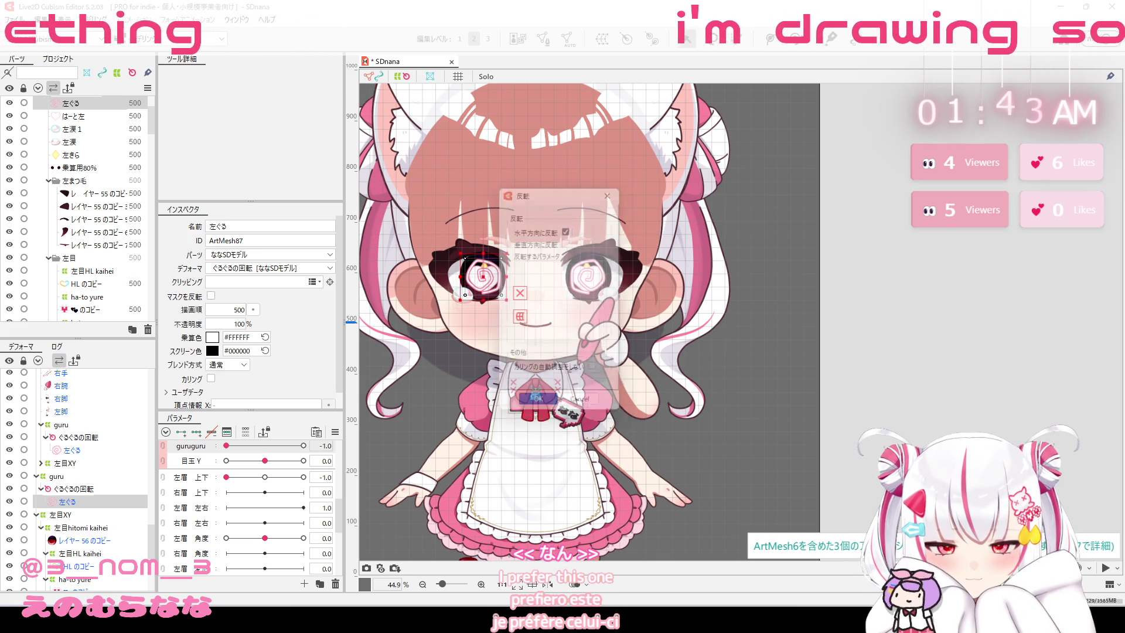
pyautogui.click(558, 412)
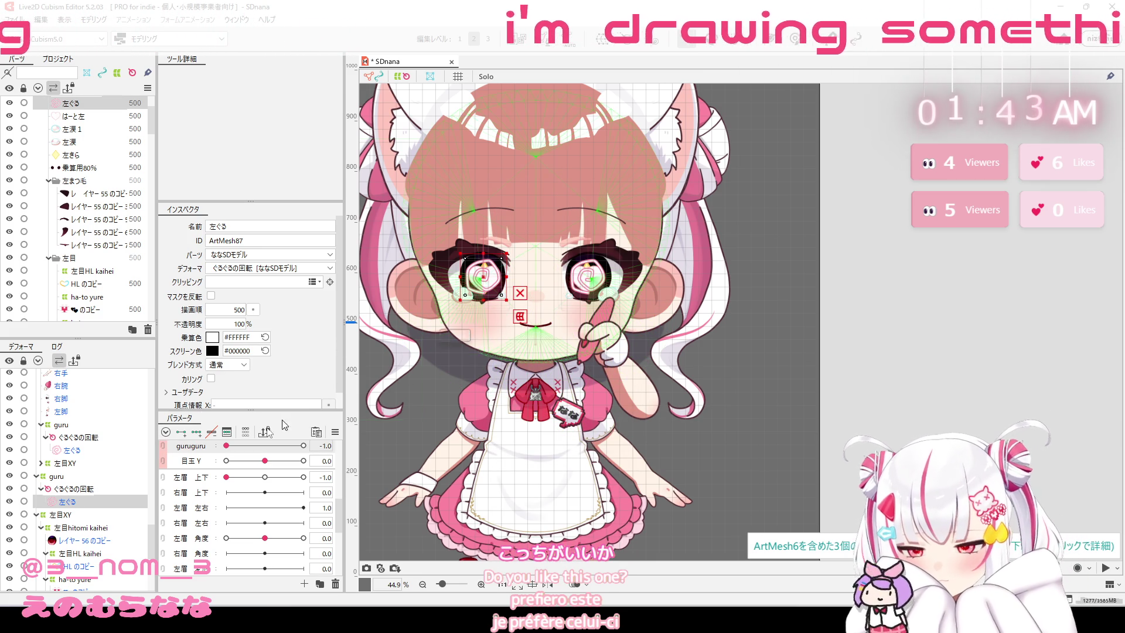
pyautogui.moveTo(228, 449)
pyautogui.mouseDown()
pyautogui.moveTo(247, 456)
pyautogui.moveTo(223, 457)
pyautogui.moveTo(303, 446)
pyautogui.mouseUp()
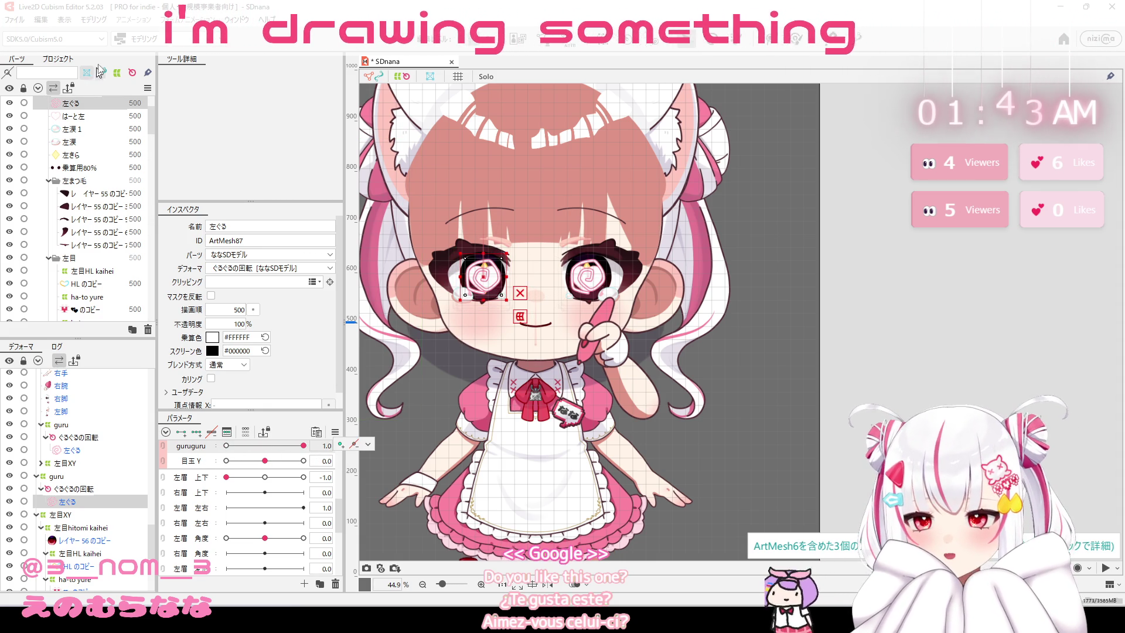
# Select the left eye's 左目HL highlight mesh and raise kaihei yure to 1.0 to preview it.
pyautogui.click(93, 20)
pyautogui.moveTo(105, 33)
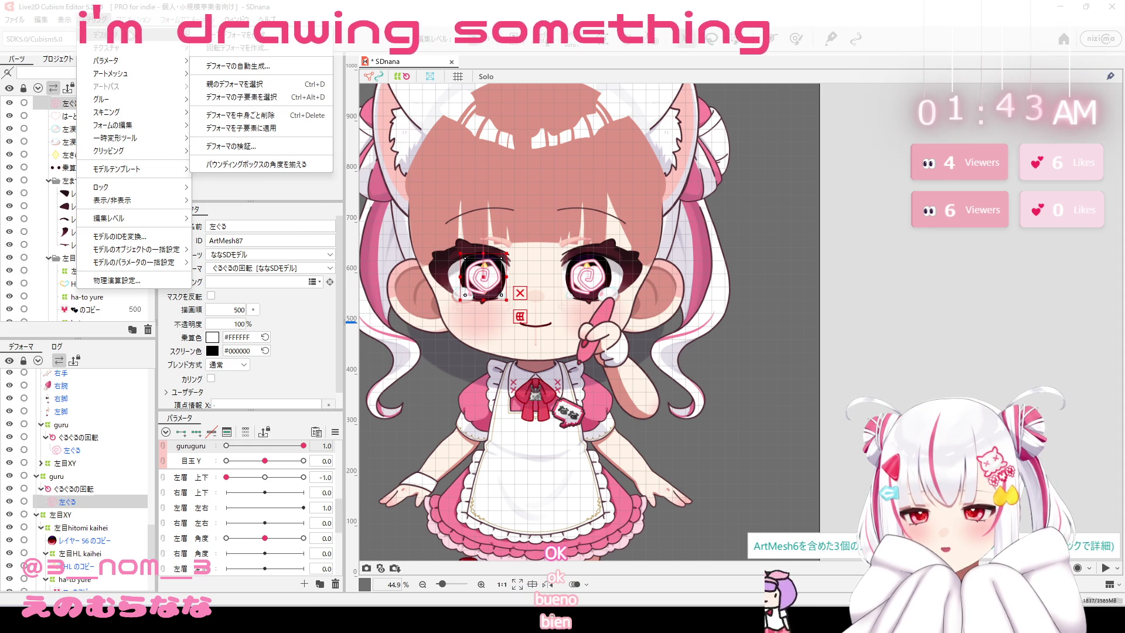
pyautogui.click(265, 146)
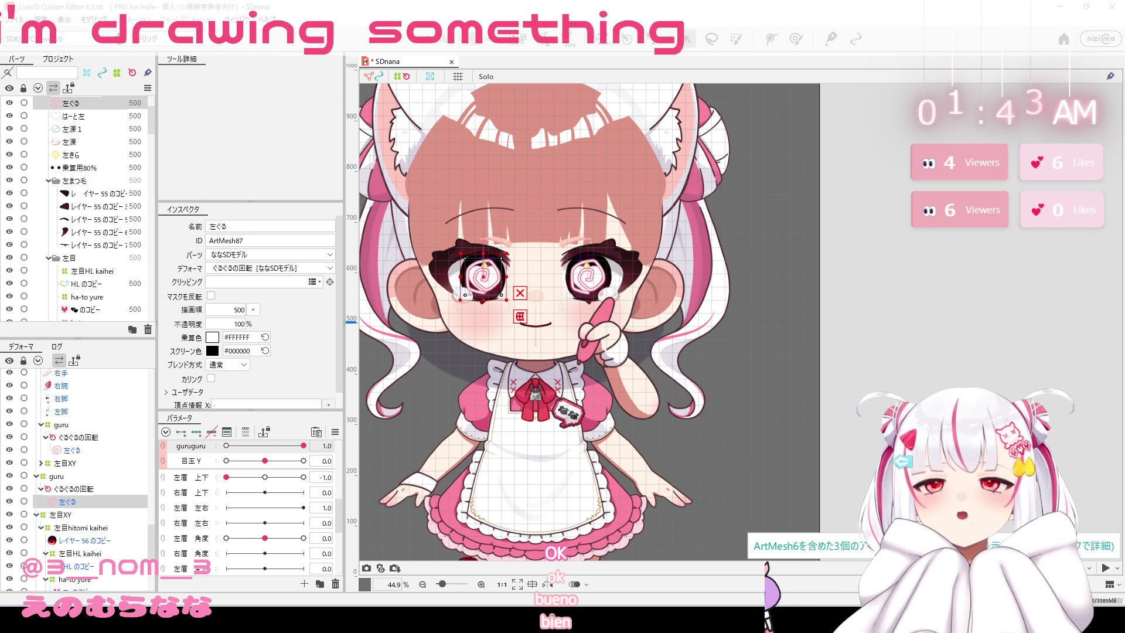
pyautogui.click(486, 265)
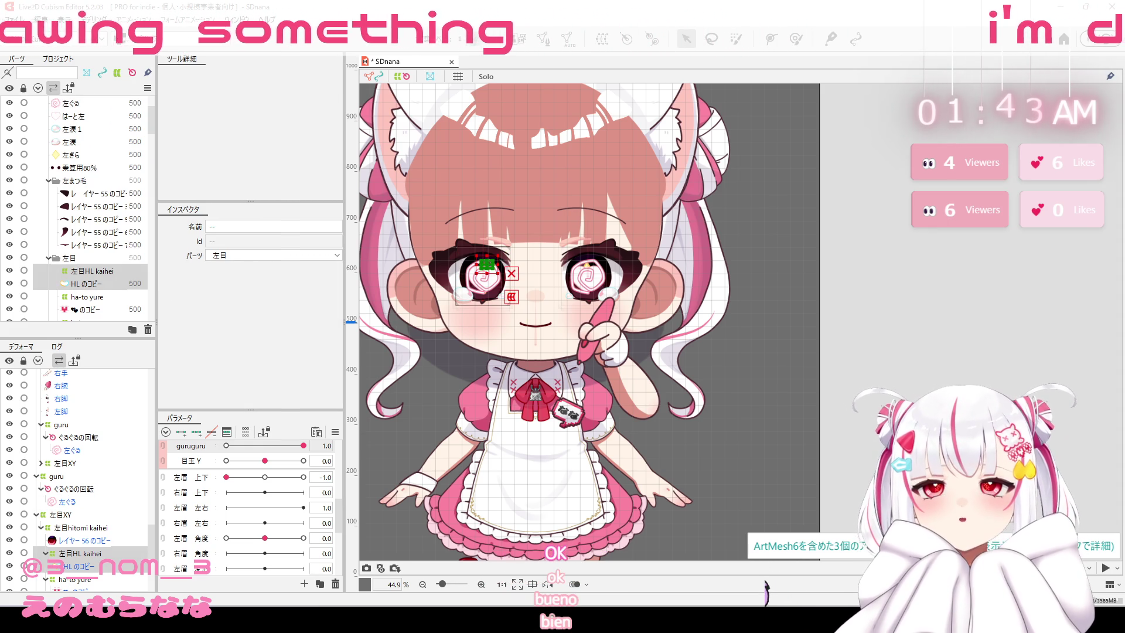
pyautogui.click(585, 267)
pyautogui.click(486, 265)
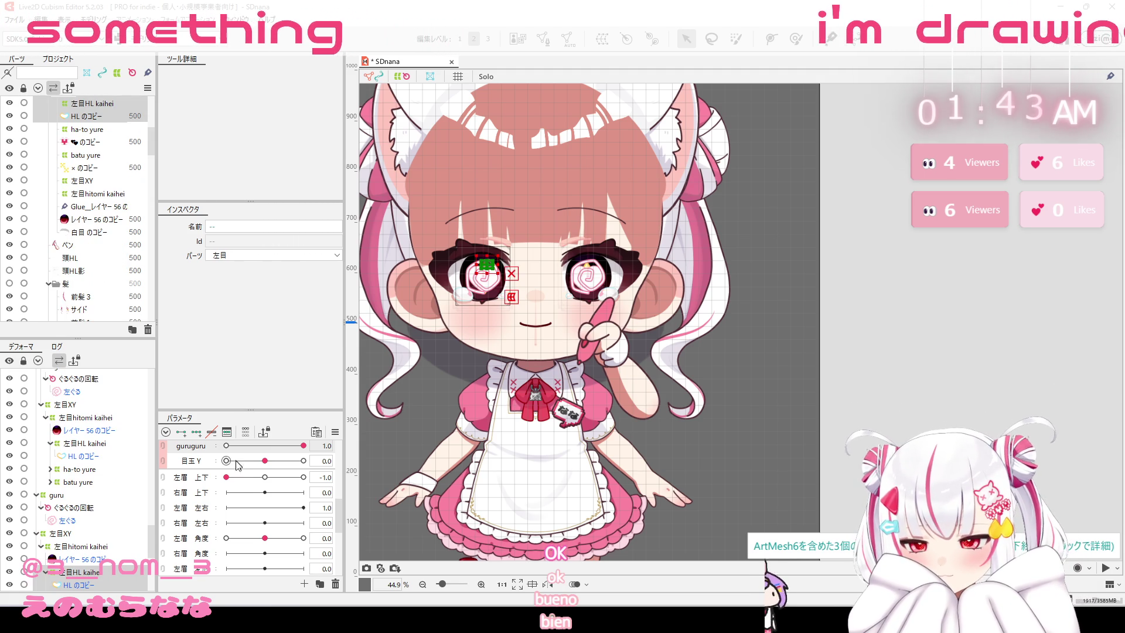
pyautogui.scroll(5, 237, 464)
pyautogui.moveTo(263, 479)
pyautogui.mouseDown()
pyautogui.moveTo(311, 480)
pyautogui.moveTo(265, 480)
pyautogui.mouseUp()
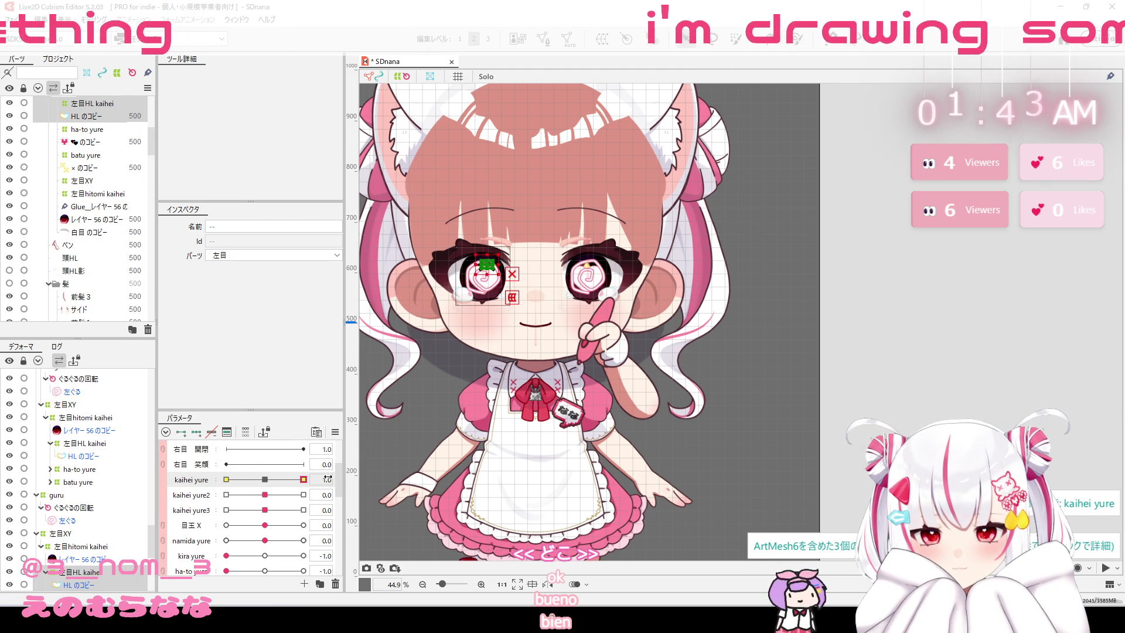
# Hide the 左ぐる-through-左きら layers and 乗算用80%, then collapse the 左まつ毛 folder.
pyautogui.scroll(6, 472, 282)
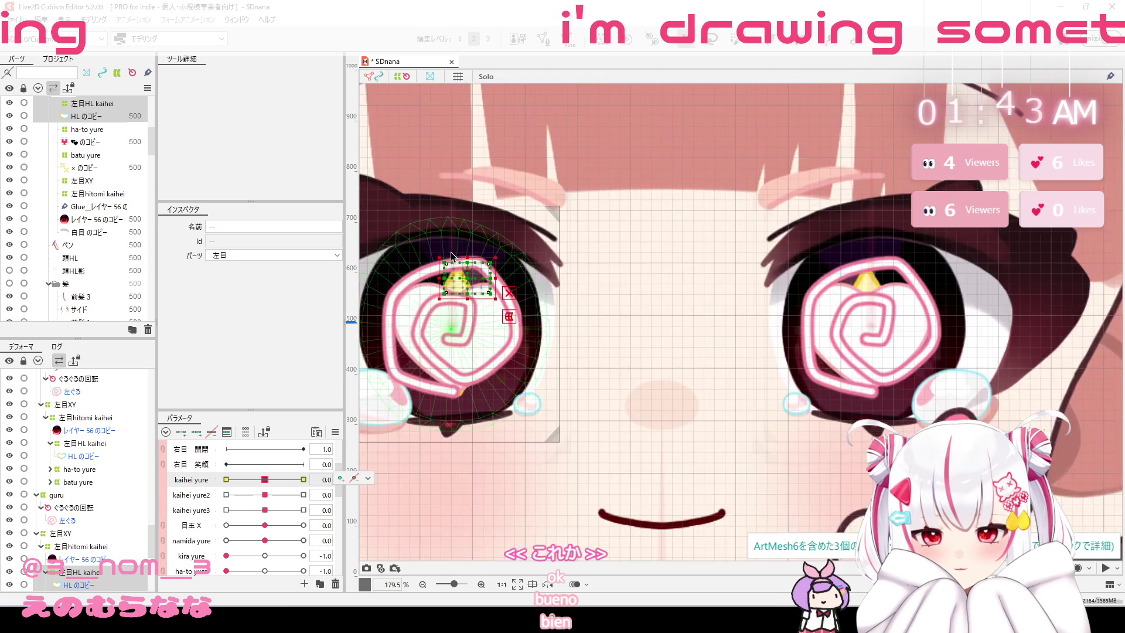
pyautogui.scroll(3, 463, 291)
pyautogui.scroll(-2, 433, 293)
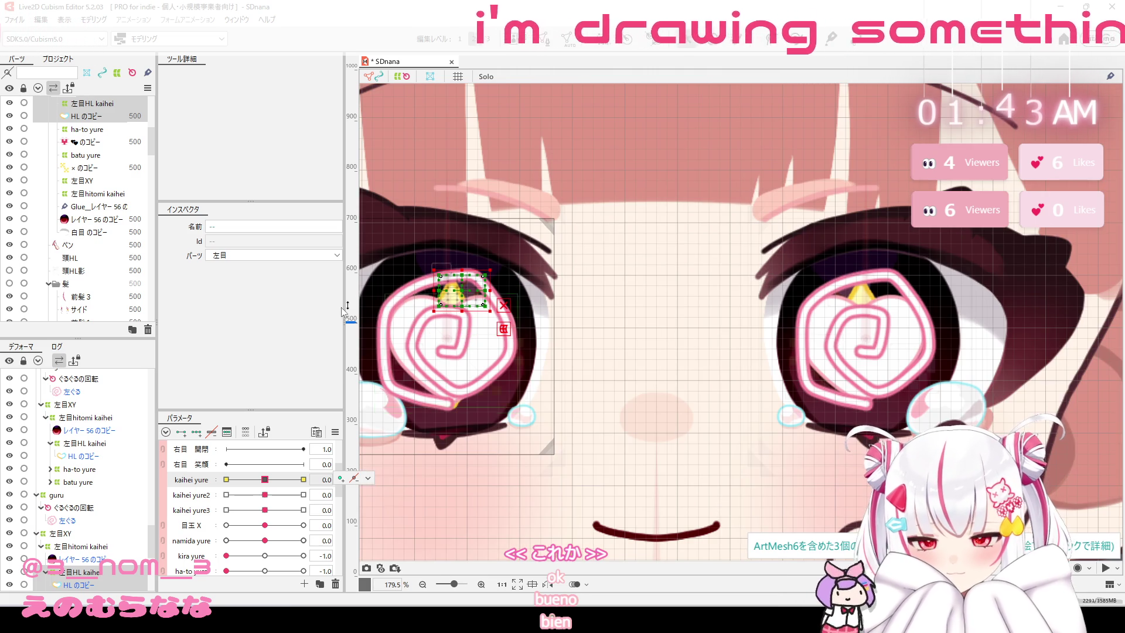
pyautogui.scroll(3, 66, 208)
pyautogui.scroll(3, 94, 219)
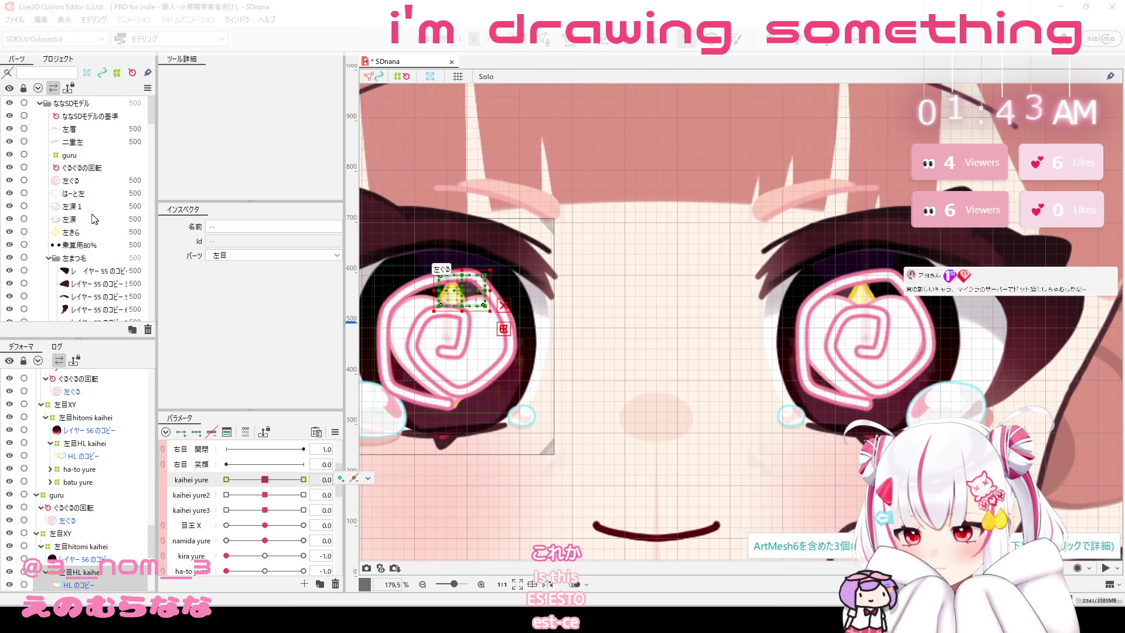
pyautogui.moveTo(9, 181); pyautogui.dragTo(9, 234)
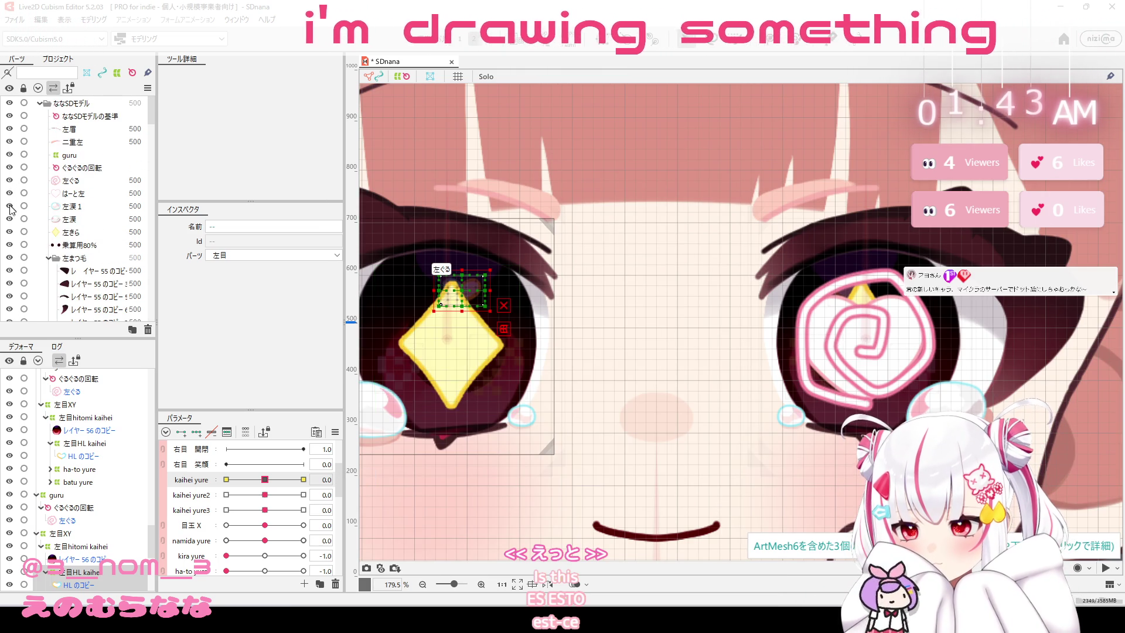
pyautogui.click(10, 245)
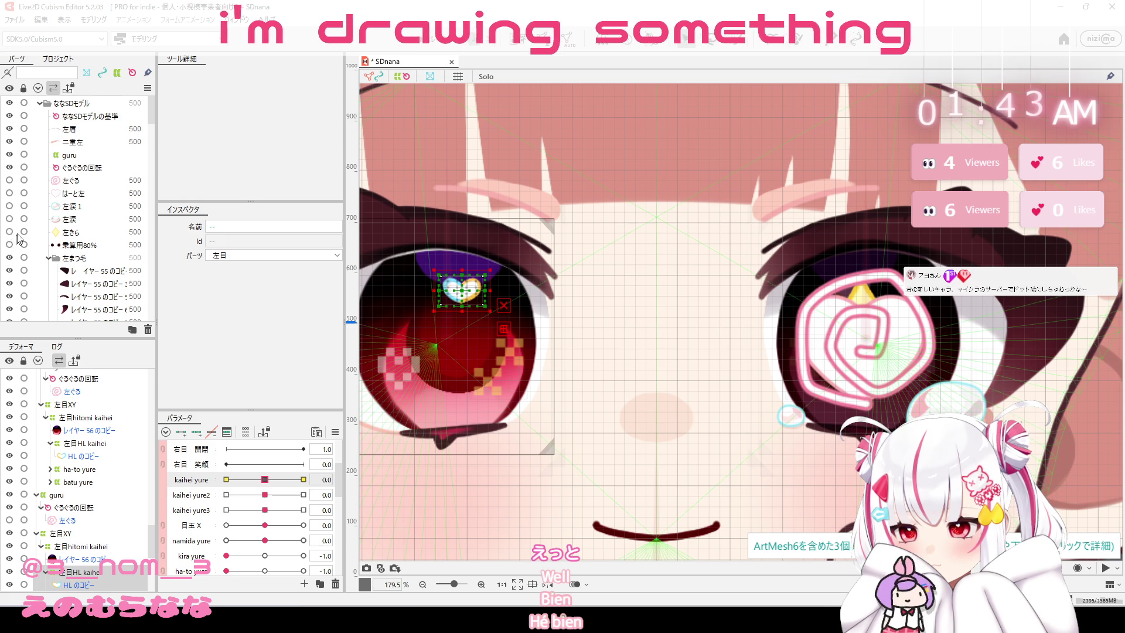
pyautogui.click(49, 258)
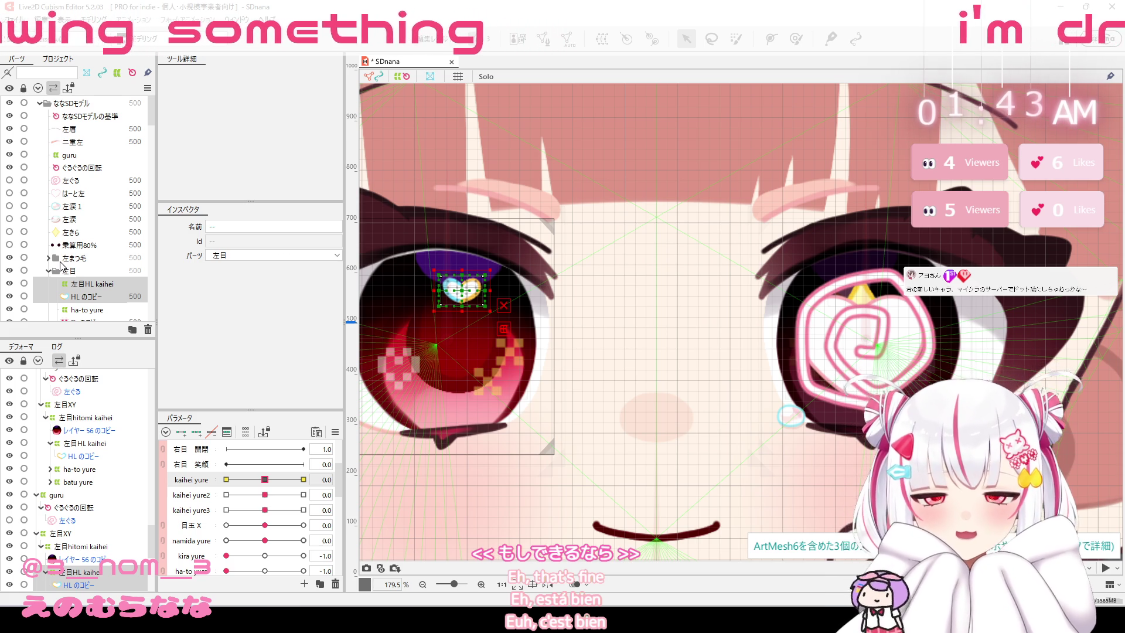
# Select 右眉, 二重右, 右ぐる, はーと右, 右涙1 and 右涙 in the Parts palette.
pyautogui.scroll(-1, 100, 231)
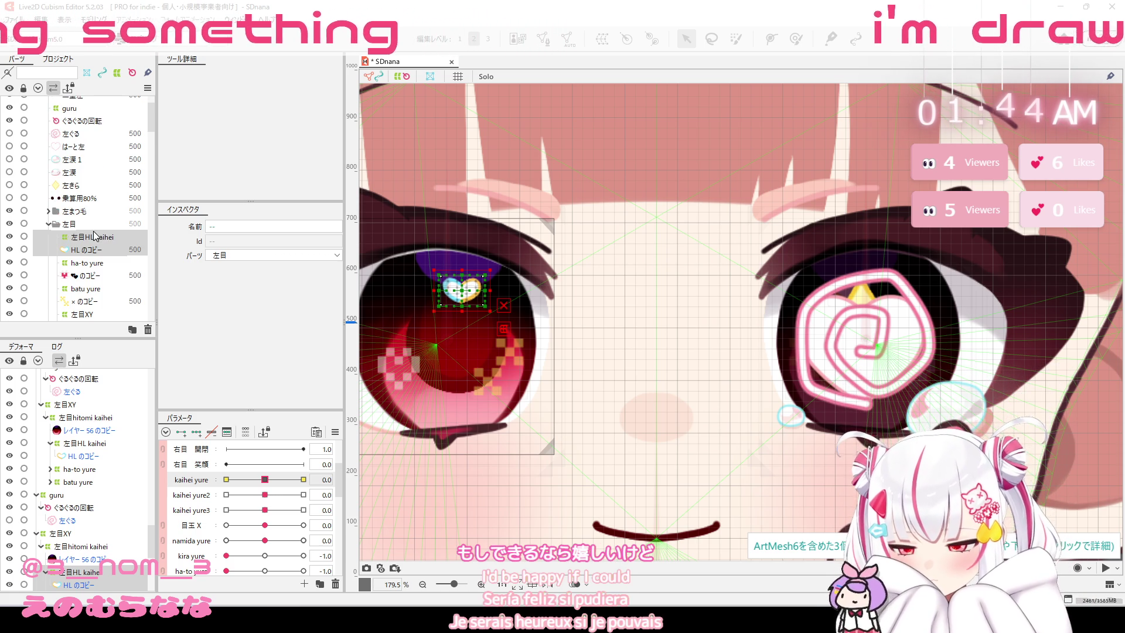
pyautogui.click(49, 224)
pyautogui.scroll(-1, 52, 221)
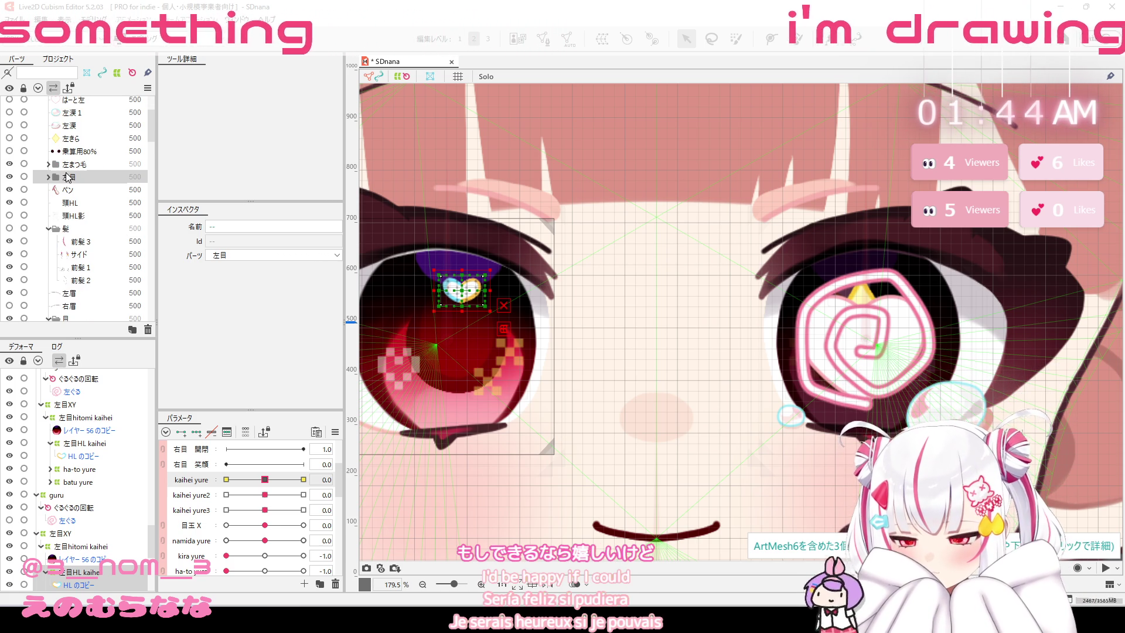
pyautogui.scroll(-1, 53, 167)
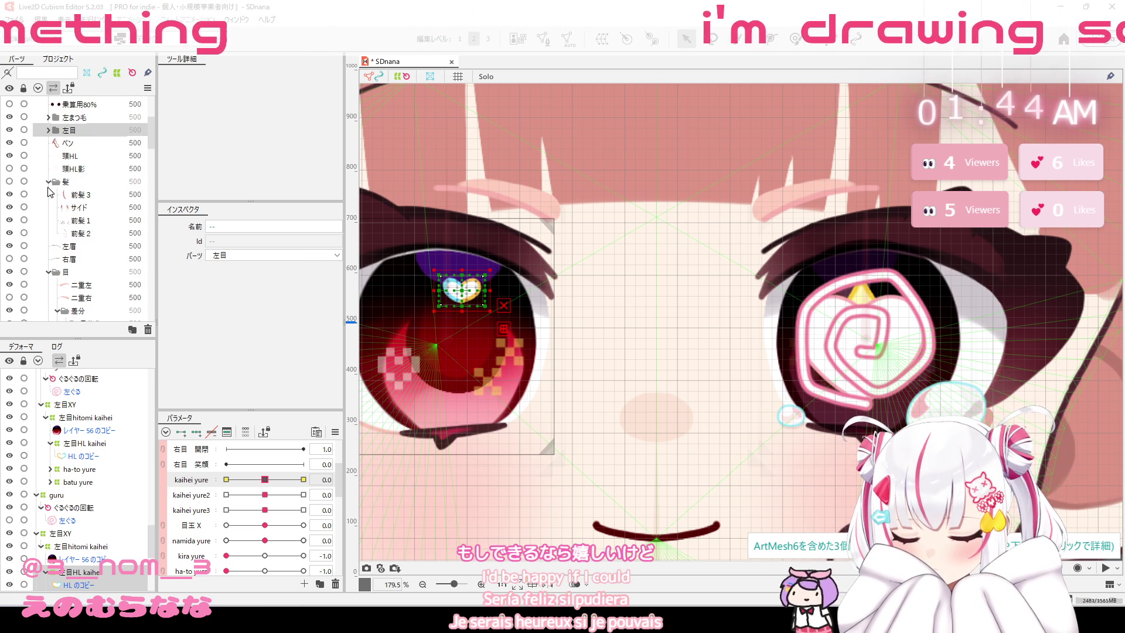
pyautogui.scroll(-2, 51, 193)
pyautogui.click(71, 166)
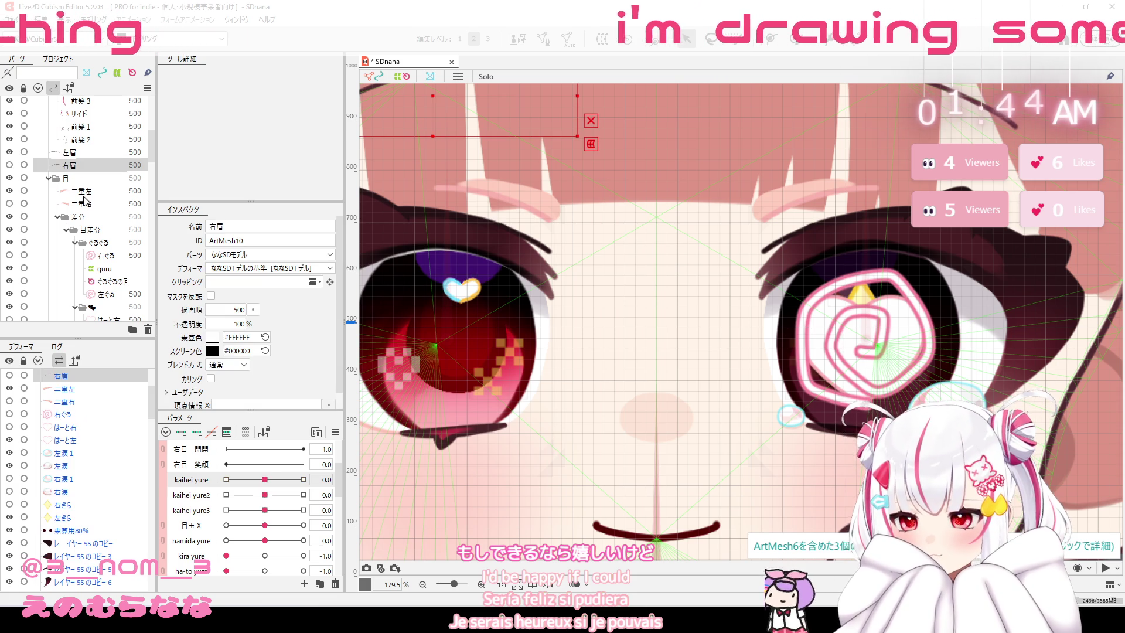
pyautogui.keyDown('ctrl'); pyautogui.click(82, 204); pyautogui.keyUp('ctrl')
pyautogui.scroll(-1, 88, 208)
pyautogui.scroll(-1, 88, 212)
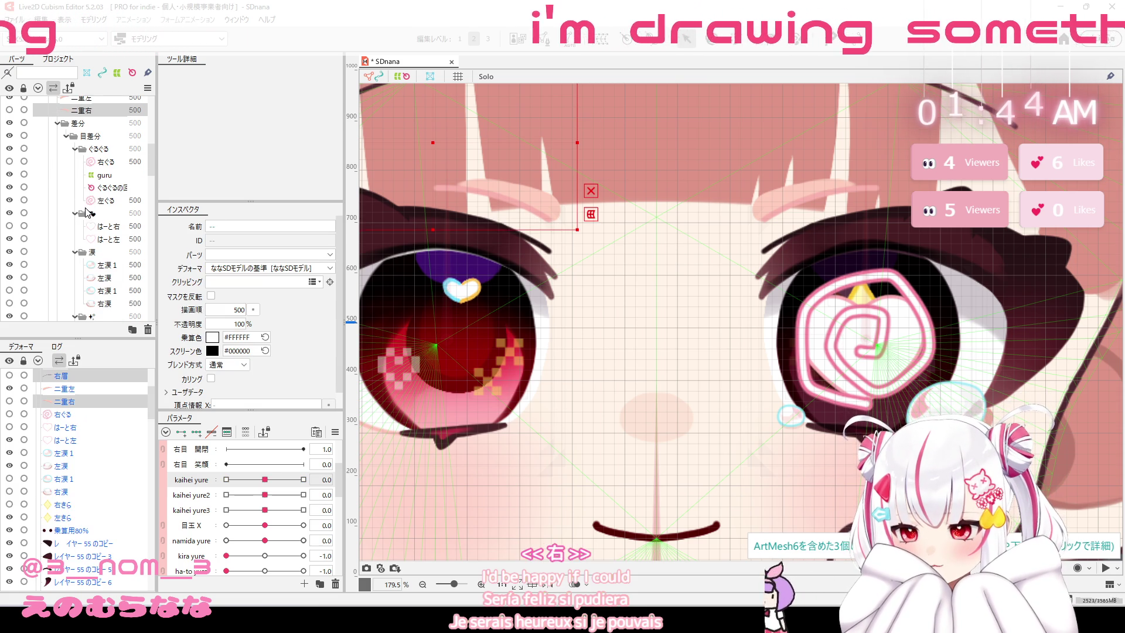
pyautogui.keyDown('ctrl'); pyautogui.click(102, 163); pyautogui.keyUp('ctrl')
pyautogui.keyDown('ctrl'); pyautogui.click(113, 228); pyautogui.keyUp('ctrl')
pyautogui.keyDown('ctrl'); pyautogui.click(115, 291); pyautogui.keyUp('ctrl')
pyautogui.keyDown('ctrl'); pyautogui.click(116, 304); pyautogui.keyUp('ctrl')
# Add the 右まつ毛, 右目 and HL layers to the selection, then delete all selected parts.
pyautogui.scroll(-1, 118, 281)
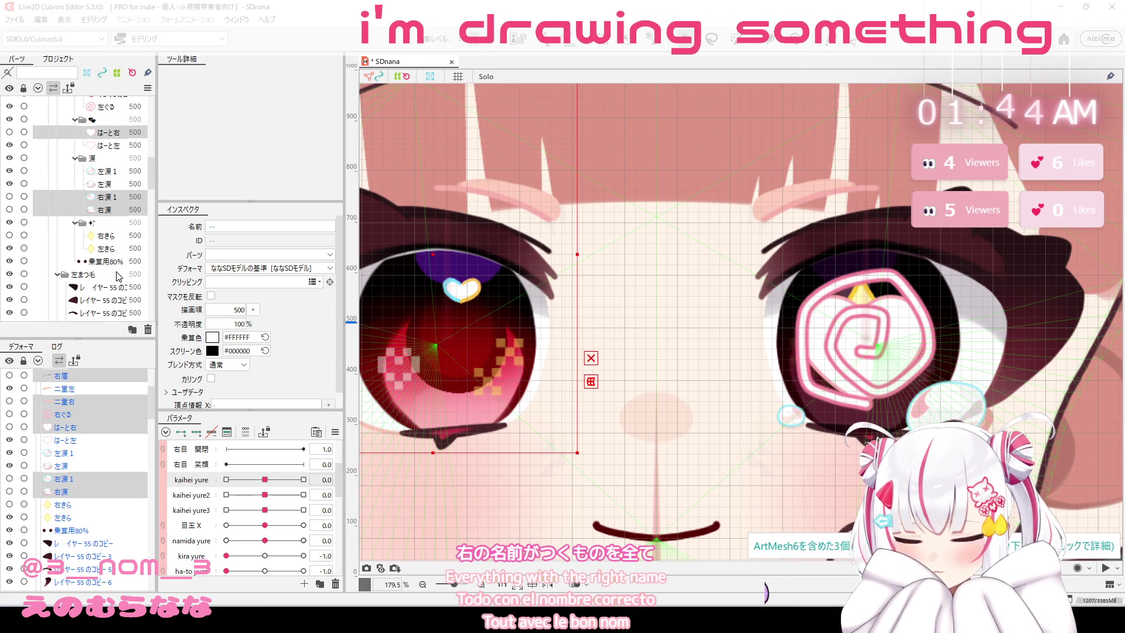
pyautogui.scroll(-1, 111, 239)
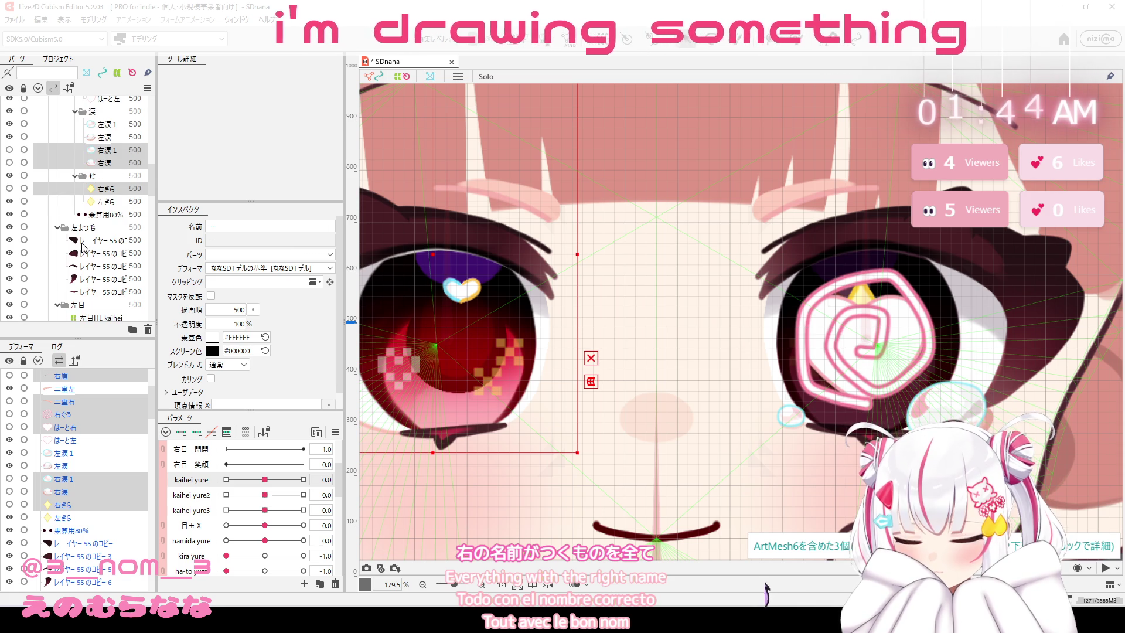
pyautogui.scroll(-2, 84, 249)
pyautogui.scroll(-1, 84, 249)
pyautogui.scroll(-2, 84, 249)
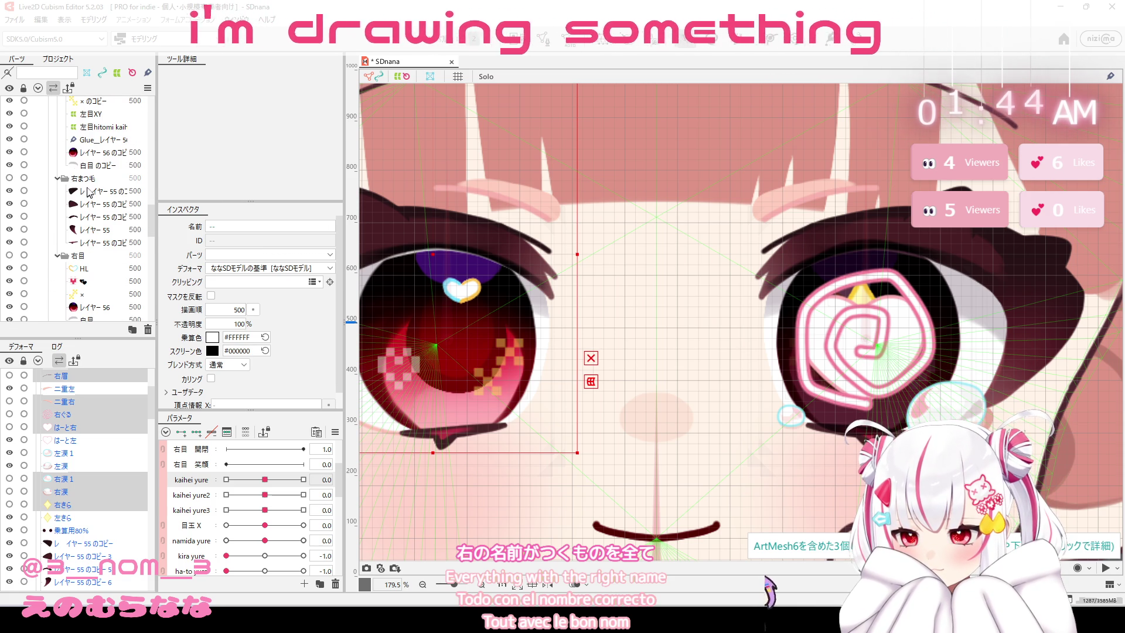
pyautogui.keyDown('shift'); pyautogui.click(97, 217); pyautogui.keyUp('shift')
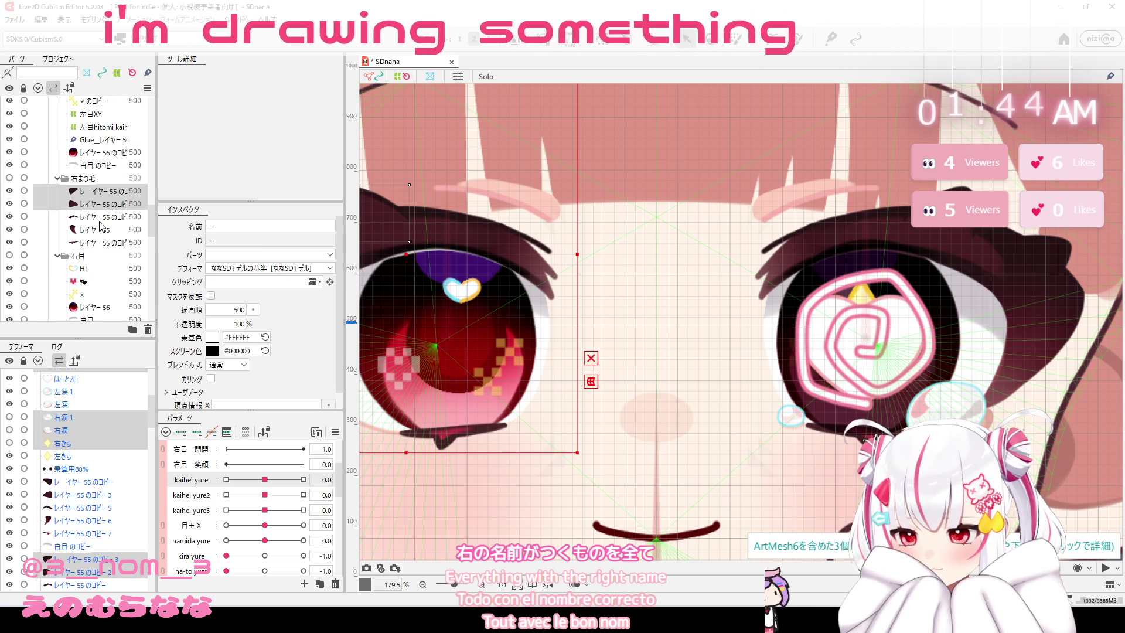
pyautogui.keyDown('shift'); pyautogui.click(105, 241); pyautogui.keyUp('shift')
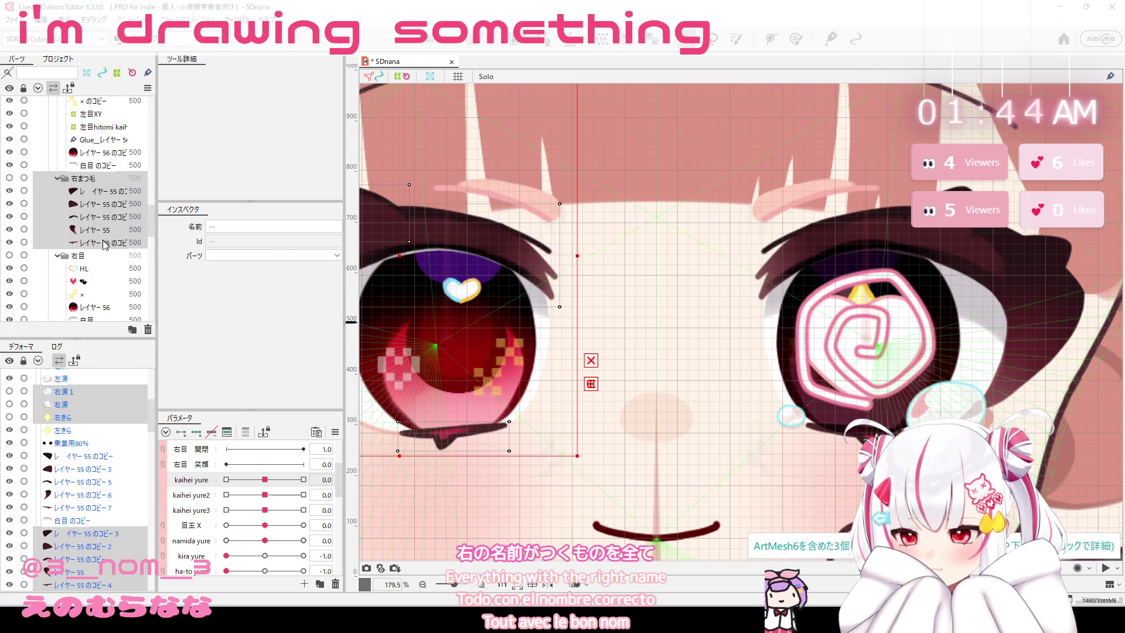
pyautogui.keyDown('shift'); pyautogui.click(106, 259); pyautogui.keyUp('shift')
pyautogui.keyDown('ctrl'); pyautogui.click(103, 282); pyautogui.keyUp('ctrl')
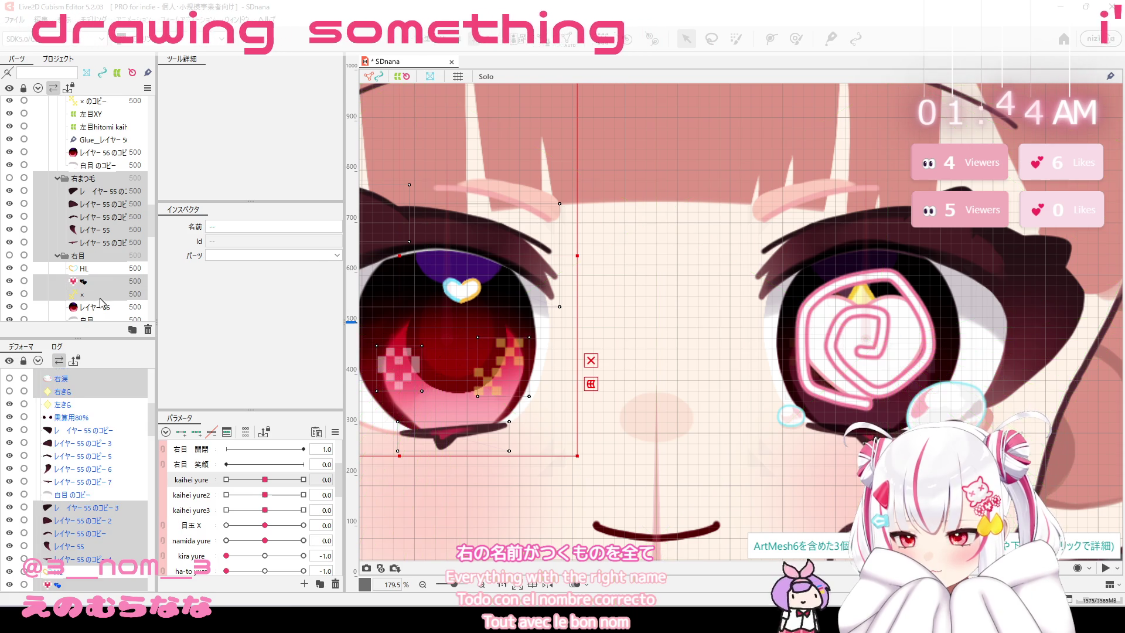
pyautogui.keyDown('ctrl'); pyautogui.click(103, 293); pyautogui.keyUp('ctrl')
pyautogui.keyDown('ctrl'); pyautogui.click(103, 307); pyautogui.keyUp('ctrl')
pyautogui.keyDown('ctrl'); pyautogui.click(103, 318); pyautogui.keyUp('ctrl')
pyautogui.scroll(-4, 103, 246)
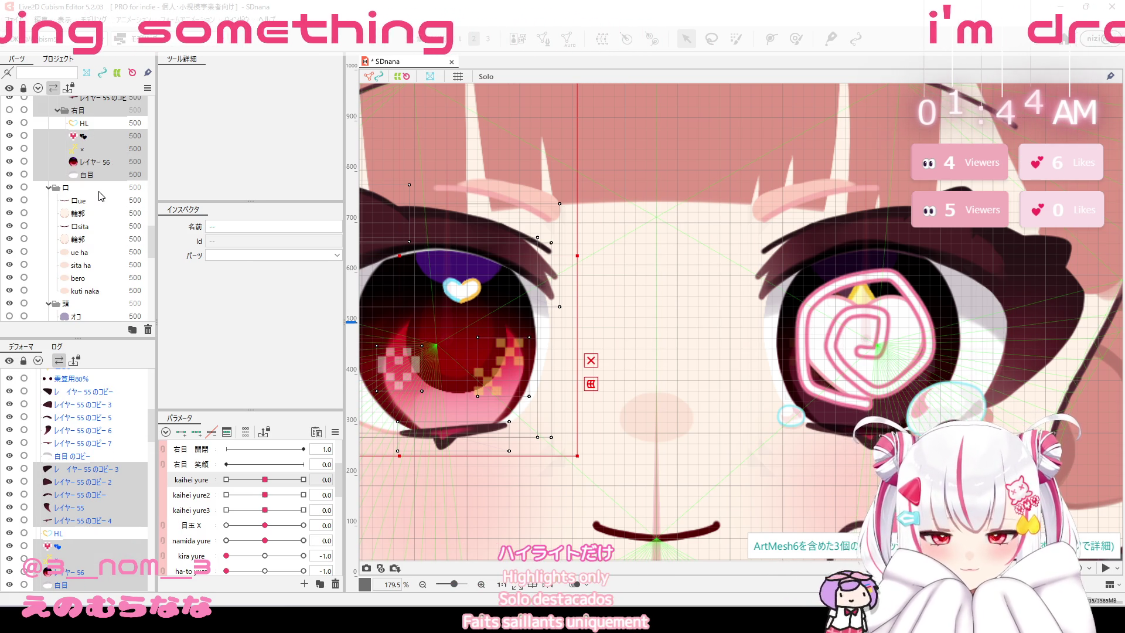
pyautogui.scroll(-4, 106, 188)
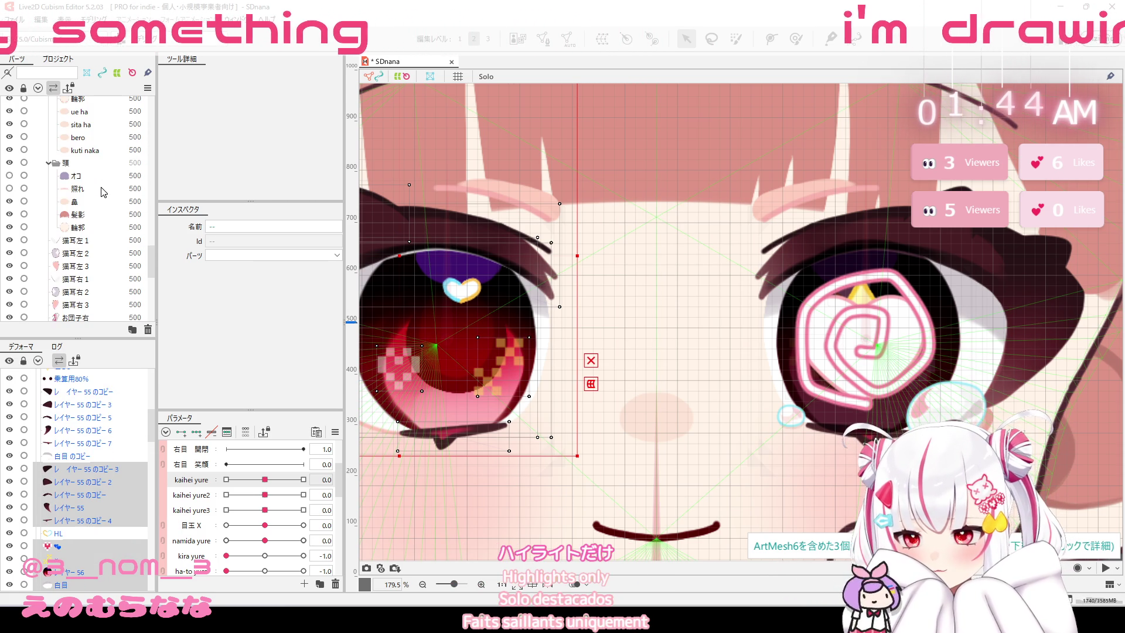
pyautogui.scroll(3, 108, 187)
pyautogui.scroll(2, 108, 183)
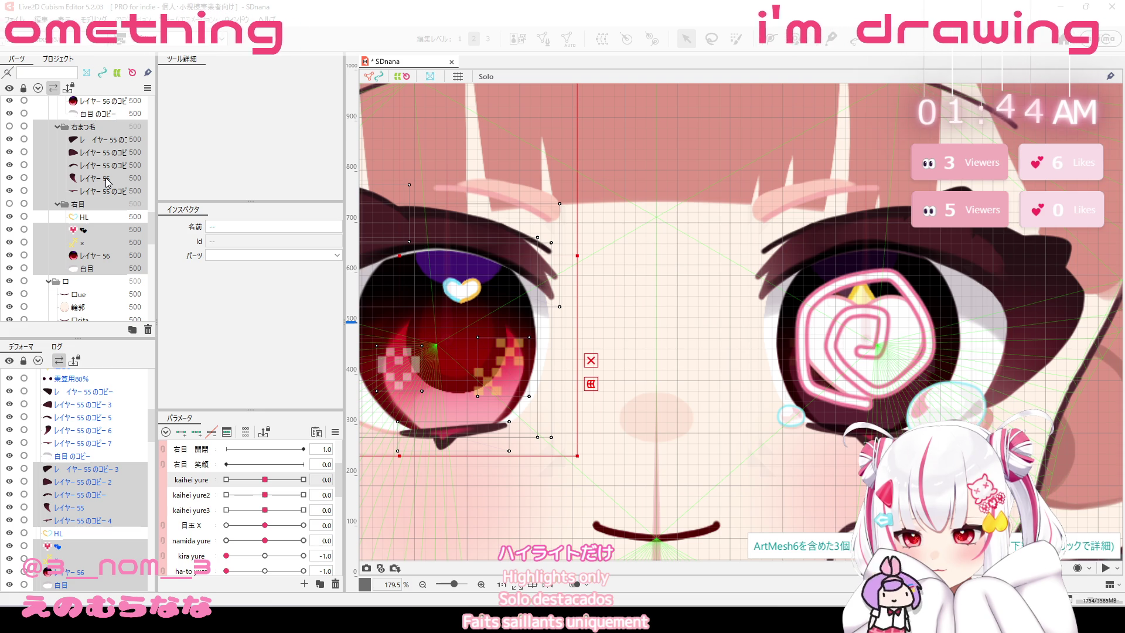
pyautogui.click(106, 216)
pyautogui.scroll(-3, 100, 206)
pyautogui.scroll(-2, 91, 191)
pyautogui.click(148, 330)
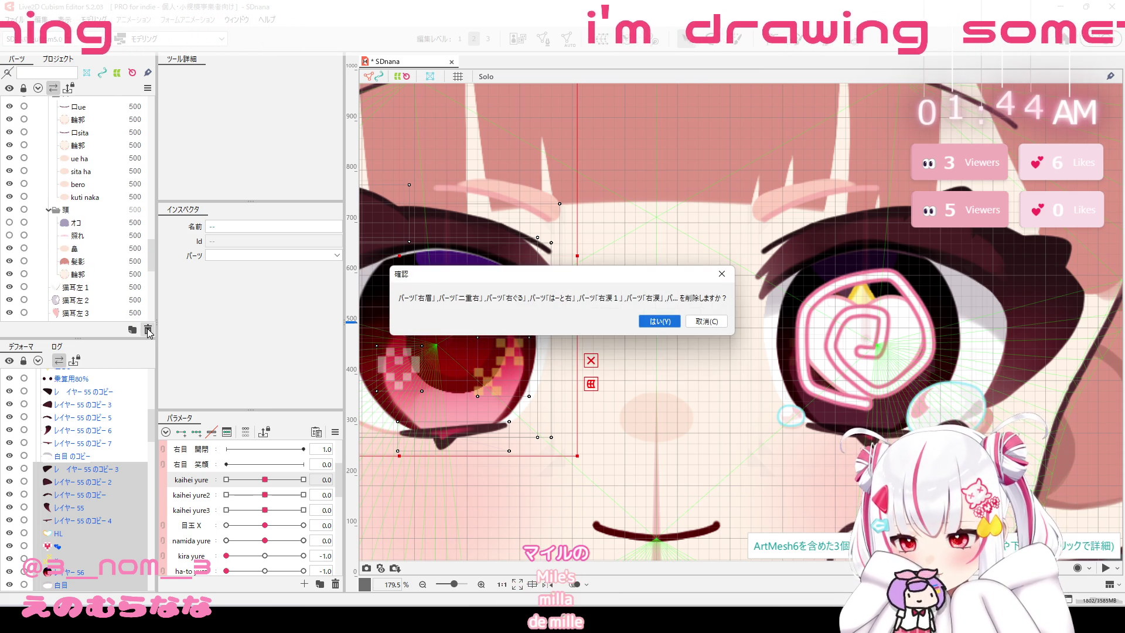
pyautogui.click(660, 321)
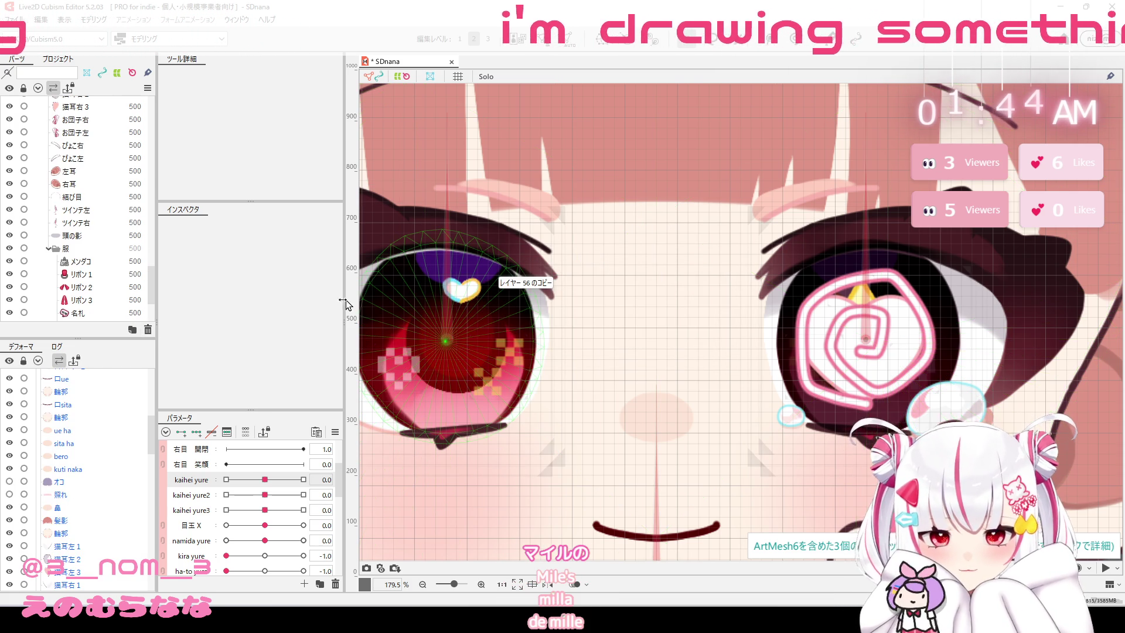
# Move the 左眉 left eyebrow part below 前髪2 in the Parts hierarchy.
pyautogui.scroll(-2, 129, 253)
pyautogui.scroll(3, 129, 253)
pyautogui.scroll(5, 129, 252)
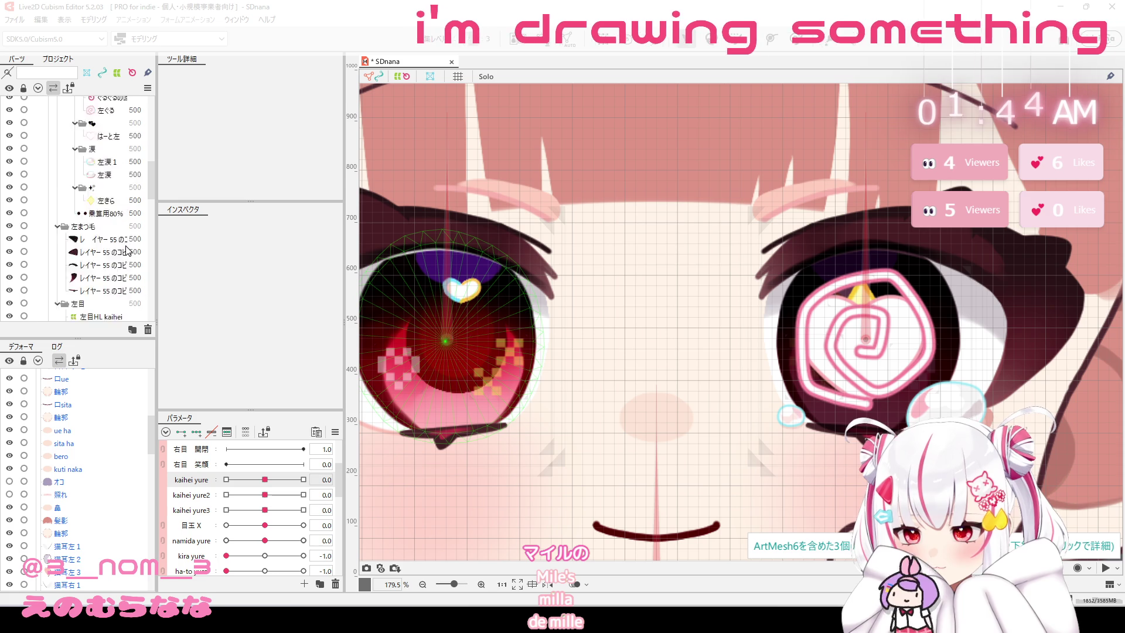
pyautogui.scroll(5, 128, 251)
pyautogui.scroll(2, 115, 182)
pyautogui.scroll(3, 116, 183)
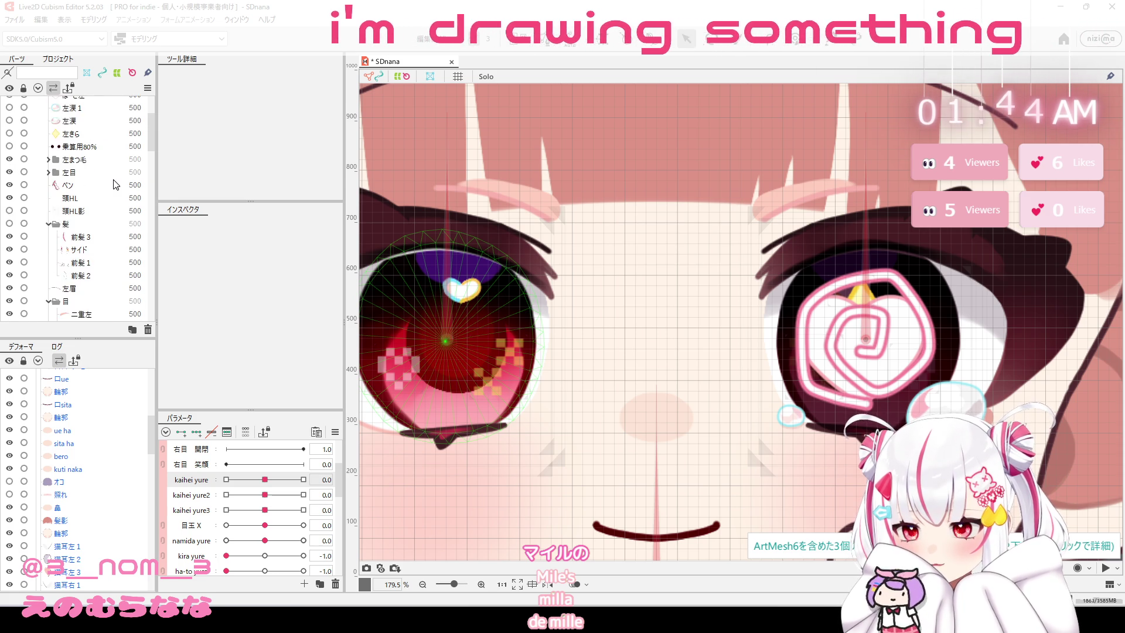
pyautogui.scroll(2, 116, 185)
pyautogui.click(104, 130)
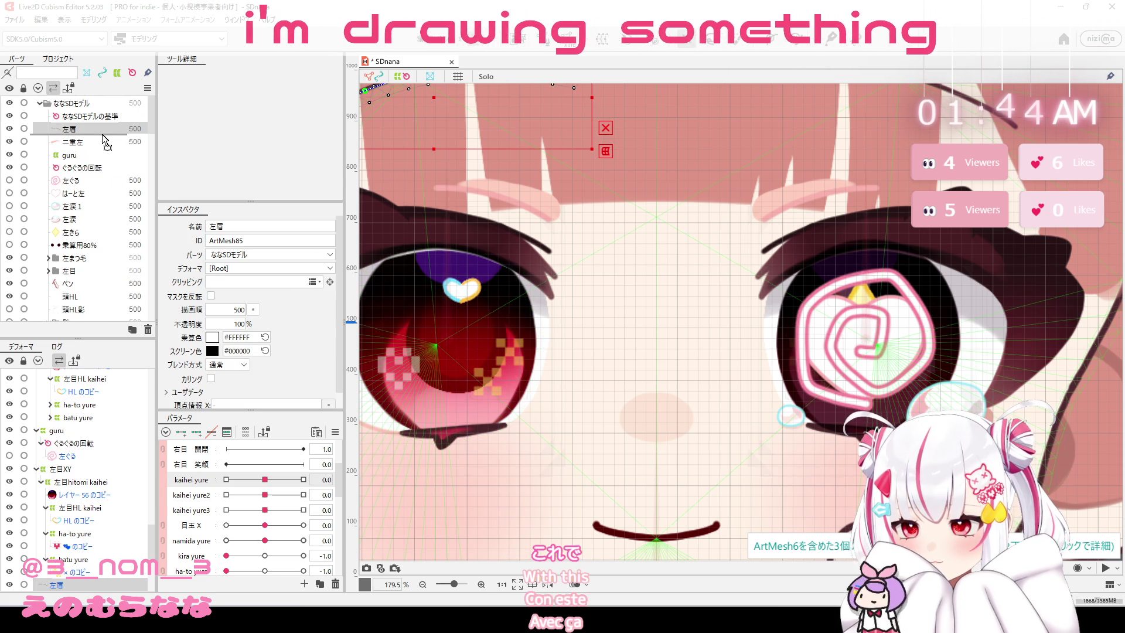
pyautogui.scroll(-2, 91, 153)
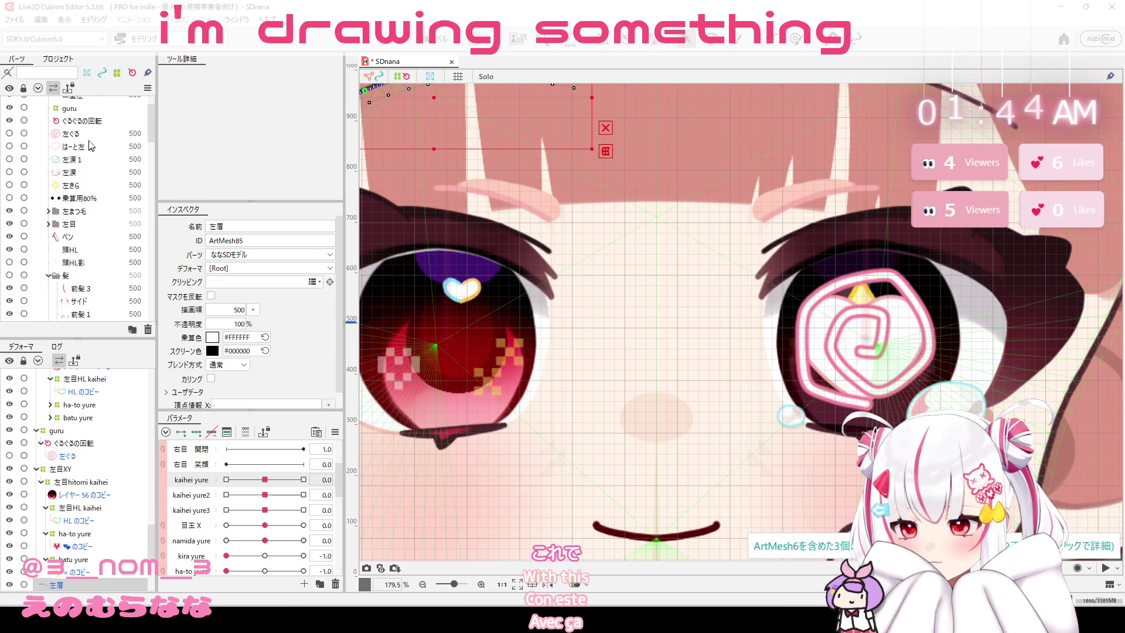
pyautogui.scroll(-6, 91, 146)
pyautogui.scroll(2, 88, 176)
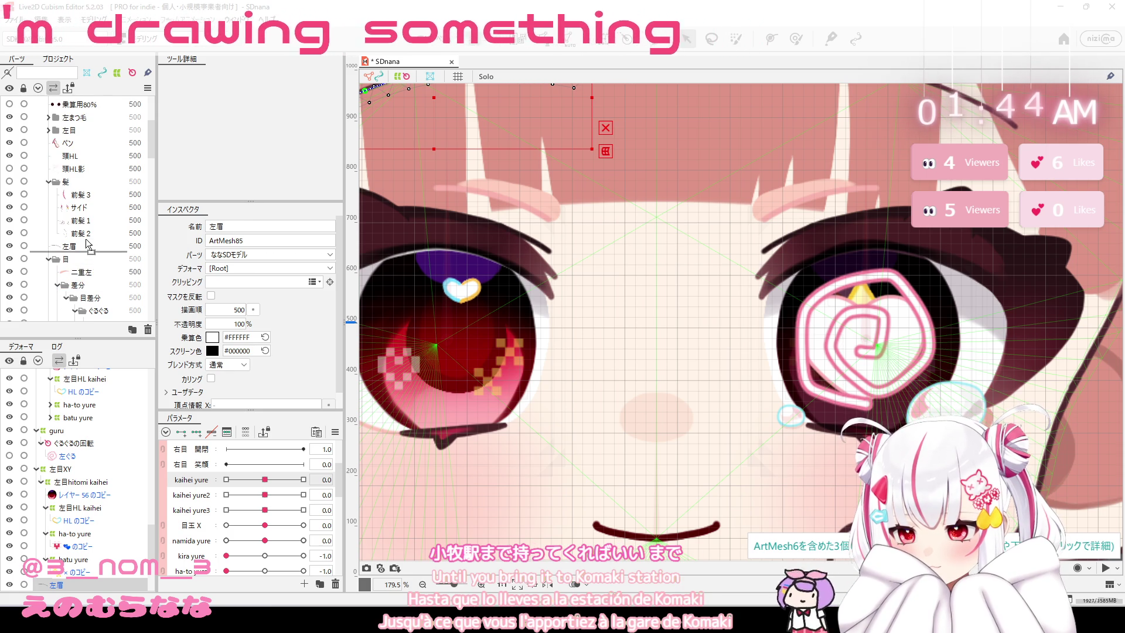
pyautogui.moveTo(81, 276); pyautogui.dragTo(87, 243)
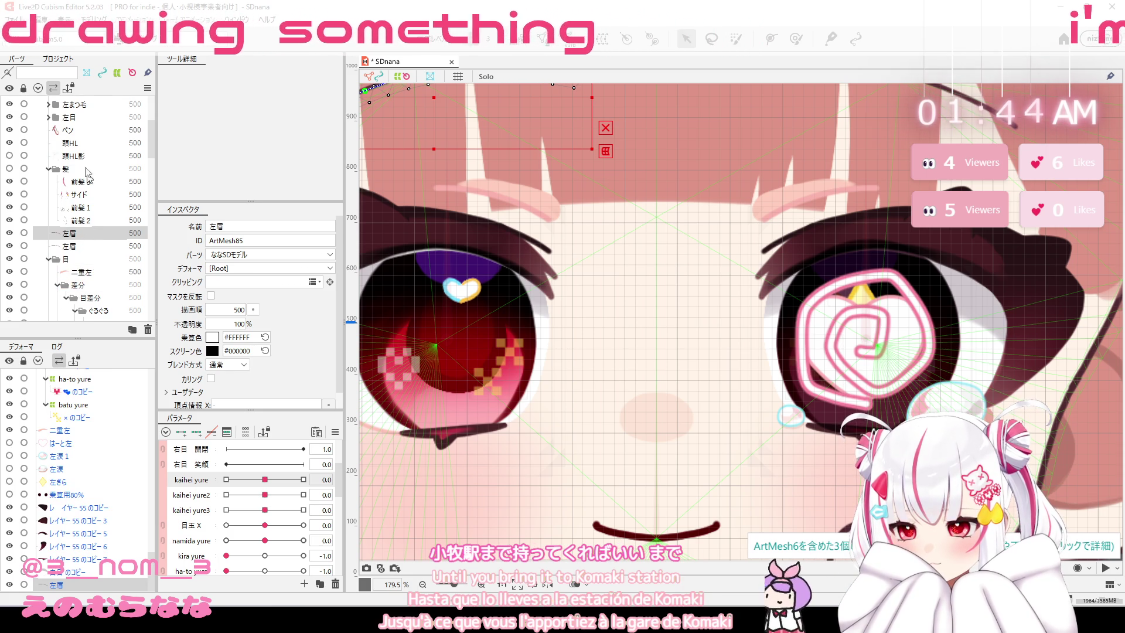
# Move the swirl pieces from guru through 左きら into the ぐるぐる folder.
pyautogui.scroll(5, 87, 193)
pyautogui.click(92, 130)
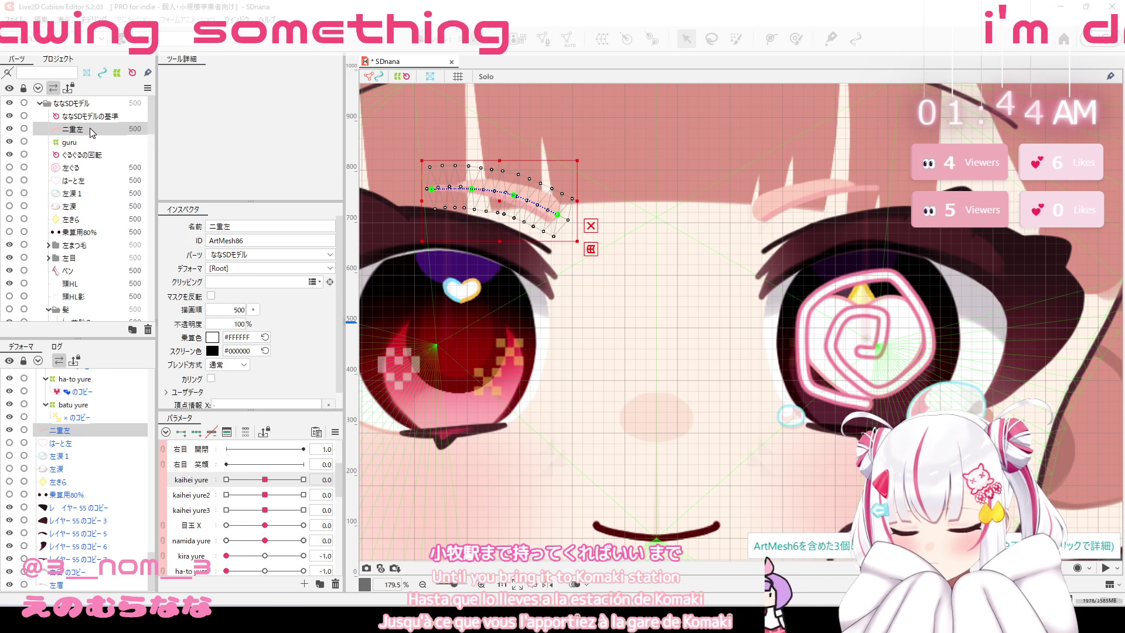
pyautogui.keyDown('shift'); pyautogui.click(86, 221); pyautogui.keyUp('shift')
pyautogui.scroll(-2, 93, 174)
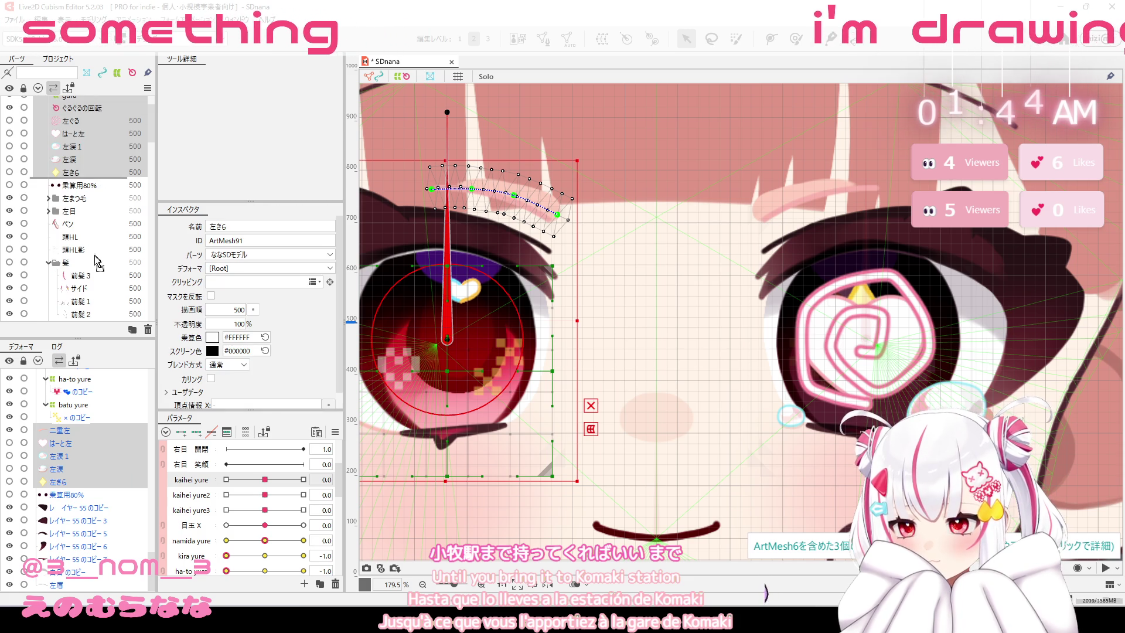
pyautogui.scroll(-4, 91, 300)
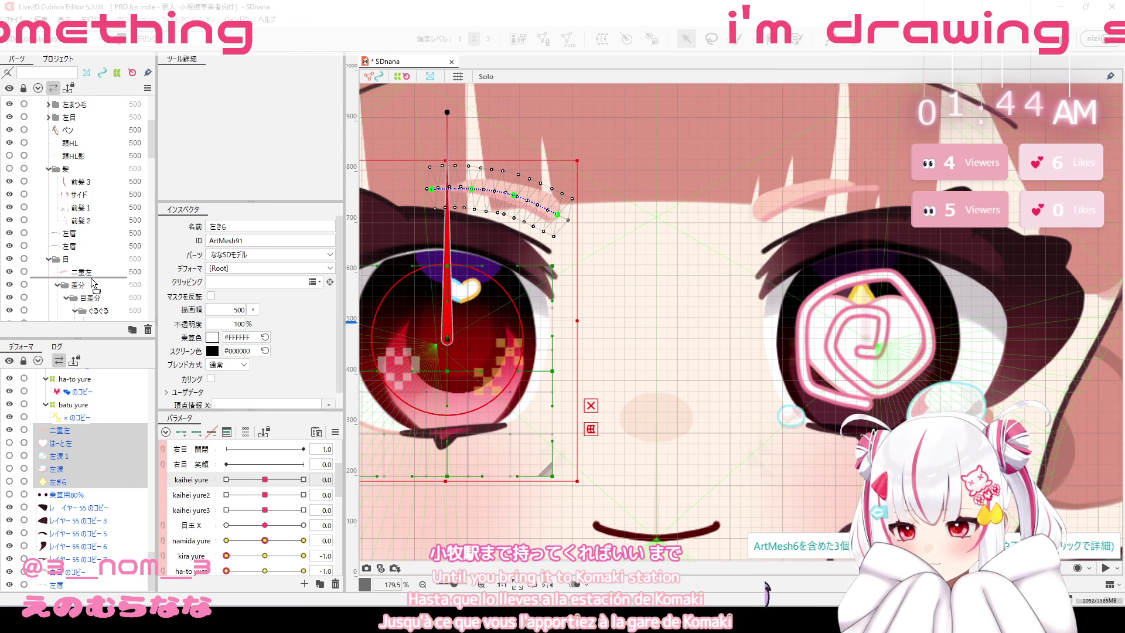
pyautogui.moveTo(93, 285); pyautogui.dragTo(92, 283)
pyautogui.scroll(-2, 92, 282)
pyautogui.click(96, 151)
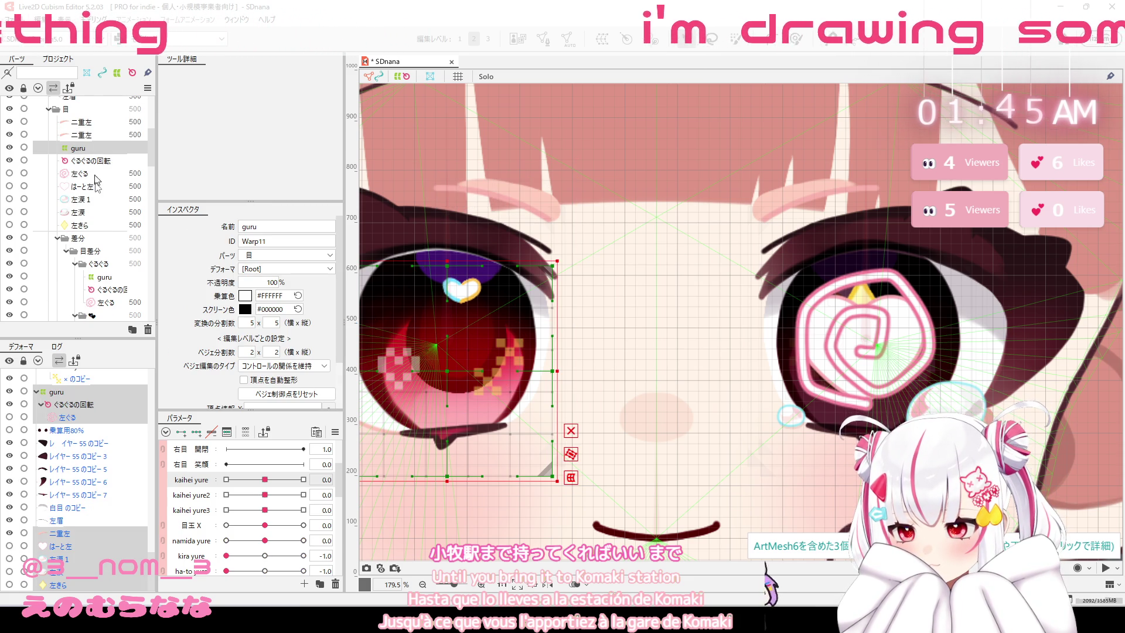
pyautogui.keyDown('shift'); pyautogui.click(100, 227); pyautogui.keyUp('shift')
pyautogui.moveTo(101, 228); pyautogui.dragTo(100, 309)
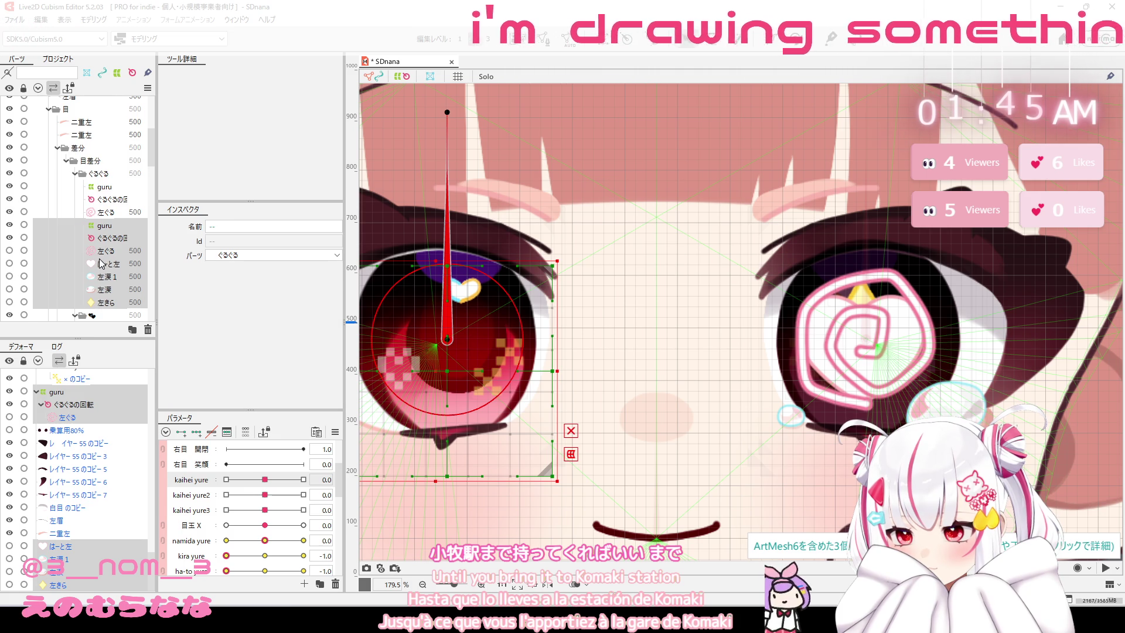
# File はーと左 into the heart folder, 左涙1 and 左涙 into 涙, and 左きら into the sparkle folder.
pyautogui.click(116, 174)
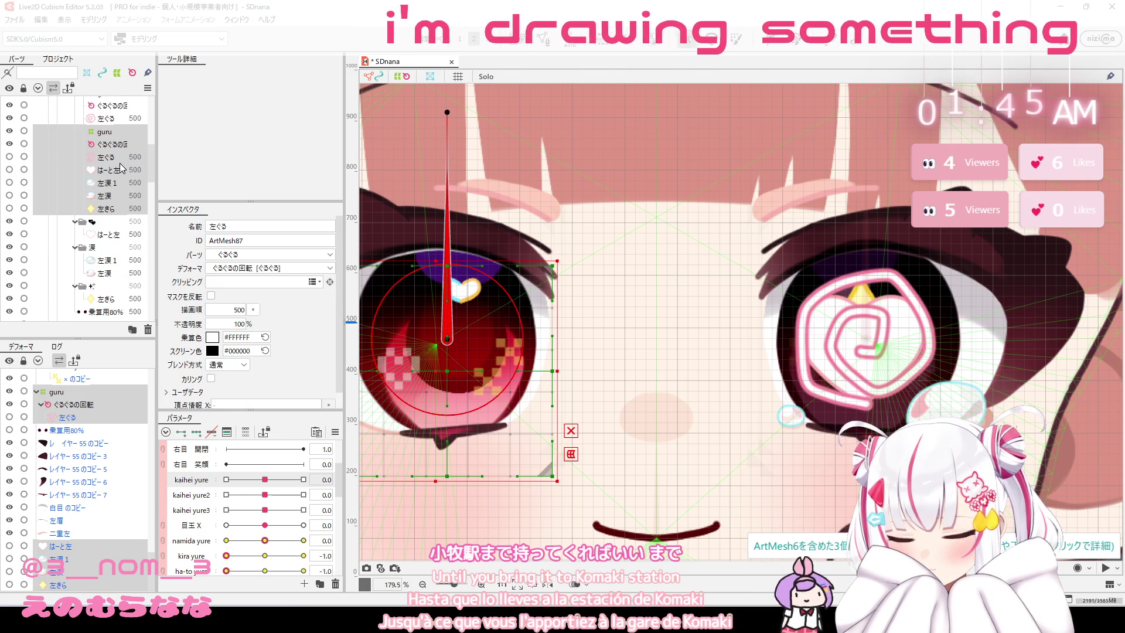
pyautogui.moveTo(116, 172)
pyautogui.mouseDown()
pyautogui.moveTo(110, 251)
pyautogui.moveTo(111, 234)
pyautogui.mouseUp()
pyautogui.click(107, 170)
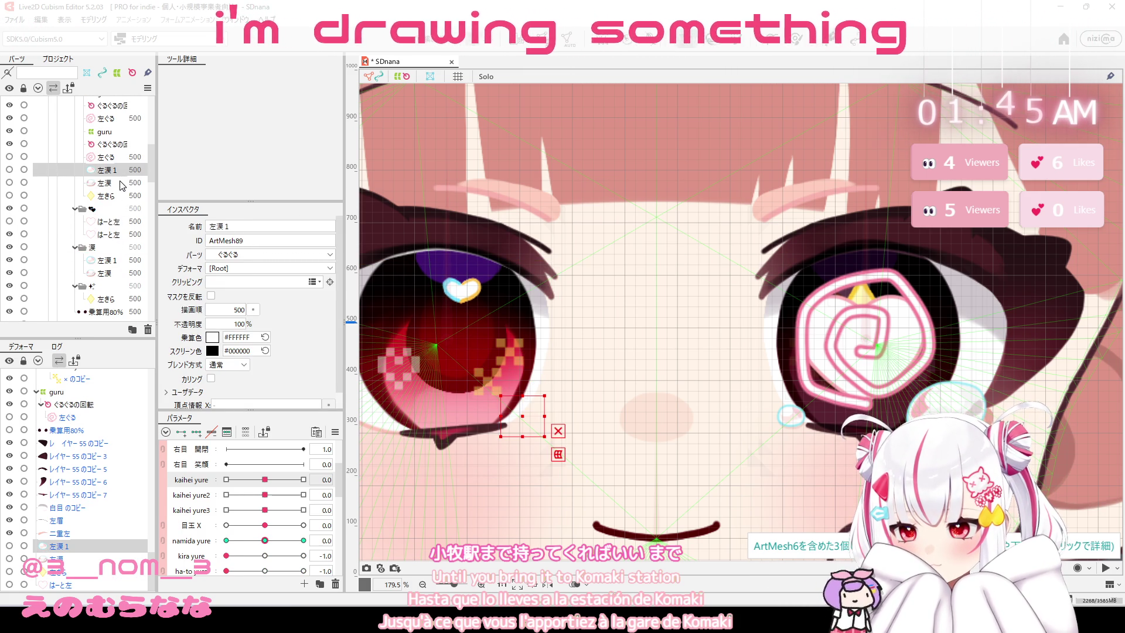
pyautogui.keyDown('shift'); pyautogui.click(121, 183); pyautogui.keyUp('shift')
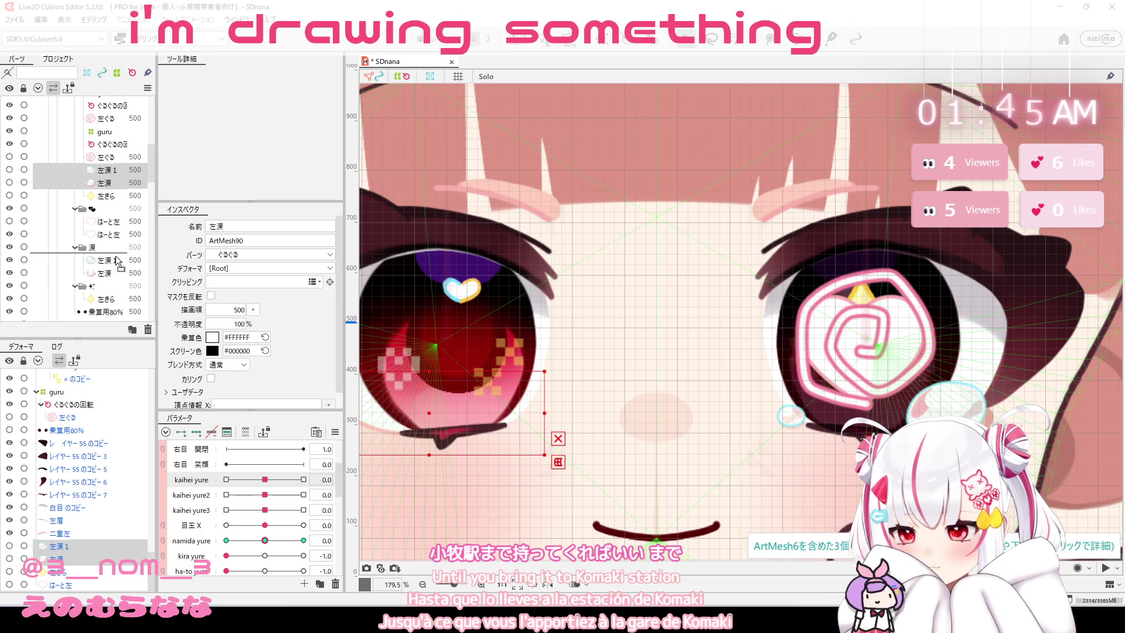
pyautogui.moveTo(121, 185); pyautogui.dragTo(117, 255)
pyautogui.moveTo(106, 170); pyautogui.dragTo(118, 292)
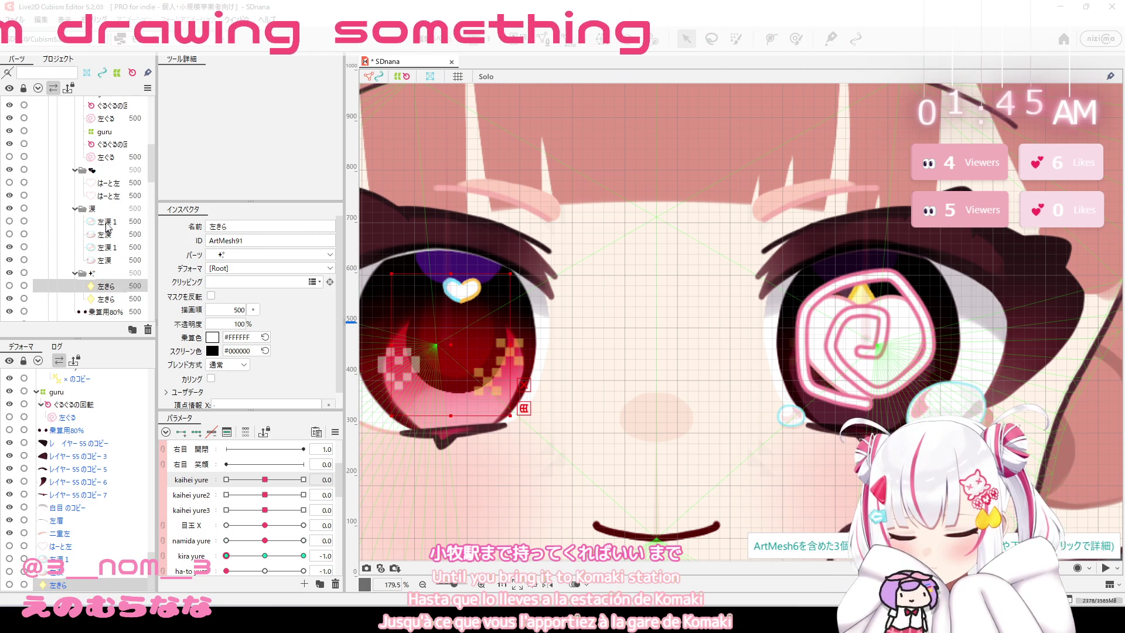
# Select the 乗算用80% multiply layer at the top of the Parts list.
pyautogui.scroll(5, 115, 269)
pyautogui.scroll(5, 109, 246)
pyautogui.scroll(5, 101, 218)
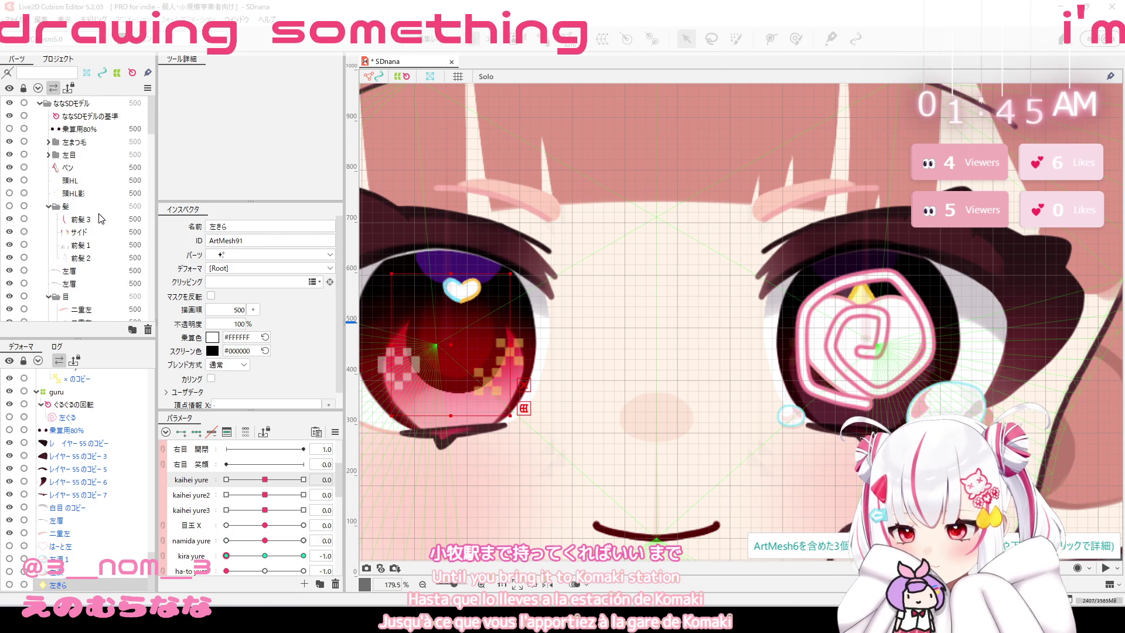
pyautogui.click(82, 128)
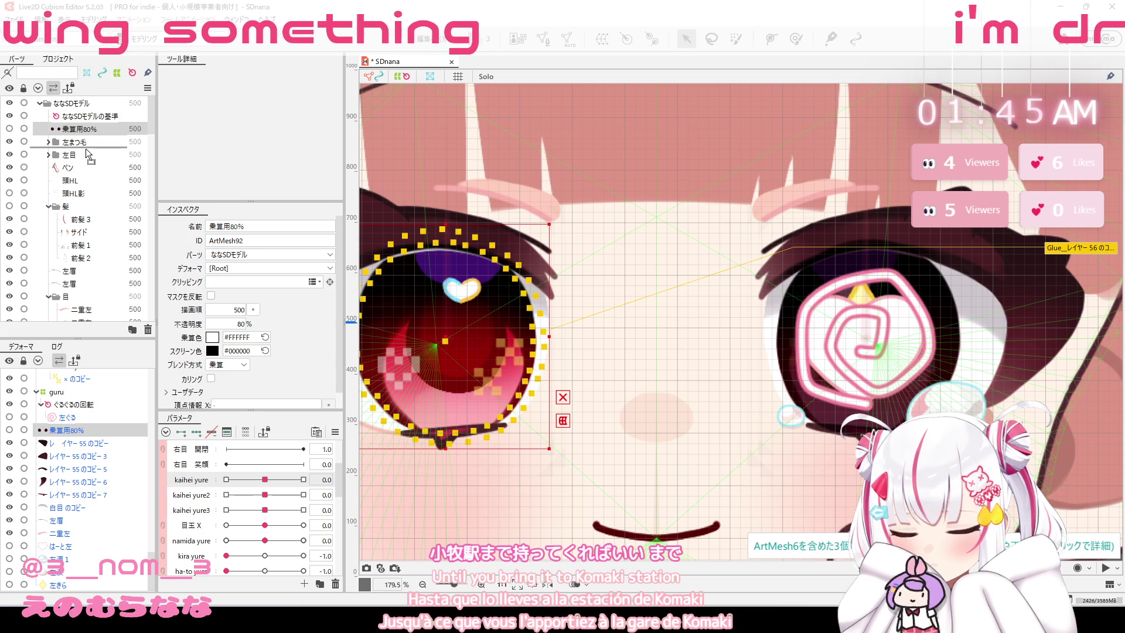
# Place the 乗算用80% multiply layer inside the 目差分 eye-variant part.
pyautogui.moveTo(86, 151)
pyautogui.mouseDown()
pyautogui.moveTo(85, 203)
pyautogui.moveTo(106, 273)
pyautogui.moveTo(107, 245)
pyautogui.mouseUp()
pyautogui.scroll(10, 120, 187)
pyautogui.scroll(-5, 74, 194)
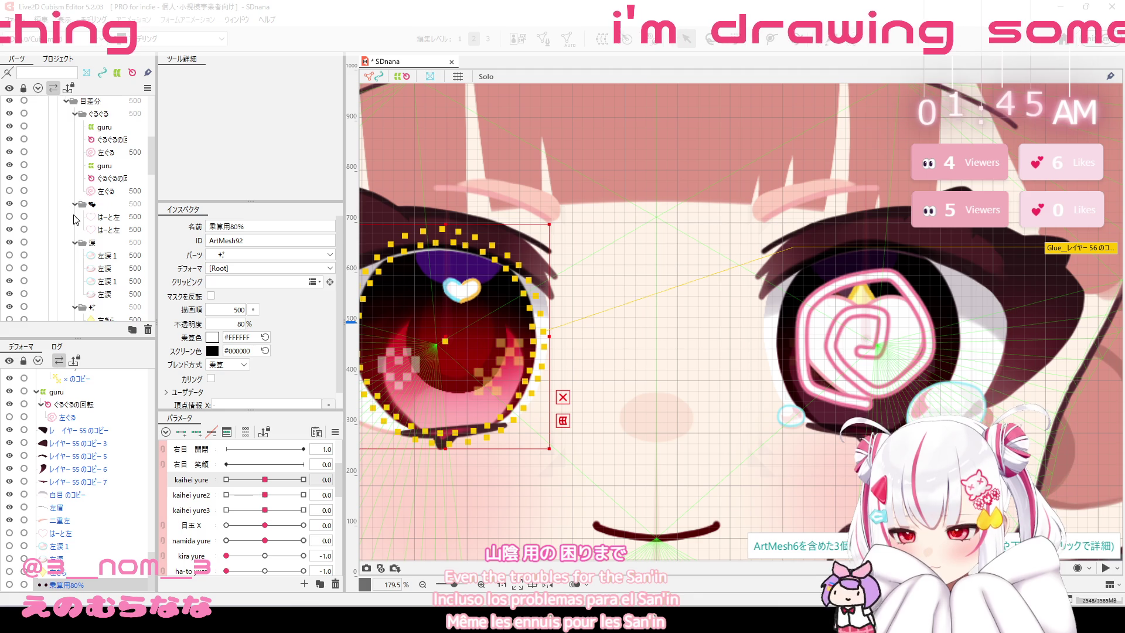
pyautogui.scroll(-5, 88, 225)
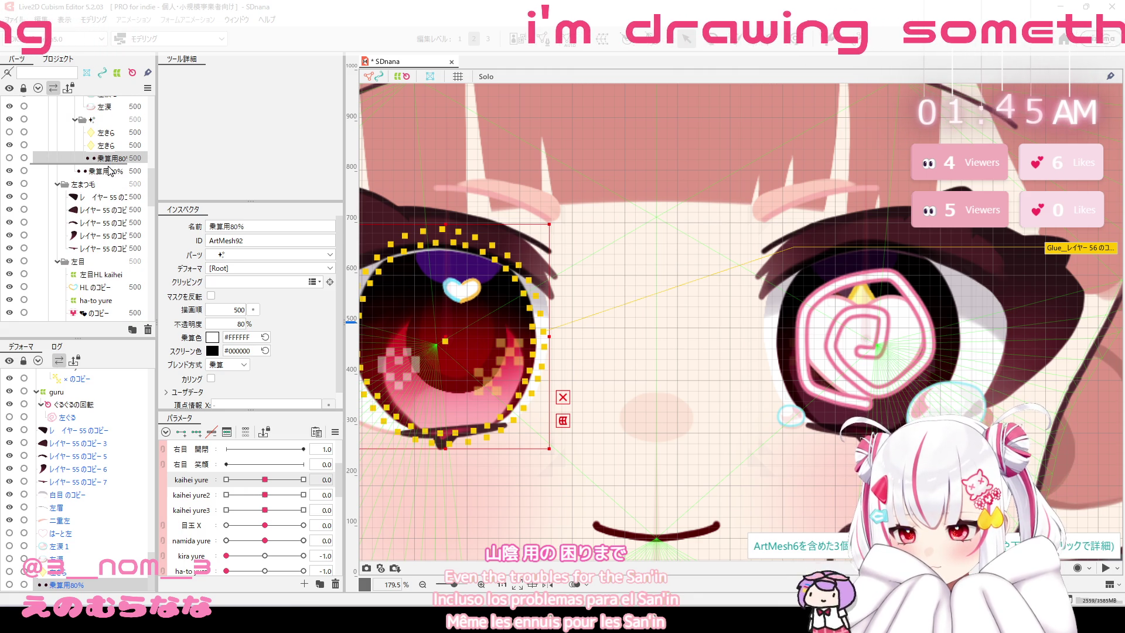
pyautogui.moveTo(108, 171); pyautogui.dragTo(109, 171)
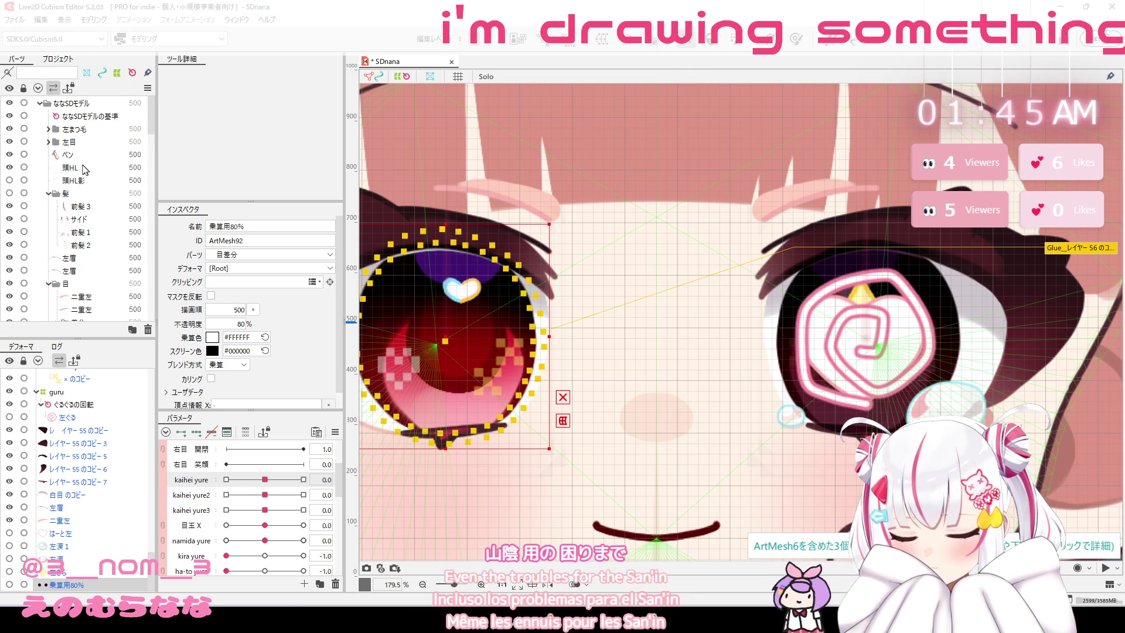
# Collapse the 左目 folder, then reopen it to view its contents.
pyautogui.scroll(-1, 88, 170)
pyautogui.scroll(-1, 88, 169)
pyautogui.scroll(-1, 87, 169)
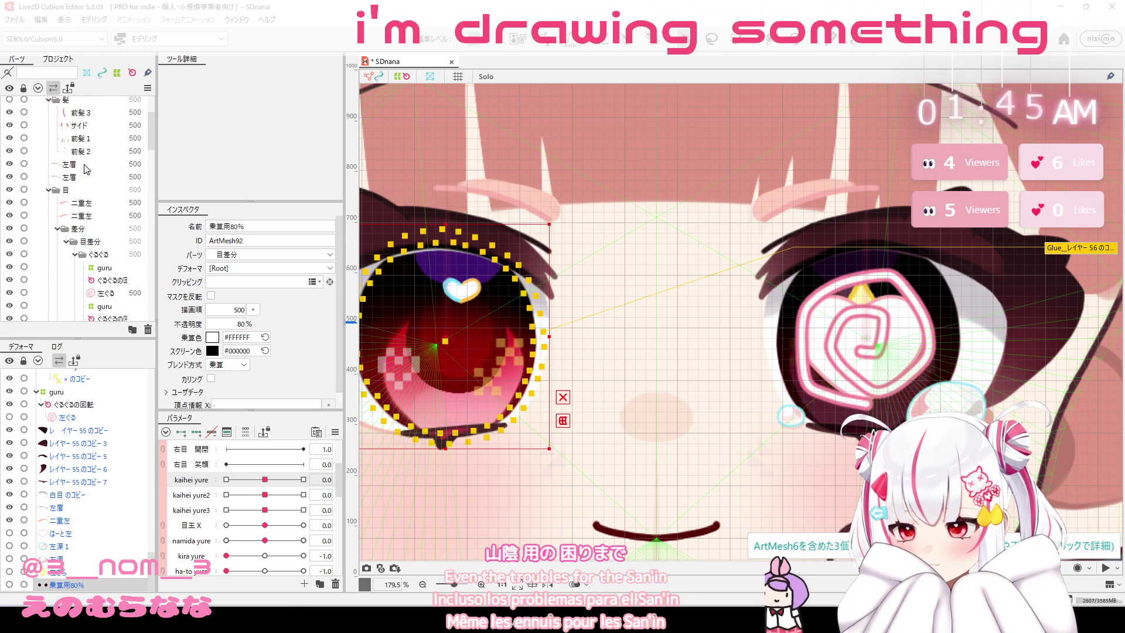
pyautogui.scroll(-2, 87, 169)
pyautogui.scroll(-3, 85, 169)
pyautogui.scroll(-3, 85, 169)
pyautogui.scroll(-2, 86, 170)
pyautogui.scroll(-2, 85, 170)
pyautogui.scroll(-3, 85, 170)
pyautogui.scroll(-2, 85, 170)
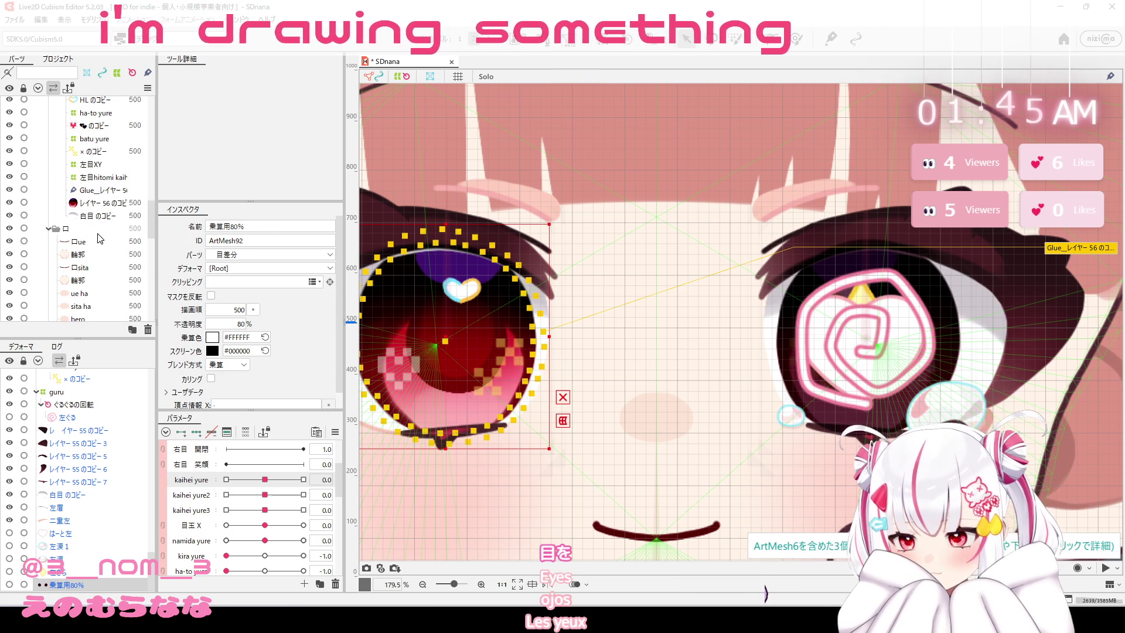
pyautogui.scroll(5, 99, 238)
pyautogui.click(58, 215)
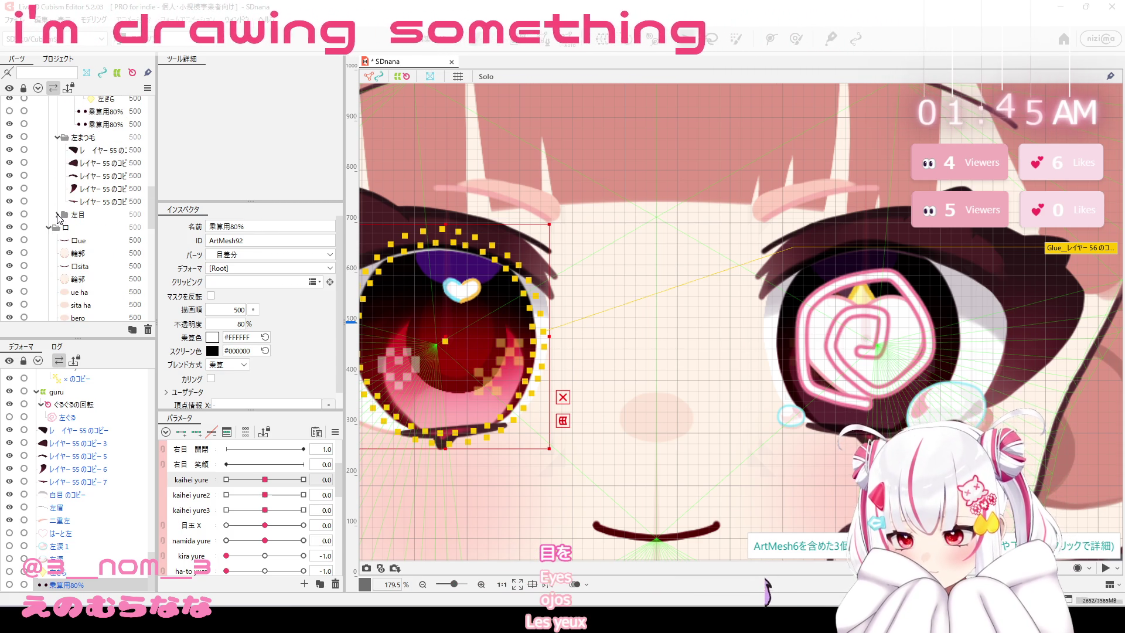
pyautogui.scroll(2, 114, 221)
pyautogui.scroll(2, 114, 221)
pyautogui.scroll(2, 114, 221)
pyautogui.scroll(2, 115, 219)
pyautogui.click(65, 142)
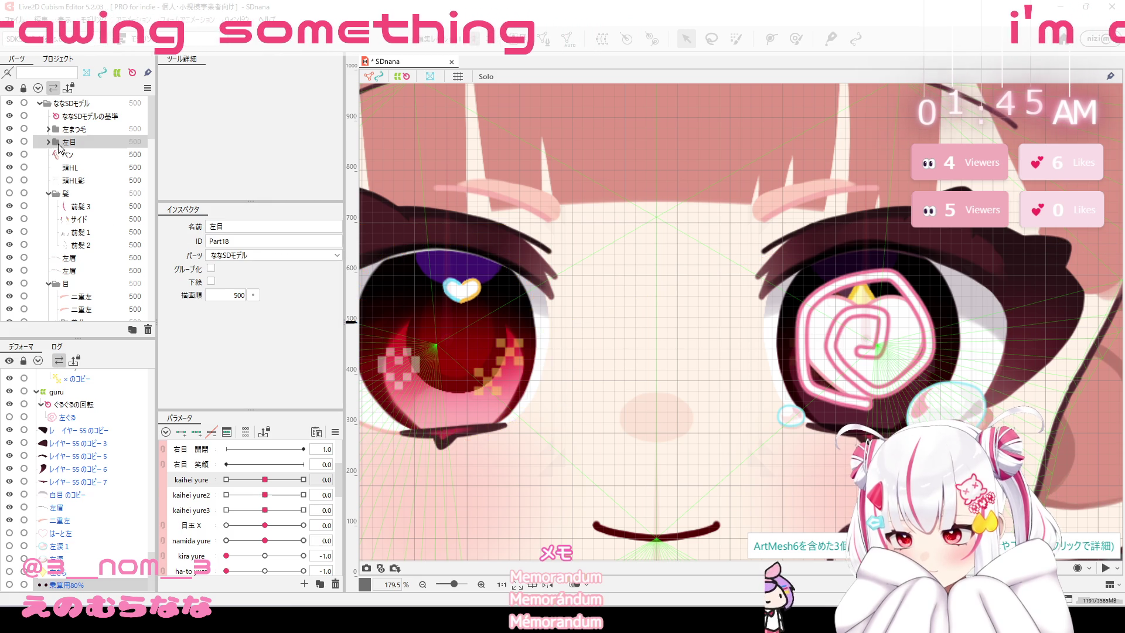
# Inspect the 頭HL and HL のコピー highlights, then collapse and select the 左目 folder.
pyautogui.click(49, 142)
pyautogui.click(49, 141)
pyautogui.click(71, 166)
pyautogui.click(49, 142)
pyautogui.click(77, 167)
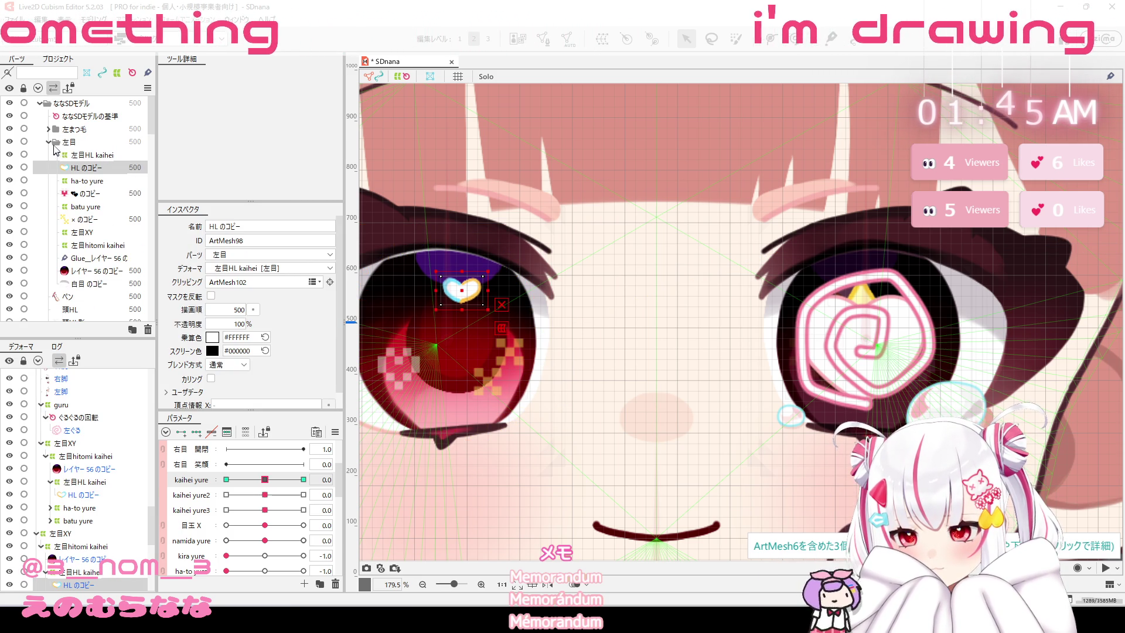
pyautogui.click(48, 142)
pyautogui.click(65, 141)
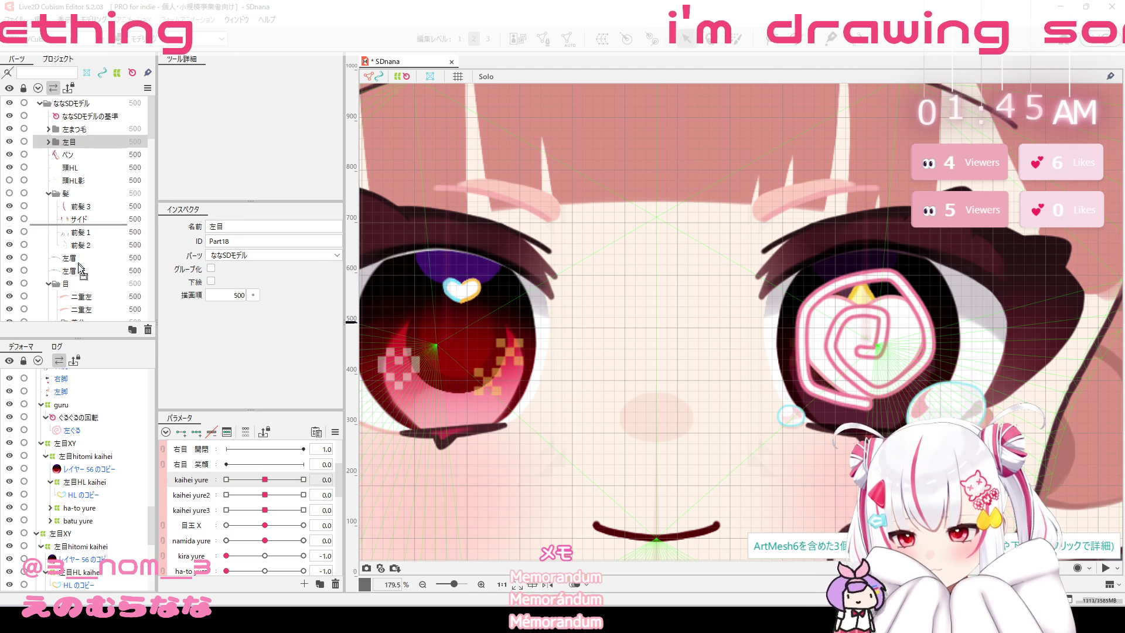
# Nest the 左まつ毛 folder inside the other 左まつ毛 folder, undoing two trial moves.
pyautogui.scroll(-3, 80, 261)
pyautogui.scroll(-3, 82, 276)
pyautogui.scroll(-3, 84, 282)
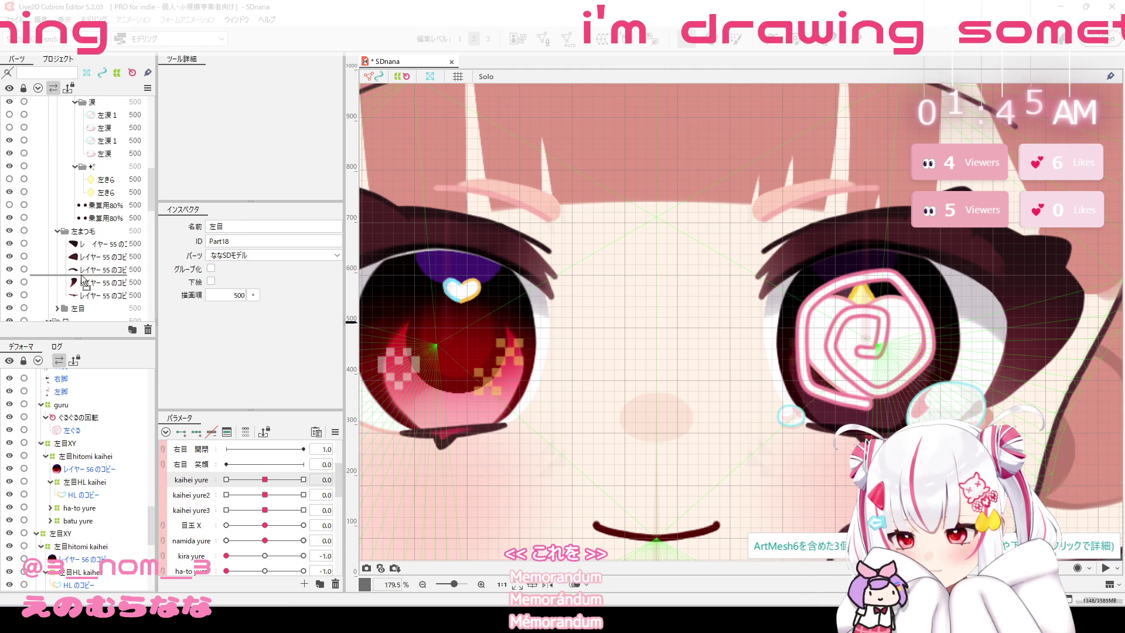
pyautogui.scroll(-3, 84, 284)
pyautogui.moveTo(81, 259); pyautogui.dragTo(91, 219)
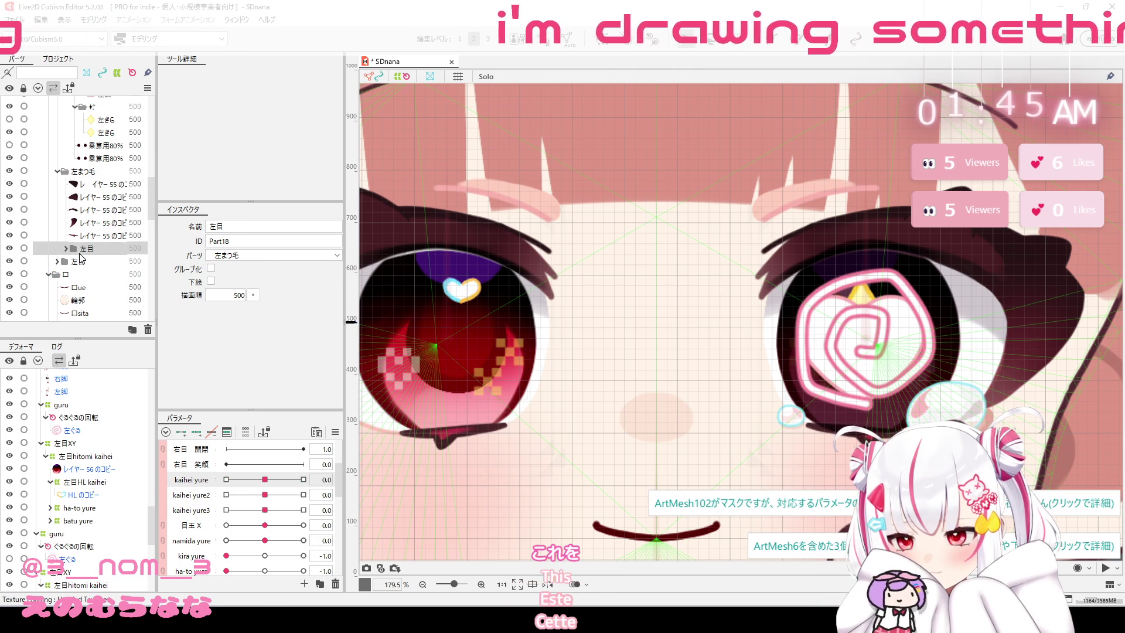
pyautogui.click(75, 129)
pyautogui.scroll(-3, 85, 235)
pyautogui.scroll(-3, 94, 293)
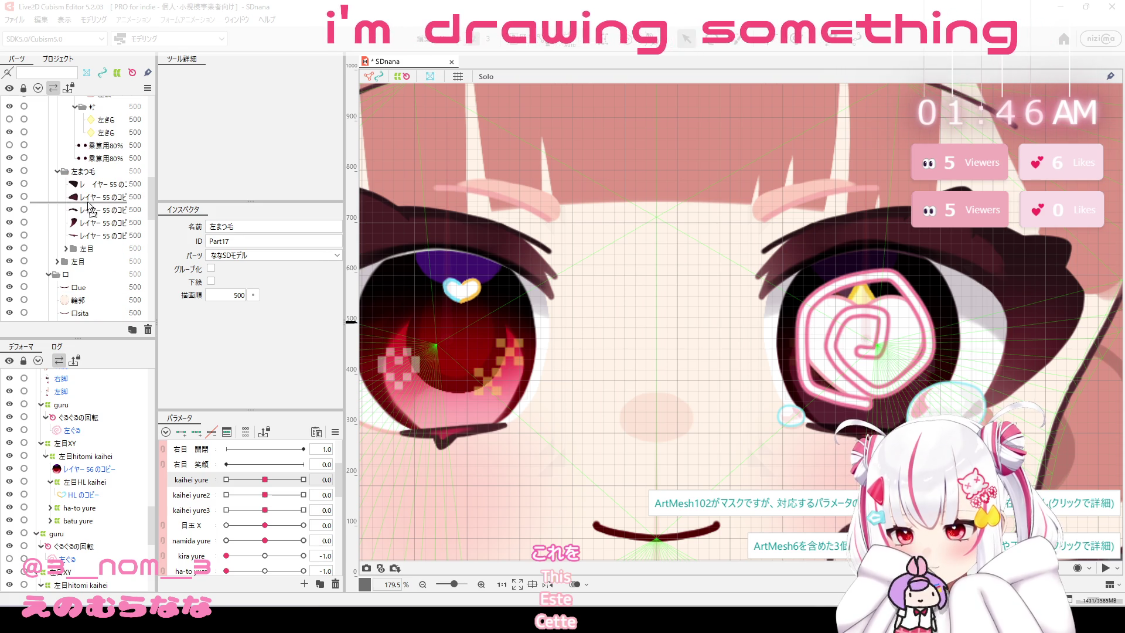
pyautogui.moveTo(90, 251); pyautogui.dragTo(92, 252)
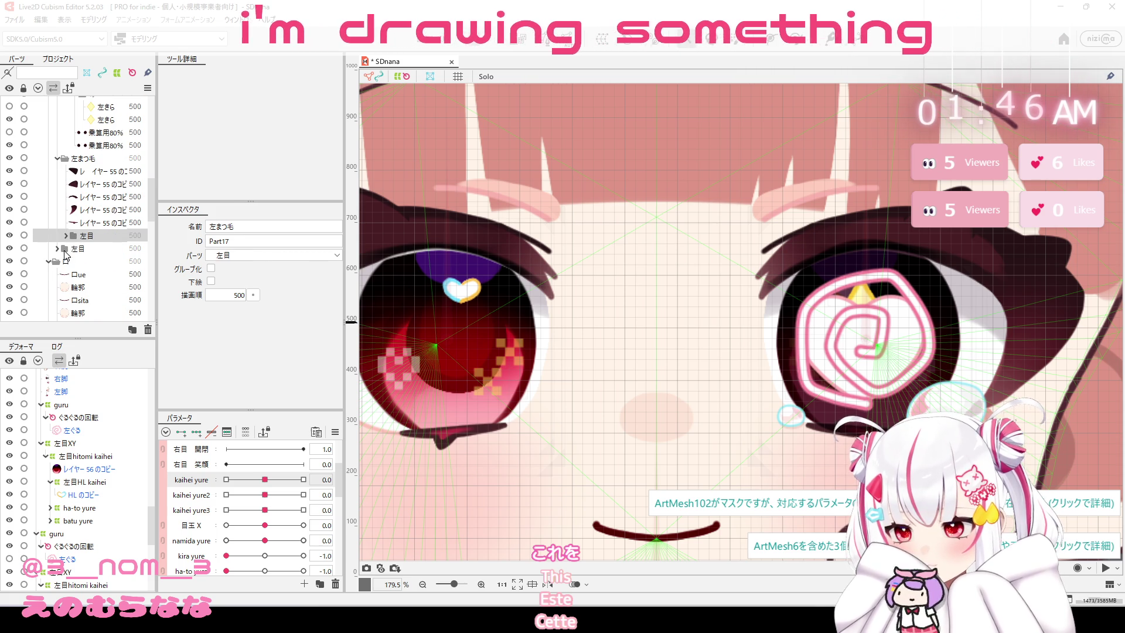
pyautogui.hotkey('ctrl', 'z')
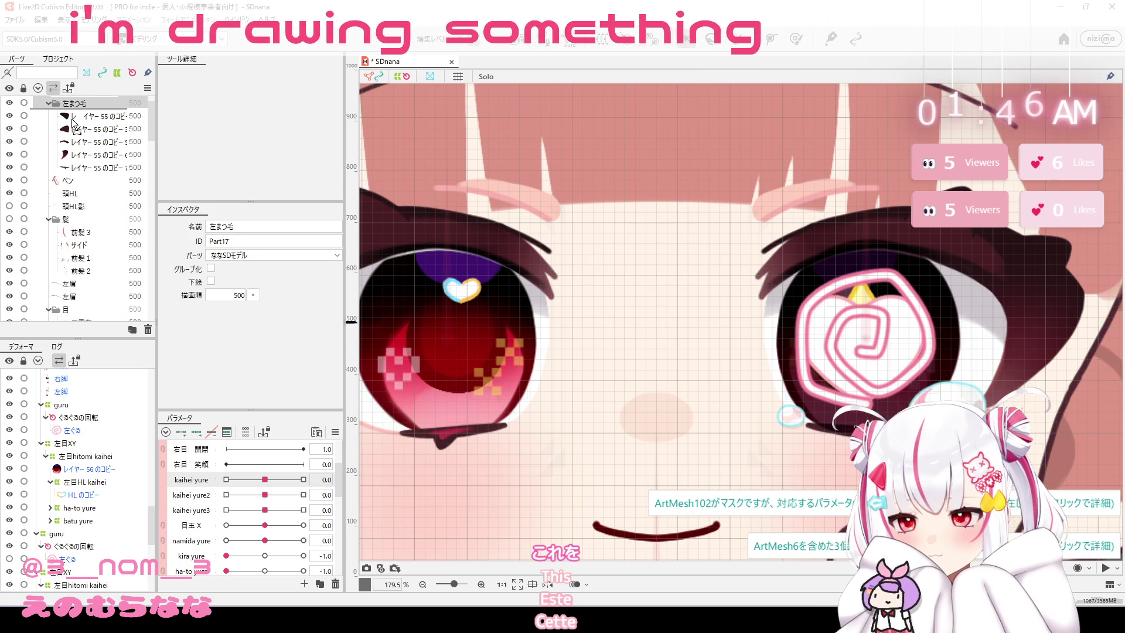
pyautogui.hotkey('ctrl', 'z')
pyautogui.scroll(-1, 88, 305)
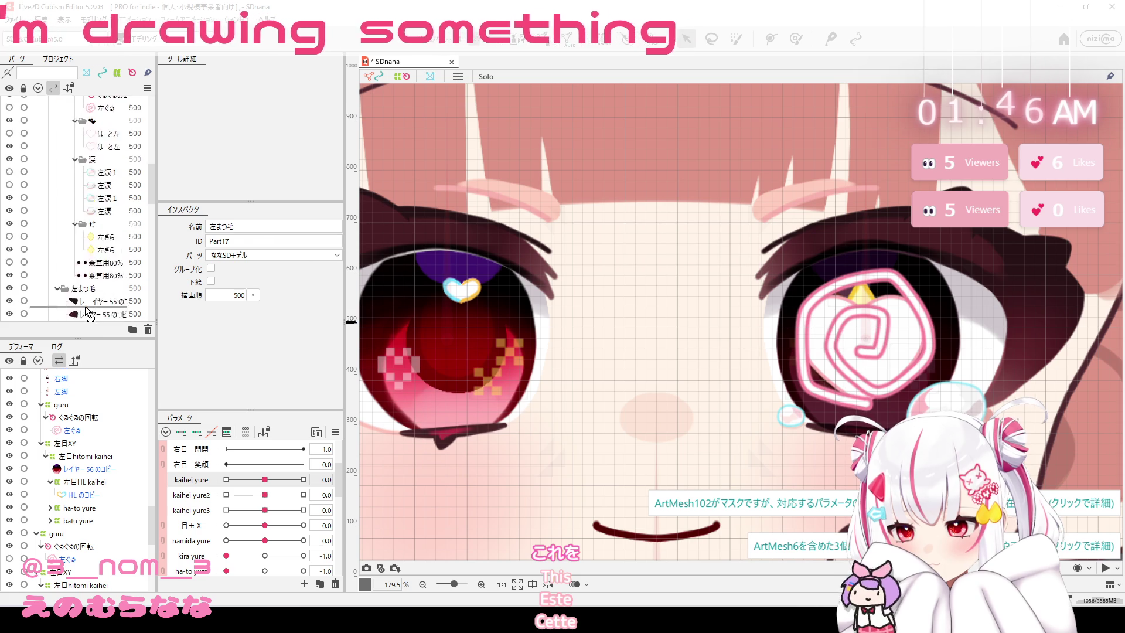
pyautogui.moveTo(82, 228); pyautogui.dragTo(82, 228)
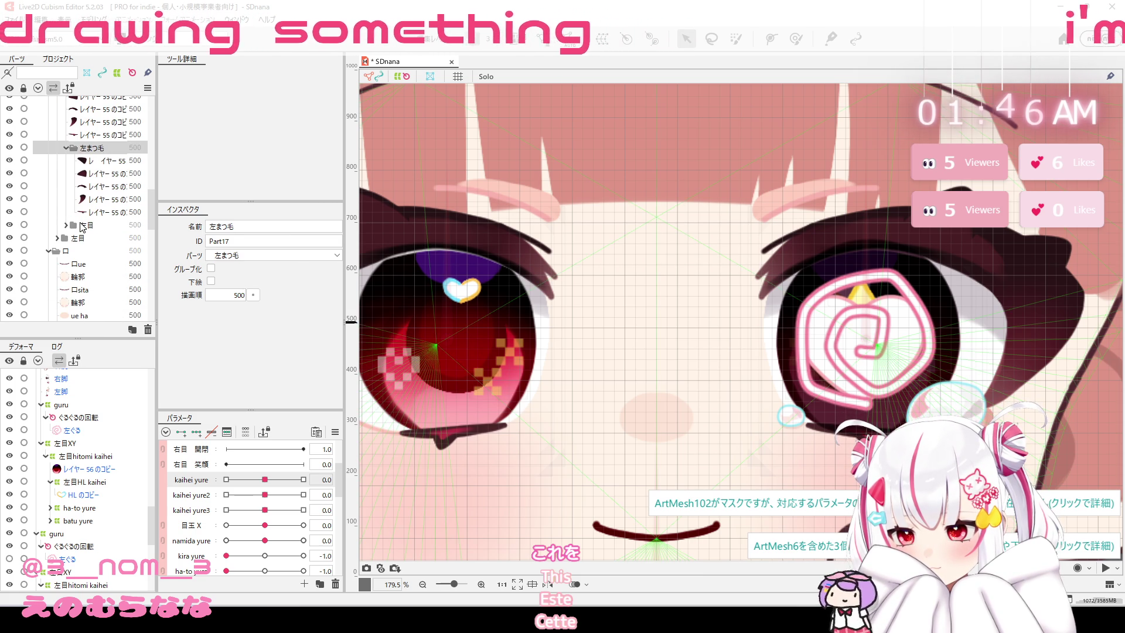
# Multi-select 左目, 左まつ毛, the 左きら sparkle and both 左涙 tear parts.
pyautogui.click(72, 228)
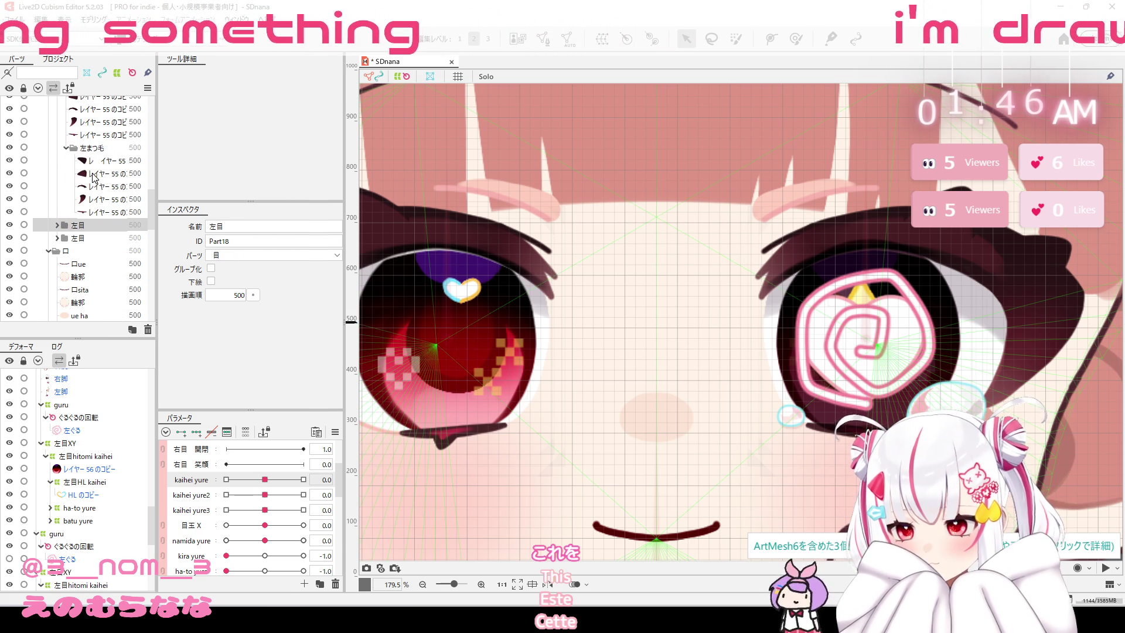
pyautogui.scroll(1, 98, 193)
pyautogui.keyDown('ctrl'); pyautogui.click(105, 198); pyautogui.keyUp('ctrl')
pyautogui.scroll(3, 104, 198)
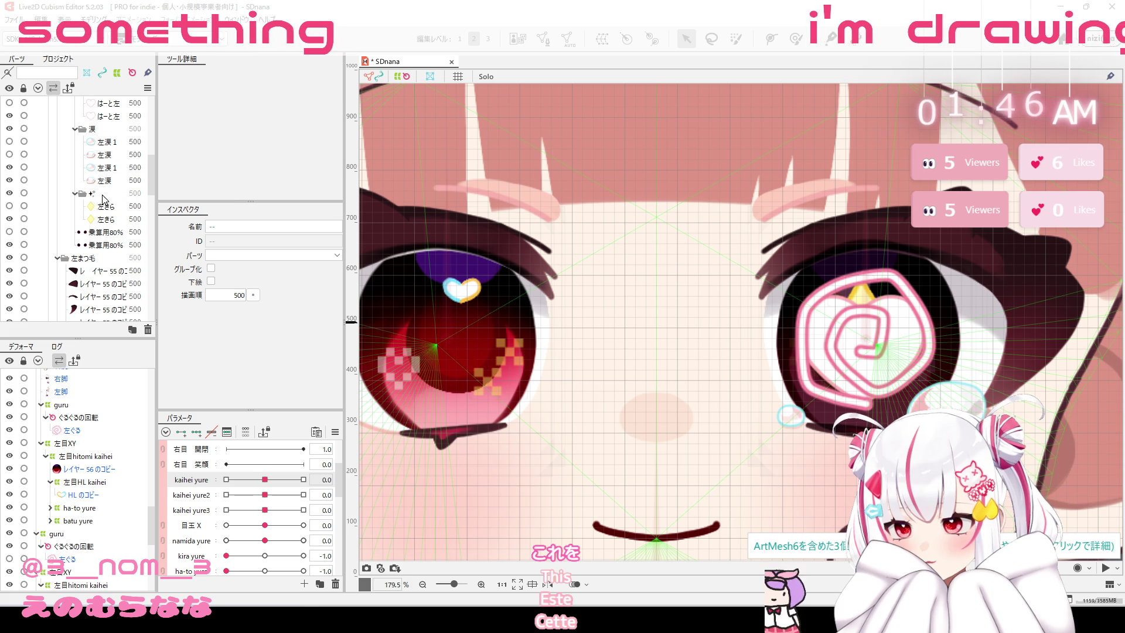
pyautogui.scroll(1, 115, 208)
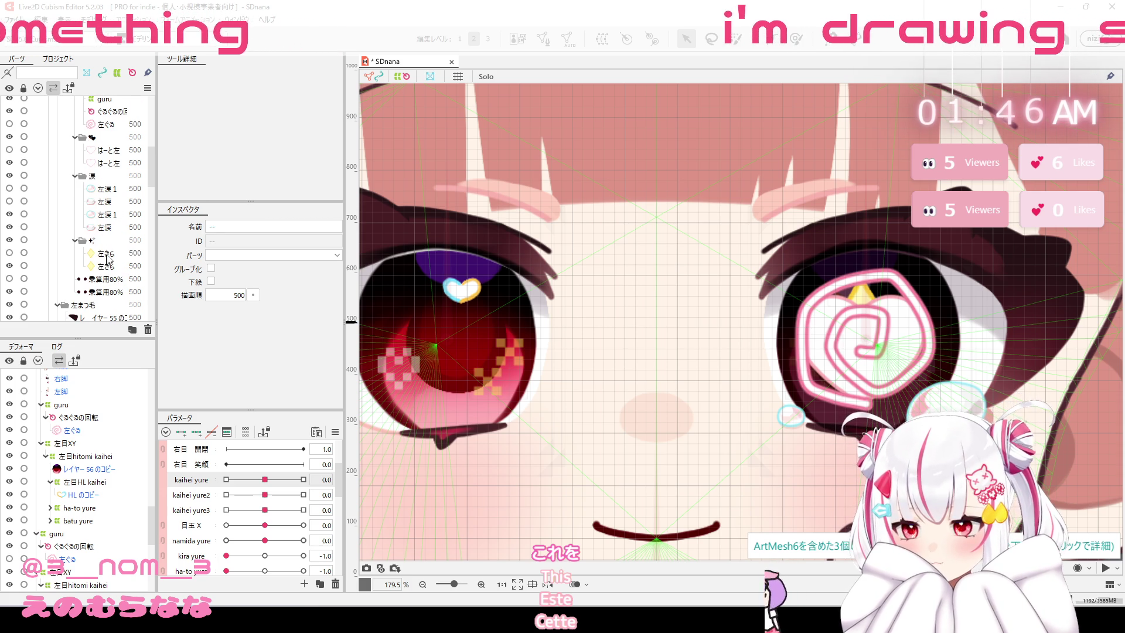
pyautogui.click(108, 255)
pyautogui.keyDown('ctrl'); pyautogui.click(115, 204); pyautogui.keyUp('ctrl')
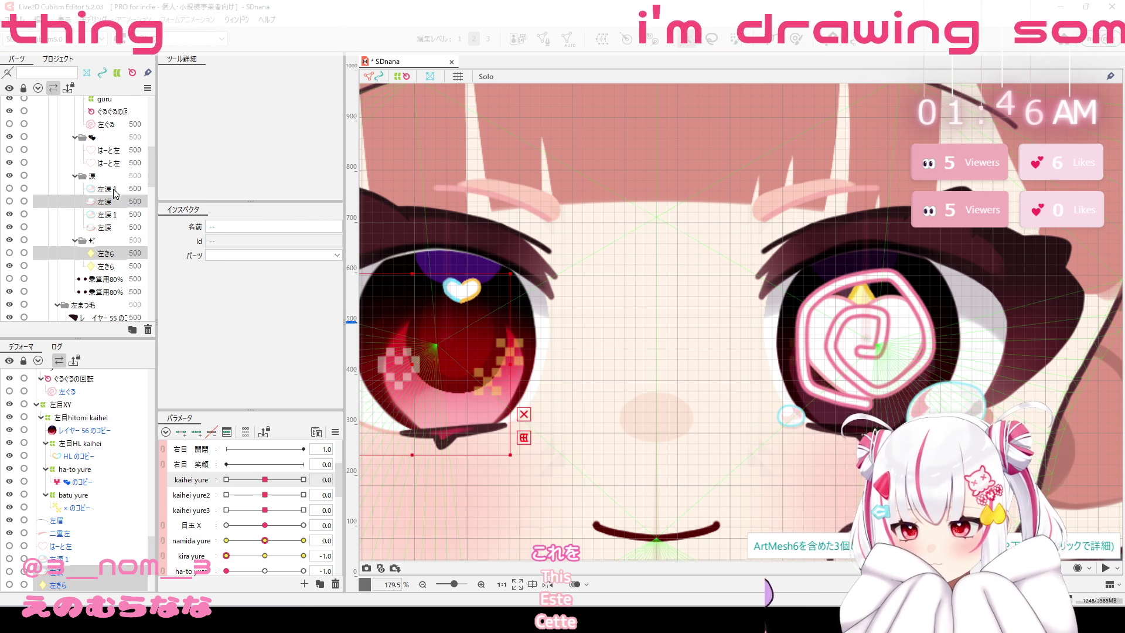
pyautogui.keyDown('ctrl'); pyautogui.click(116, 190); pyautogui.keyUp('ctrl')
# Add はーと左, the left-eye 左ぐる swirl, 二重左 and 左眉, then open Edit > 検索と置換.
pyautogui.scroll(1, 115, 191)
pyautogui.keyDown('ctrl'); pyautogui.click(117, 198); pyautogui.keyUp('ctrl')
pyautogui.scroll(2, 119, 197)
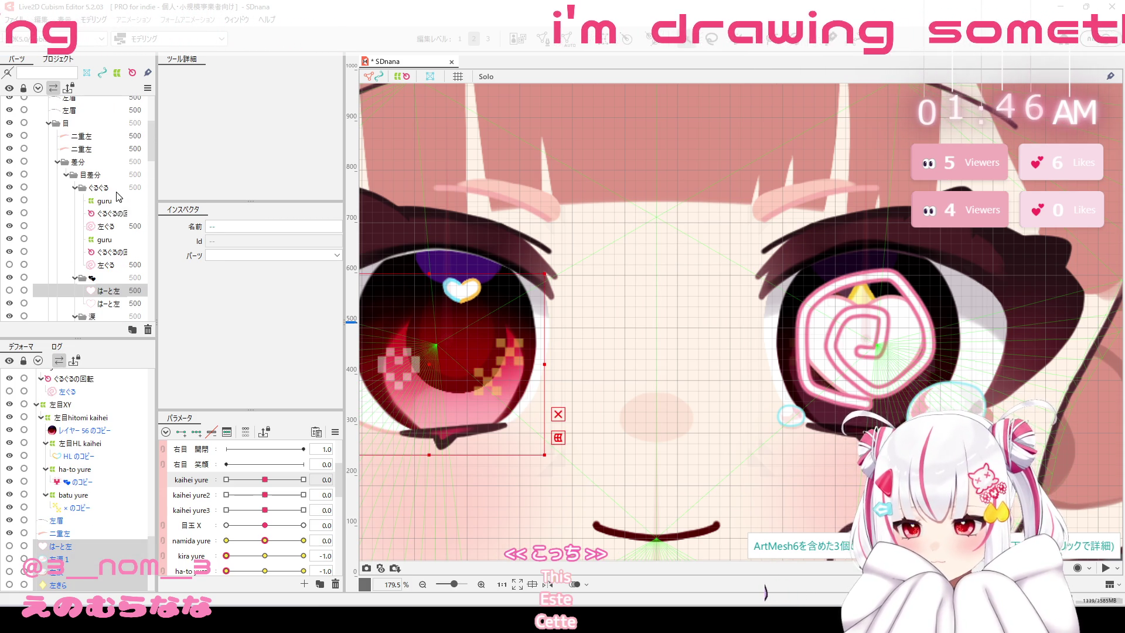
pyautogui.keyDown('ctrl'); pyautogui.click(117, 227); pyautogui.keyUp('ctrl')
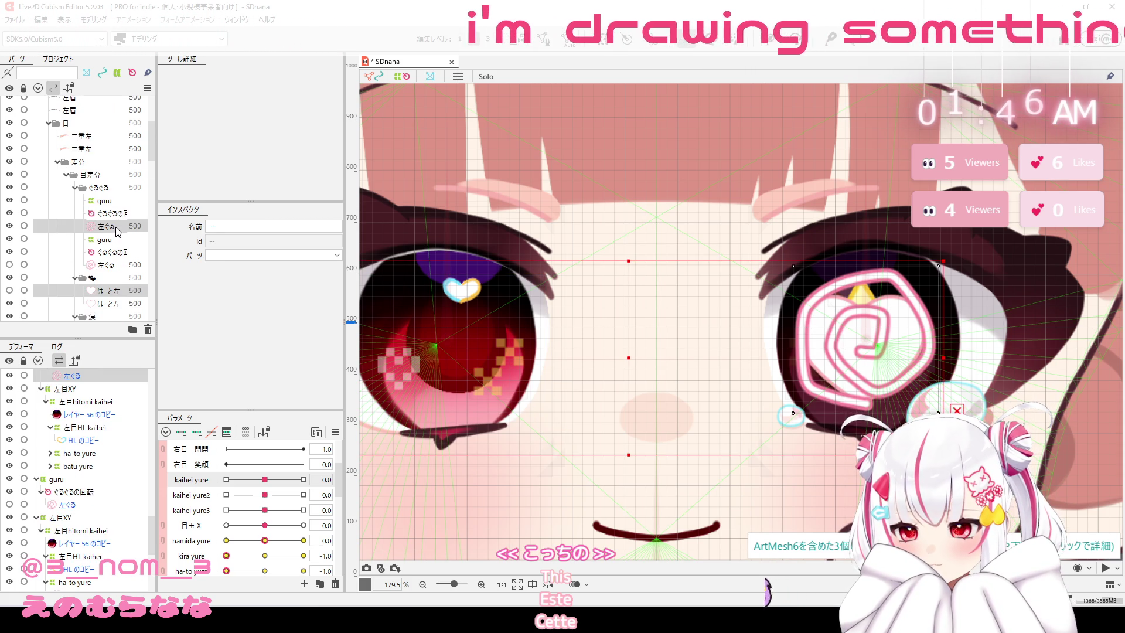
pyautogui.keyDown('ctrl'); pyautogui.click(118, 229); pyautogui.keyUp('ctrl')
pyautogui.keyDown('ctrl'); pyautogui.click(116, 264); pyautogui.keyUp('ctrl')
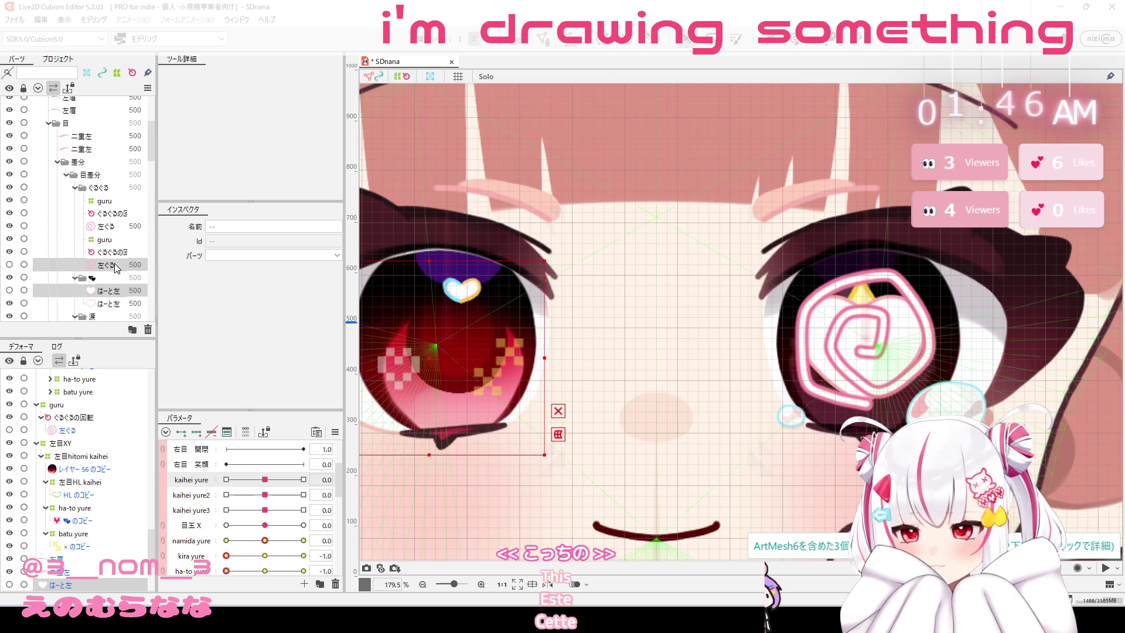
pyautogui.scroll(2, 113, 186)
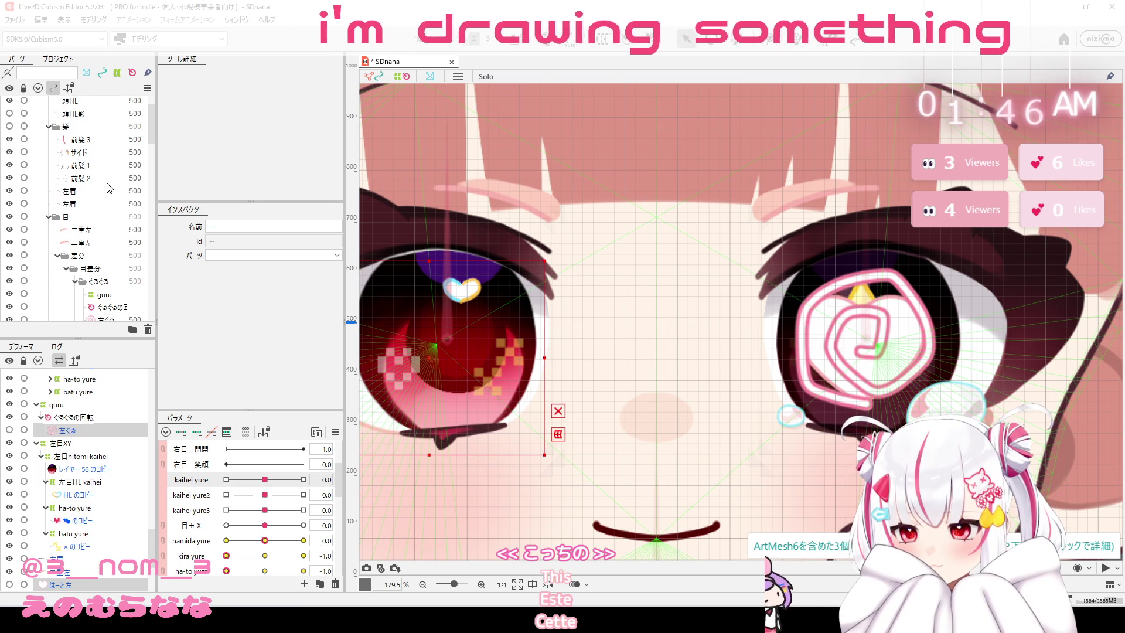
pyautogui.click(104, 230)
pyautogui.click(106, 242)
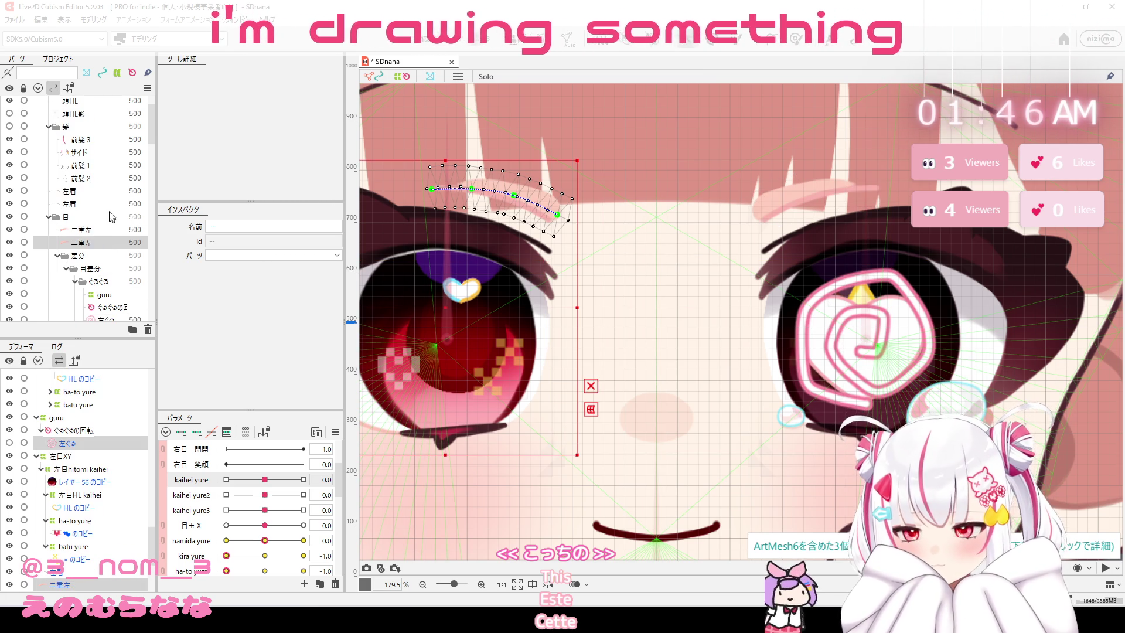
pyautogui.keyDown('ctrl'); pyautogui.click(89, 194); pyautogui.keyUp('ctrl')
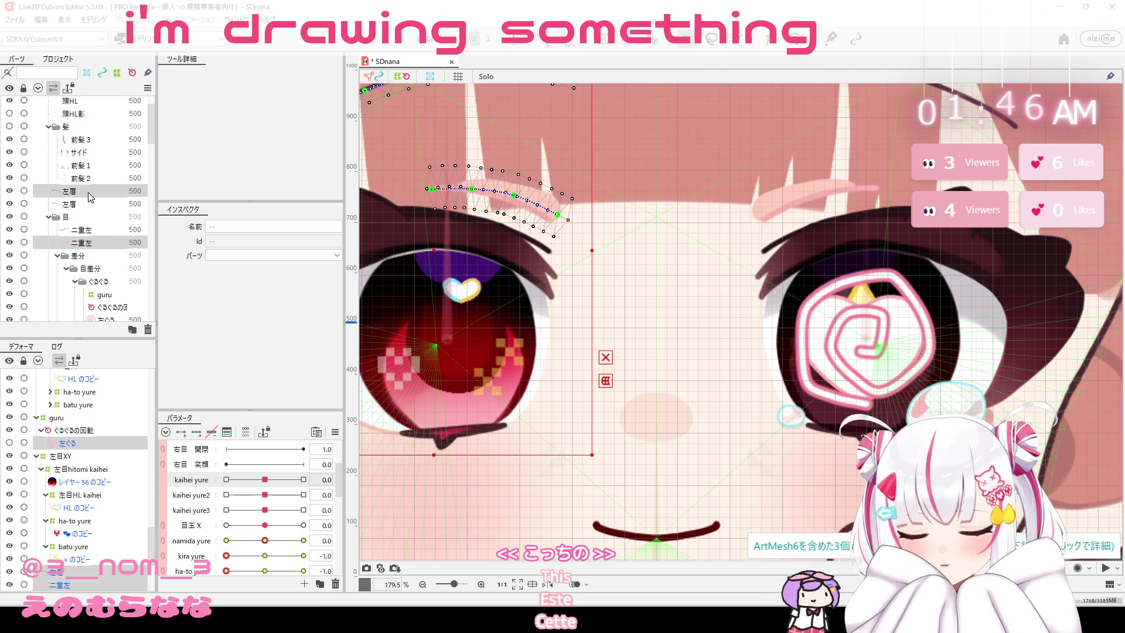
pyautogui.click(64, 19)
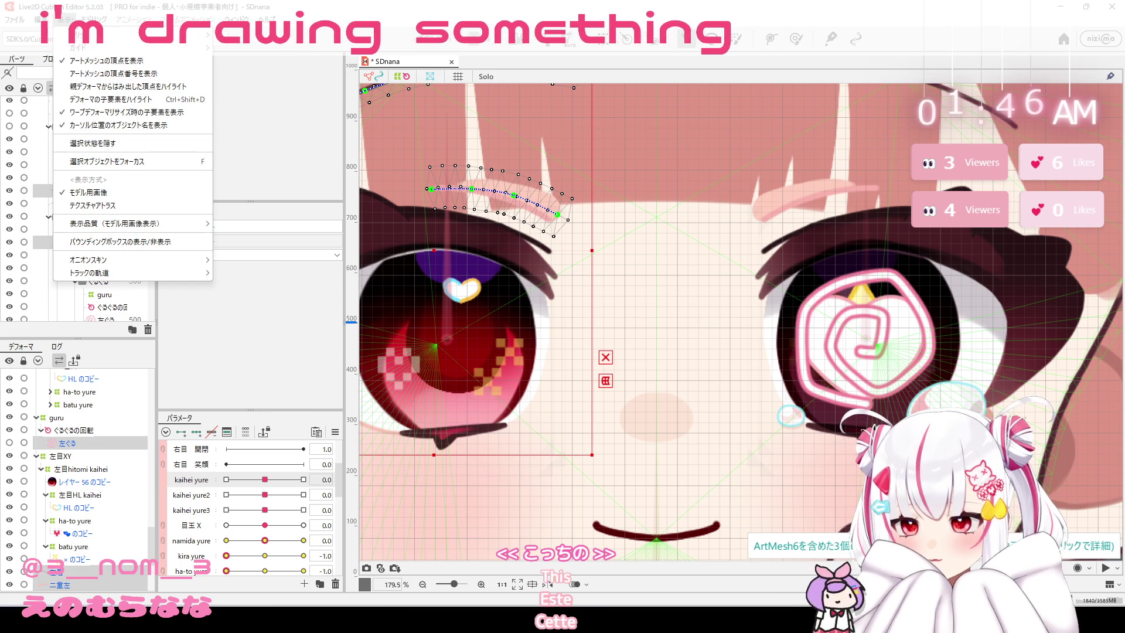
pyautogui.moveTo(14, 19)
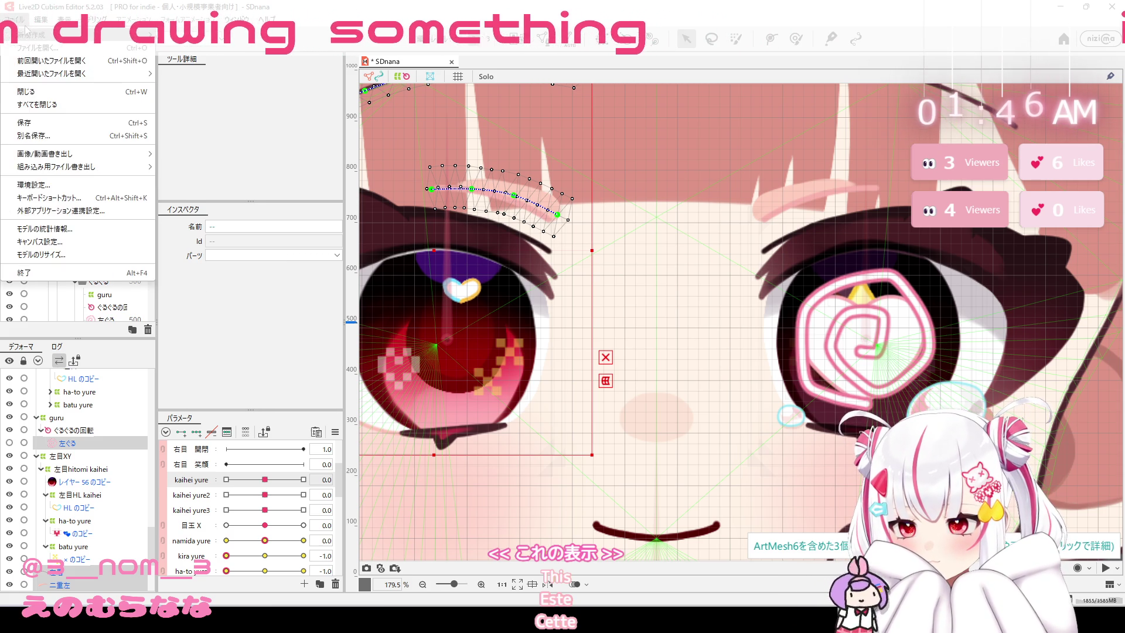
pyautogui.click(94, 222)
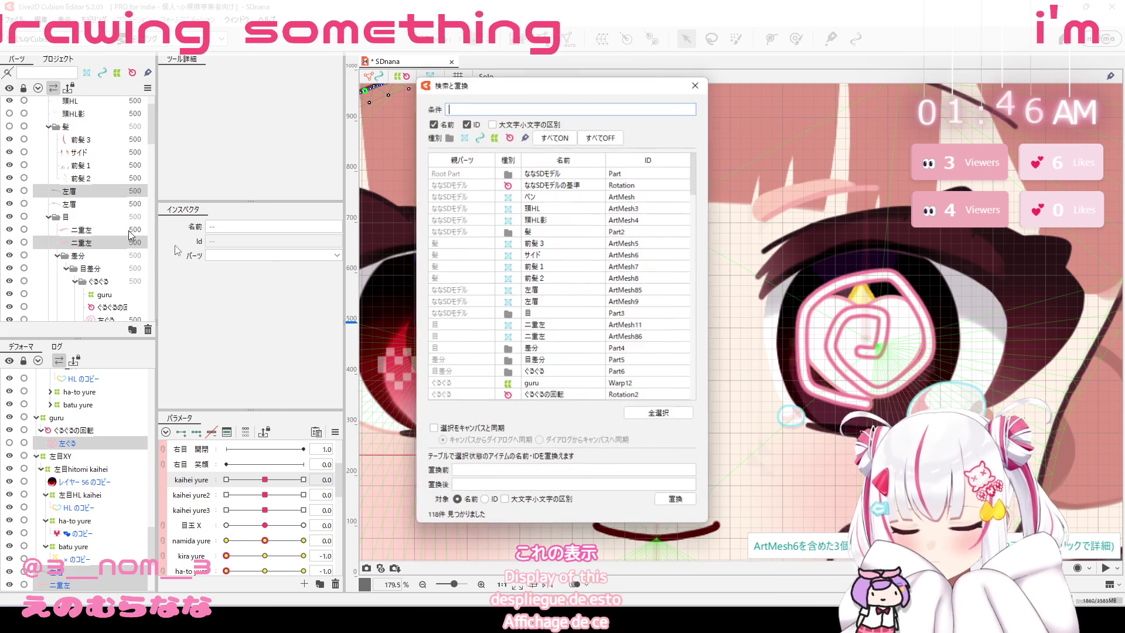
# With 選択をキャンバスと同期 on, replace 左 with 右 in the selected names and close the window.
pyautogui.click(433, 429)
pyautogui.click(519, 472)
pyautogui.write('ひ')
pyautogui.press('Down')
pyautogui.press('Return')
pyautogui.click(520, 486)
pyautogui.write('右')
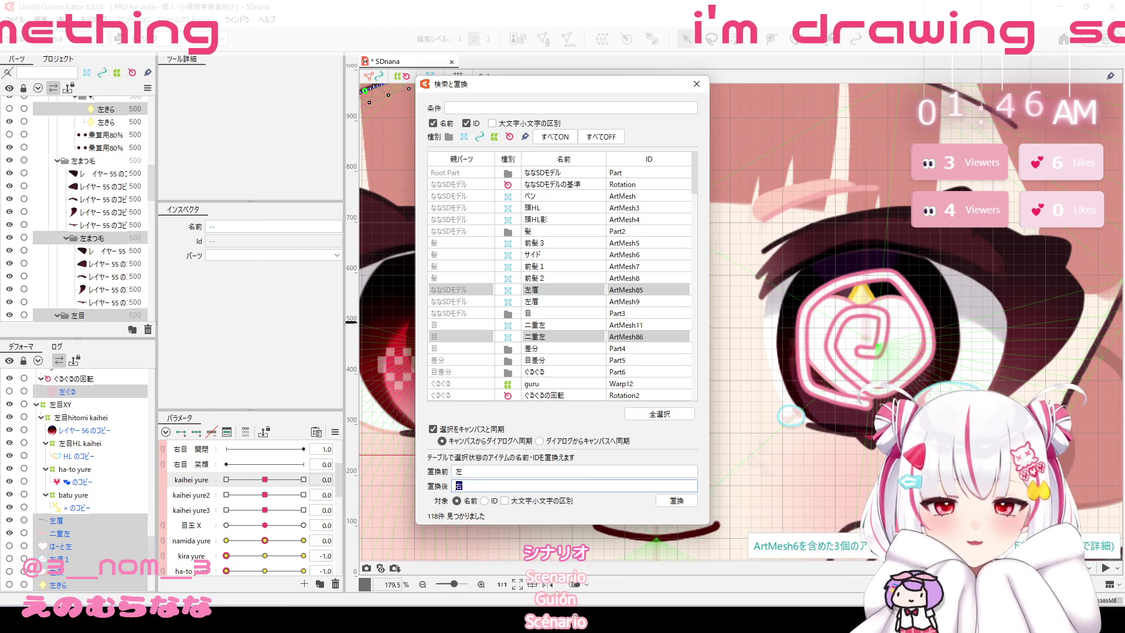
pyautogui.click(685, 501)
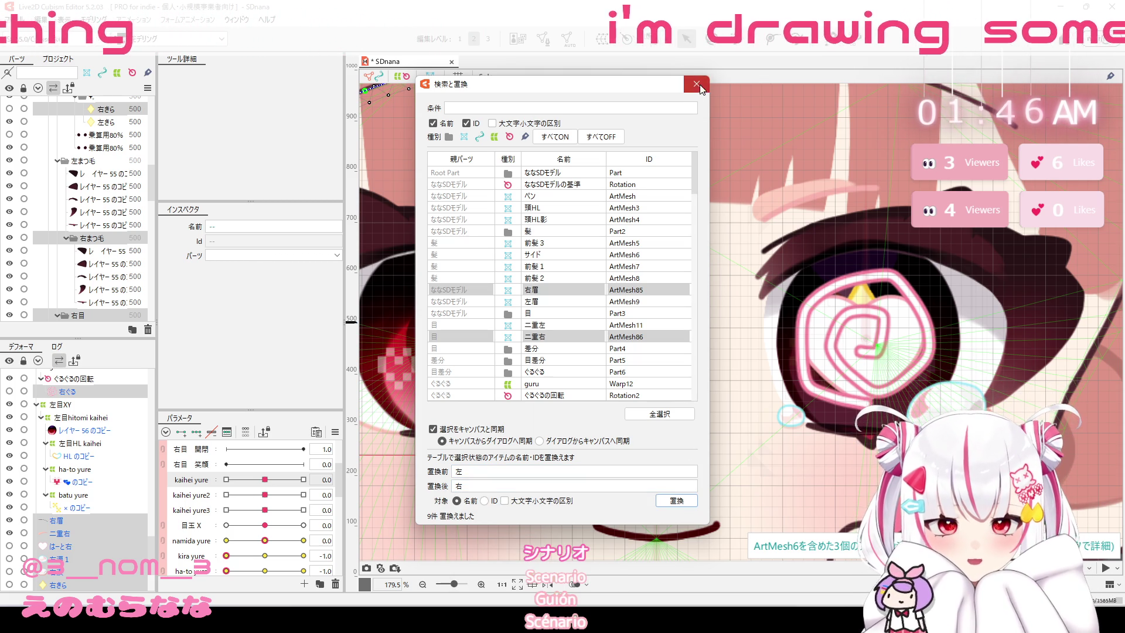
pyautogui.click(696, 85)
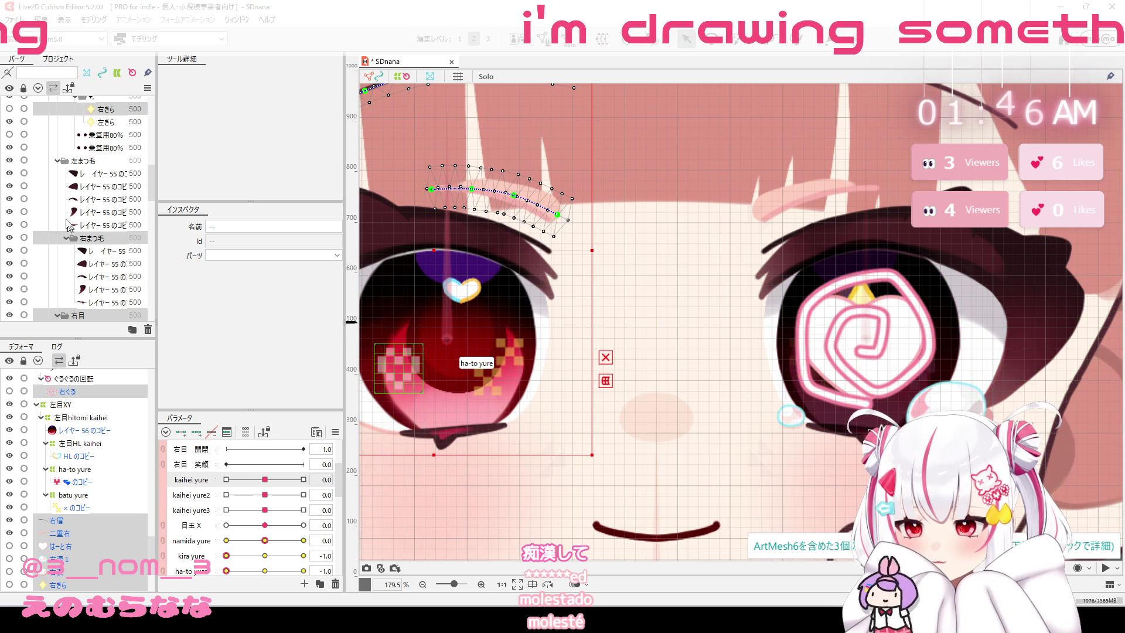
# Fit the character in view and make the はーと右 heart and 右涙 tear parts visible.
pyautogui.scroll(-3, 88, 223)
pyautogui.scroll(-3, 79, 200)
pyautogui.scroll(-3, 82, 223)
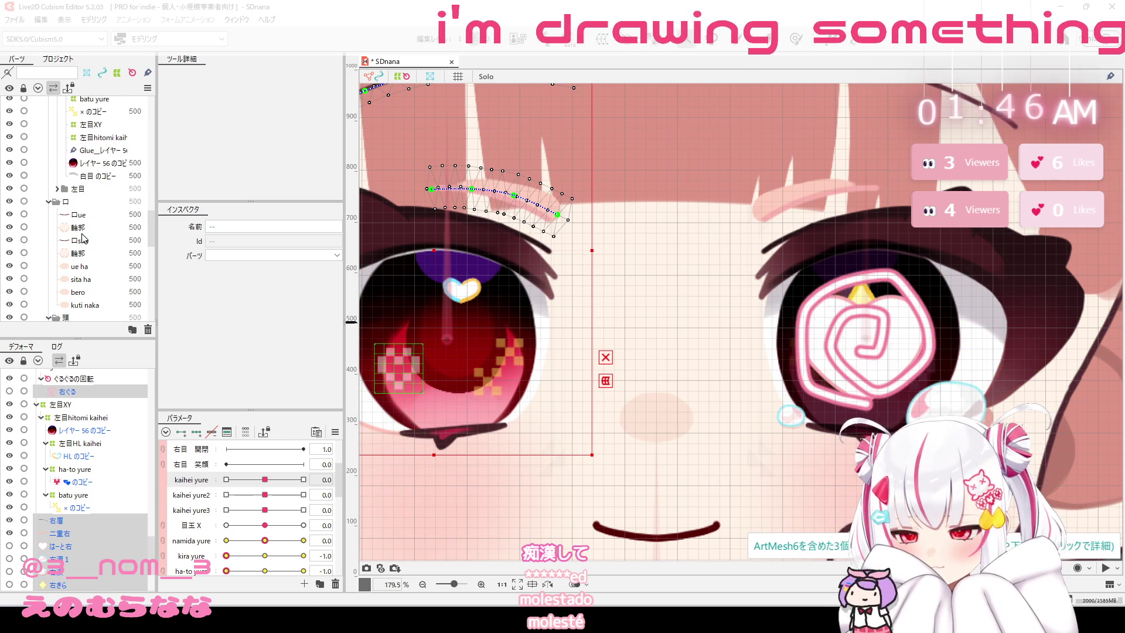
pyautogui.hotkey('ctrl', '0')
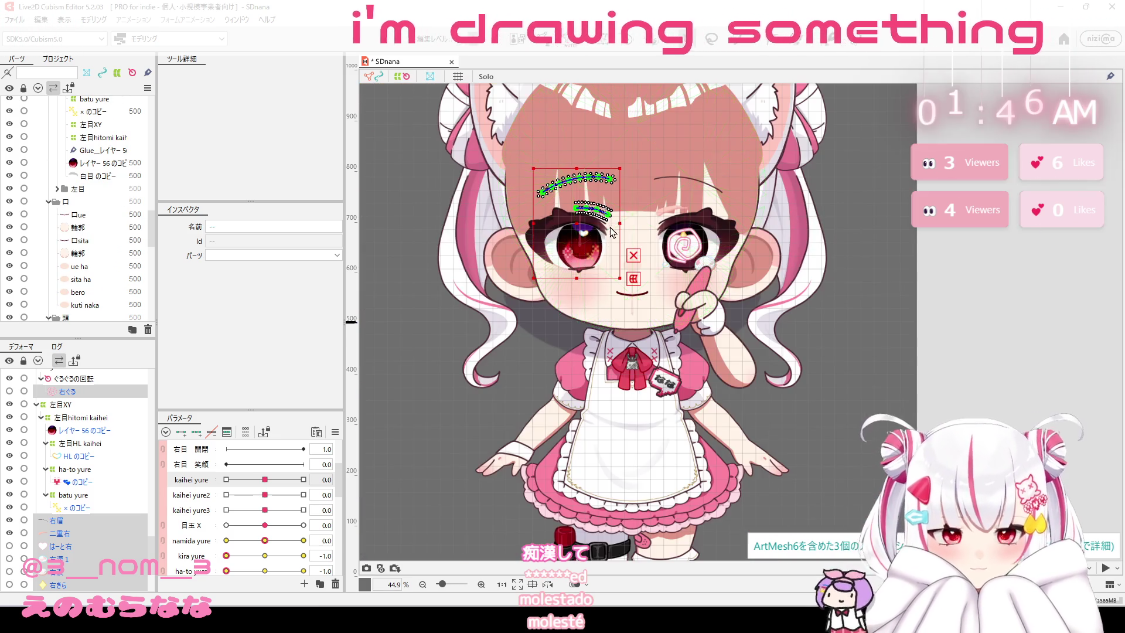
pyautogui.scroll(-3, 64, 233)
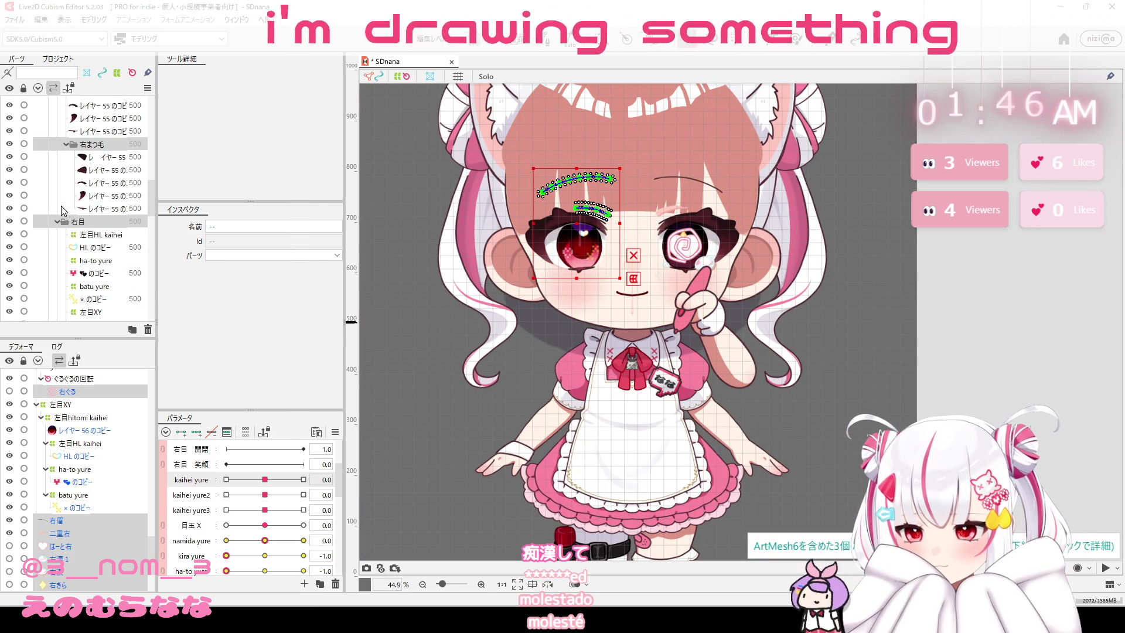
pyautogui.scroll(-3, 69, 233)
pyautogui.scroll(-3, 53, 212)
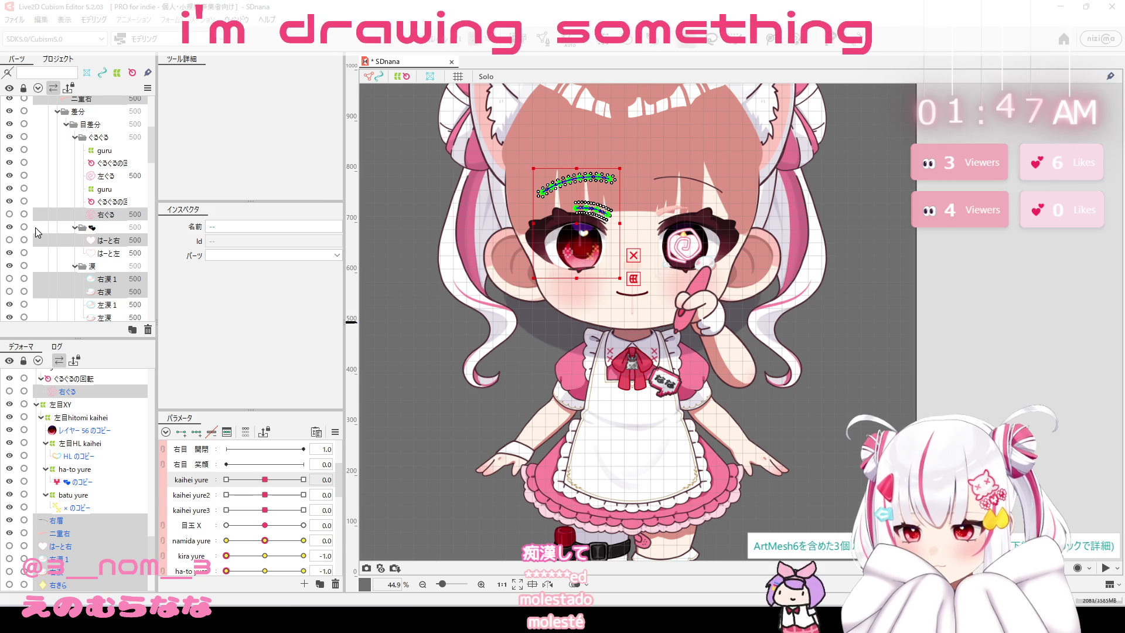
pyautogui.click(10, 241)
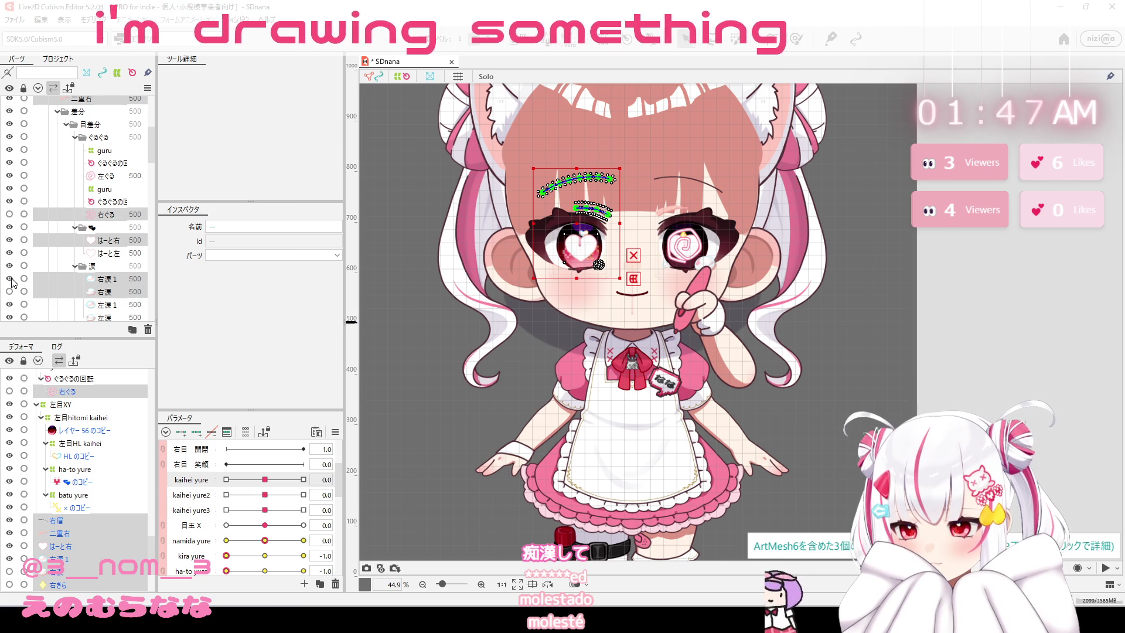
pyautogui.click(10, 292)
# Collapse the 目差分 folder and hide its spiral eye variants.
pyautogui.scroll(-3, 23, 288)
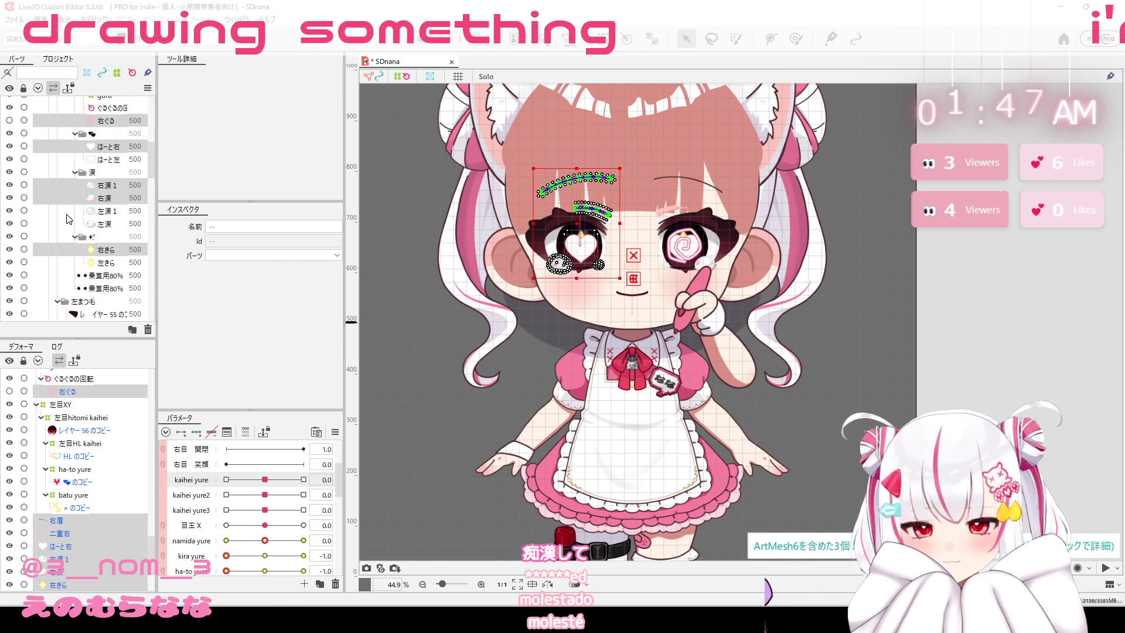
pyautogui.scroll(3, 55, 227)
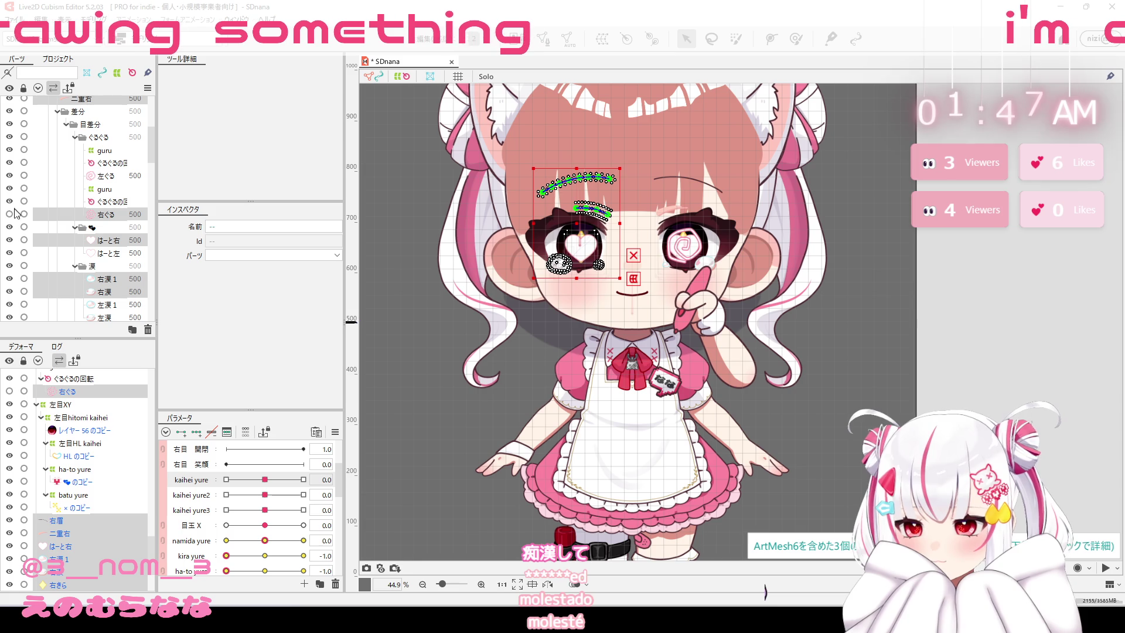
pyautogui.scroll(3, 61, 206)
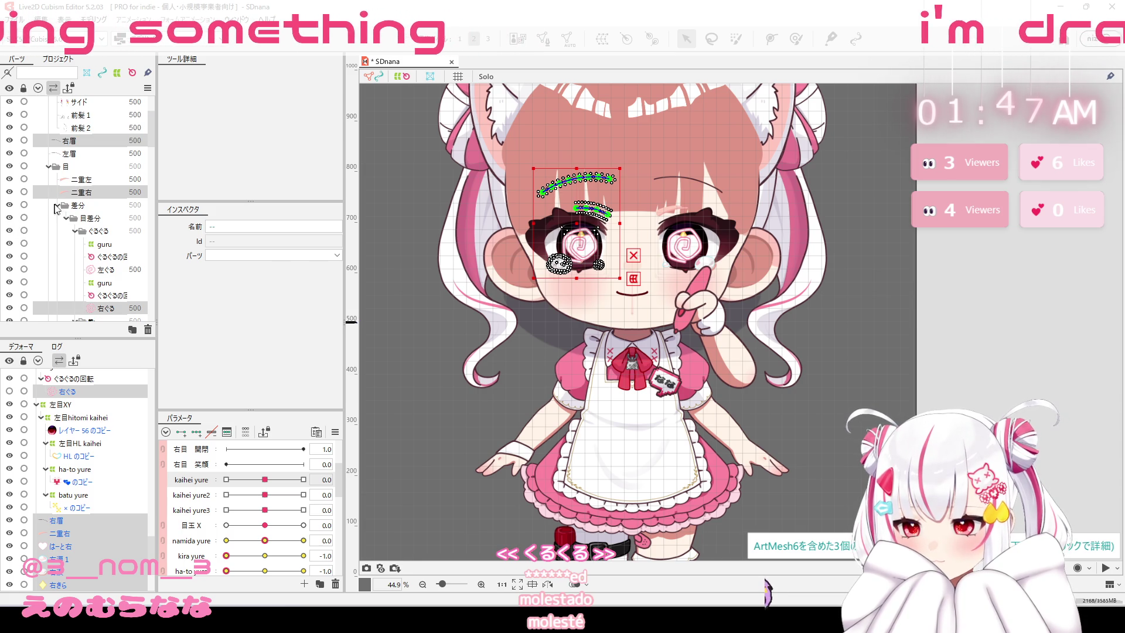
pyautogui.click(67, 218)
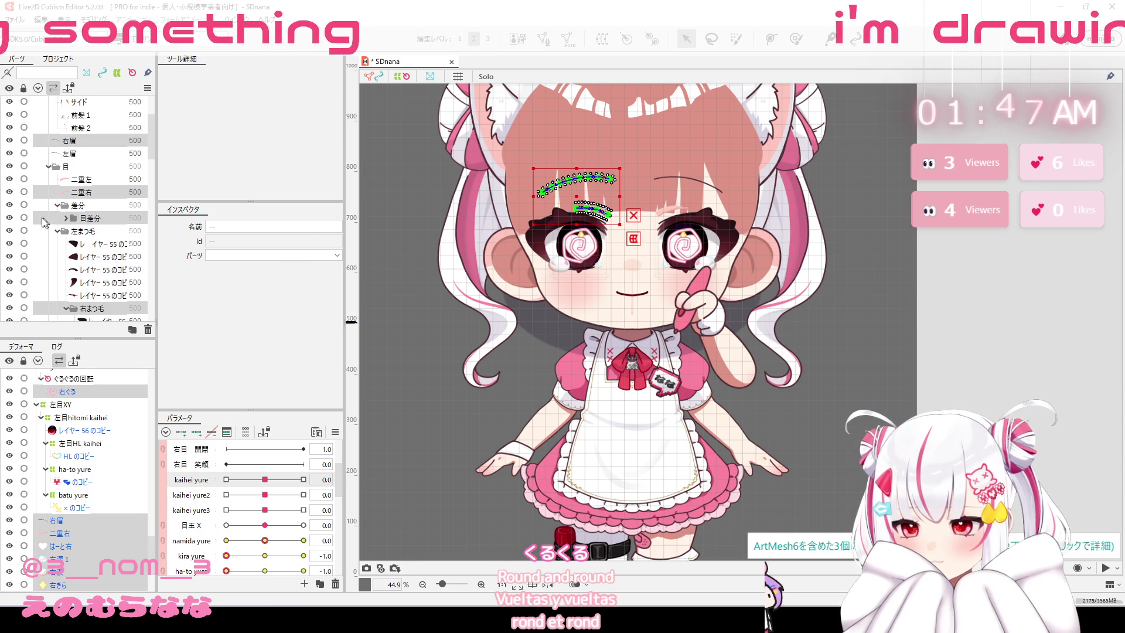
pyautogui.click(9, 218)
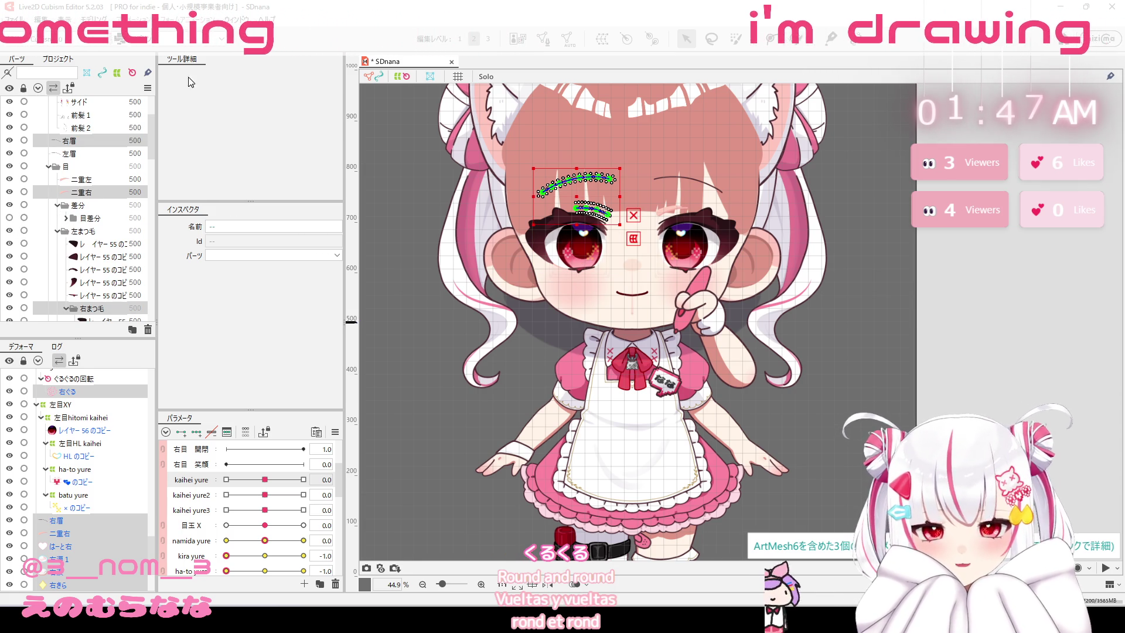
pyautogui.click(91, 20)
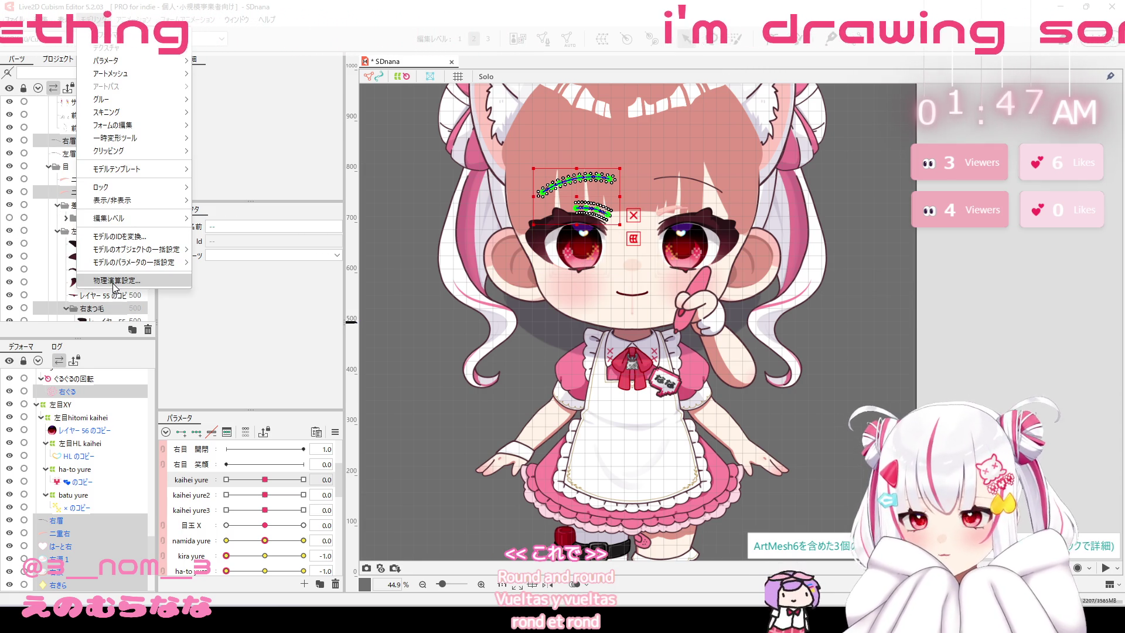
# Select 左目HL kaihei under 右目 and drag its warp corner outward around the heart highlight.
pyautogui.click(66, 193)
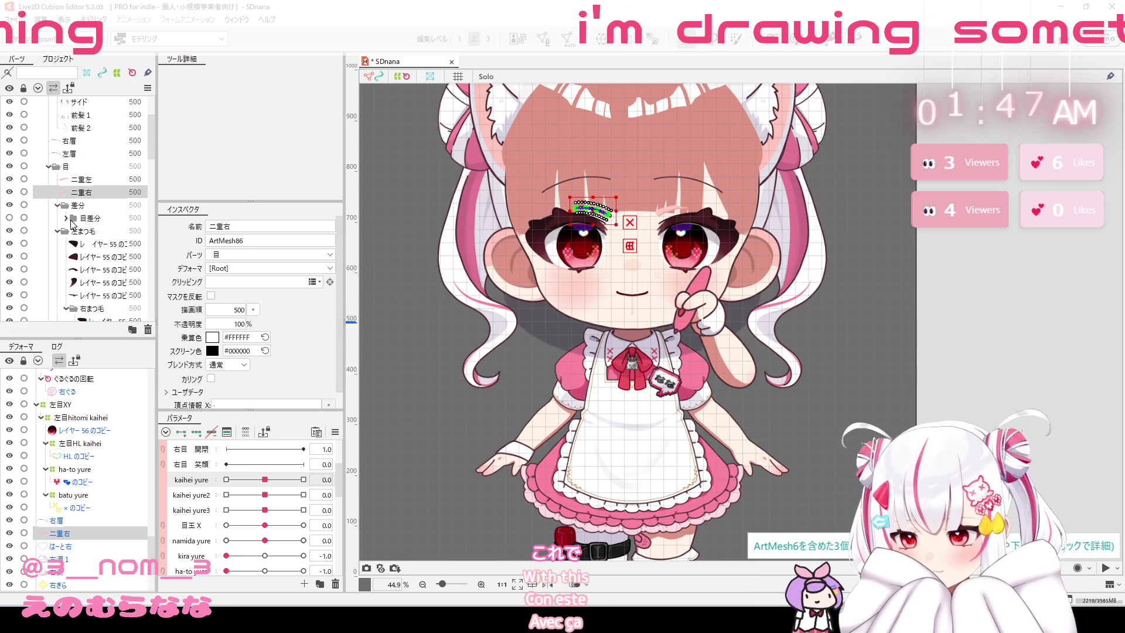
pyautogui.scroll(-2, 69, 230)
pyautogui.scroll(-3, 88, 223)
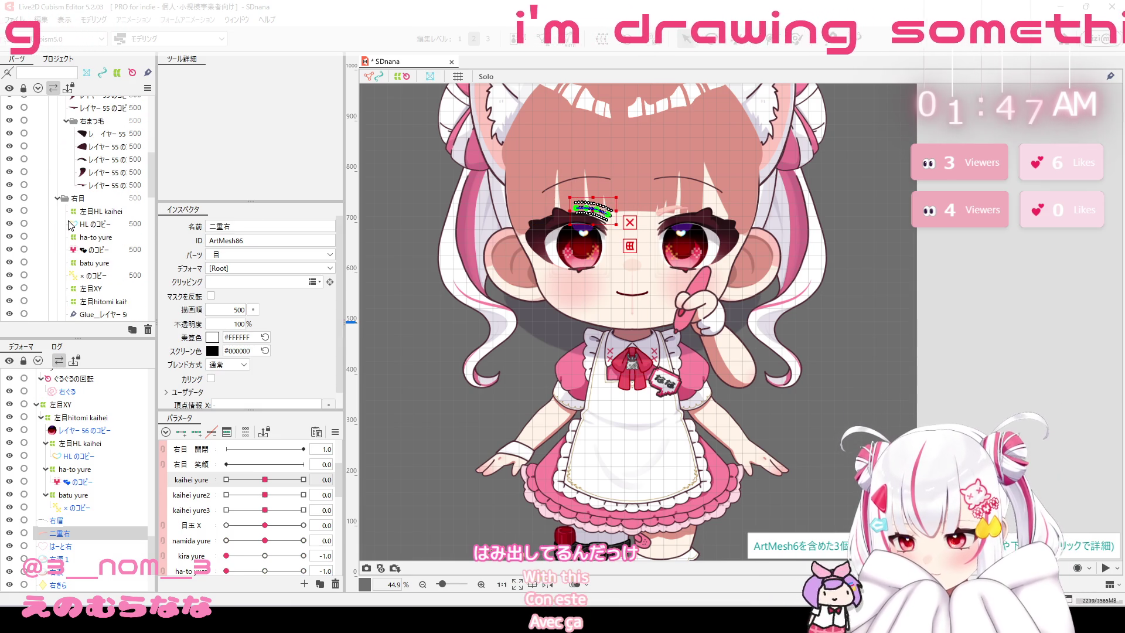
pyautogui.click(101, 212)
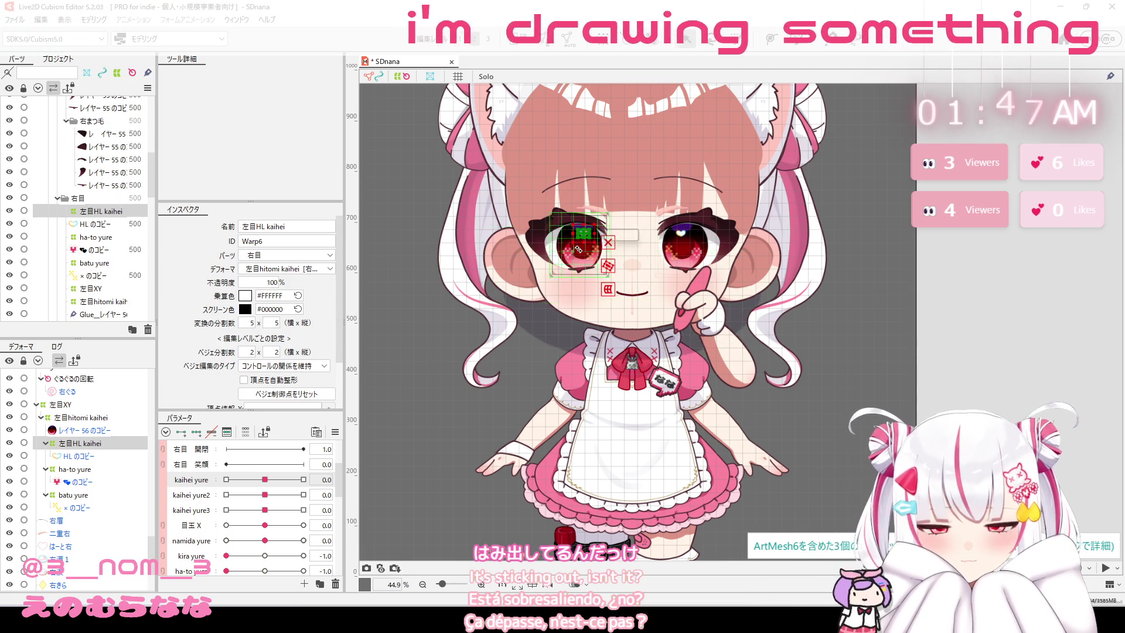
pyautogui.scroll(3, 585, 233)
pyautogui.scroll(3, 585, 234)
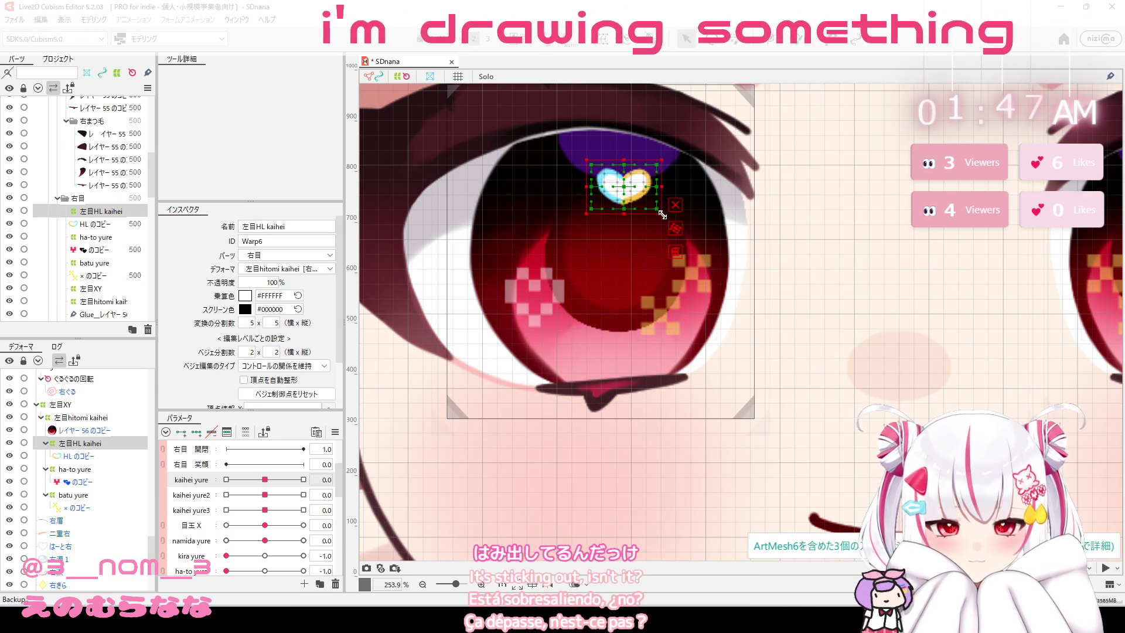
pyautogui.moveTo(663, 216); pyautogui.dragTo(674, 222)
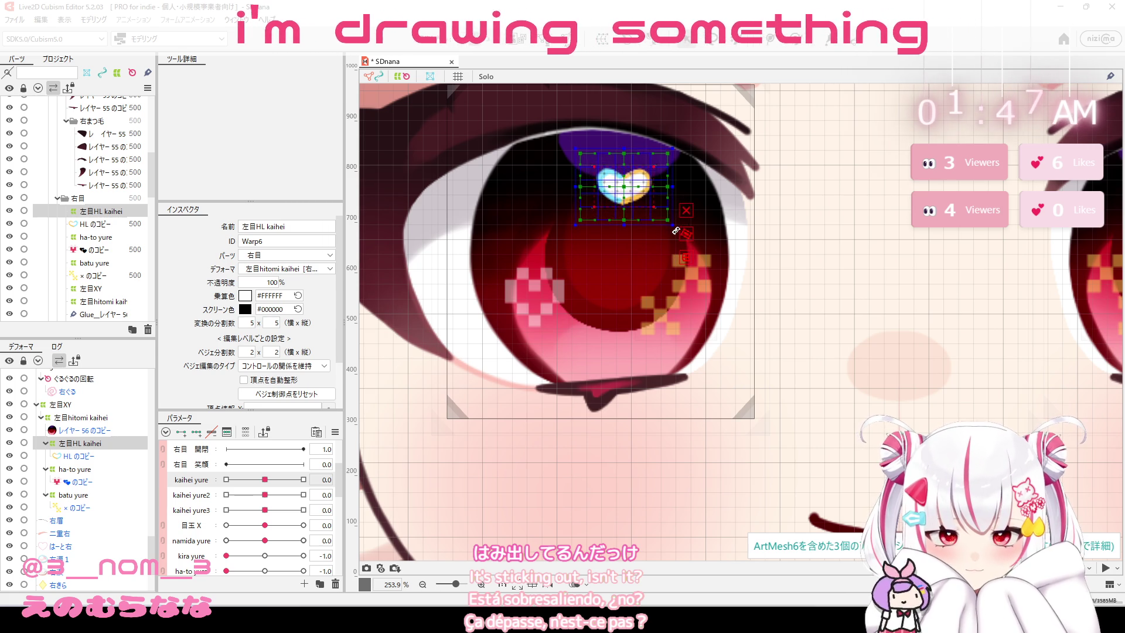
pyautogui.scroll(3, 252, 482)
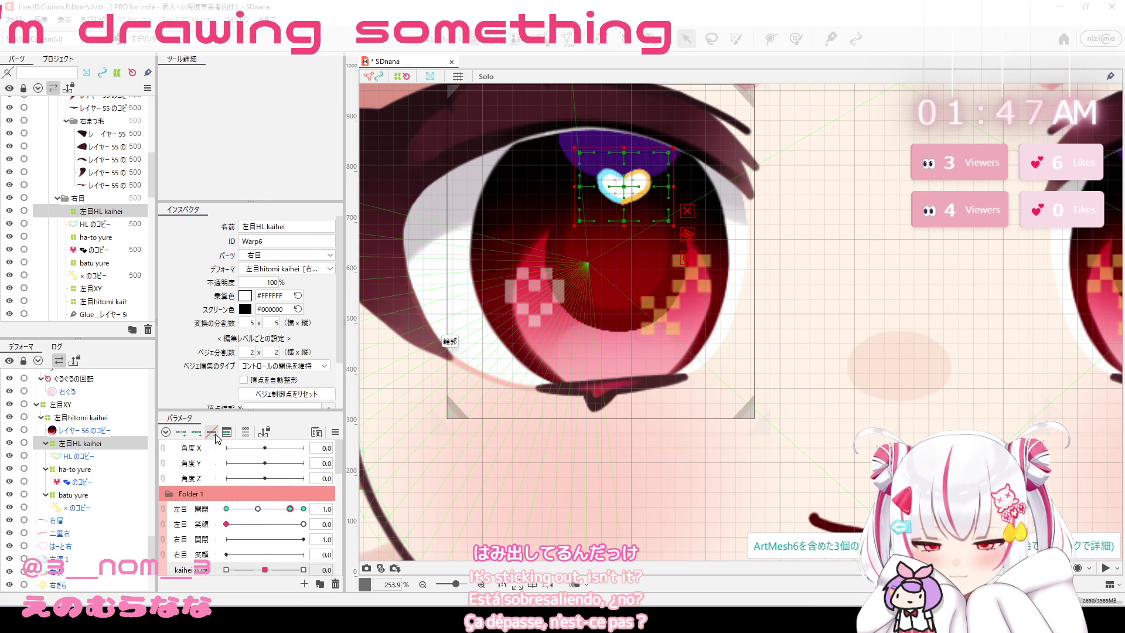
pyautogui.click(212, 511)
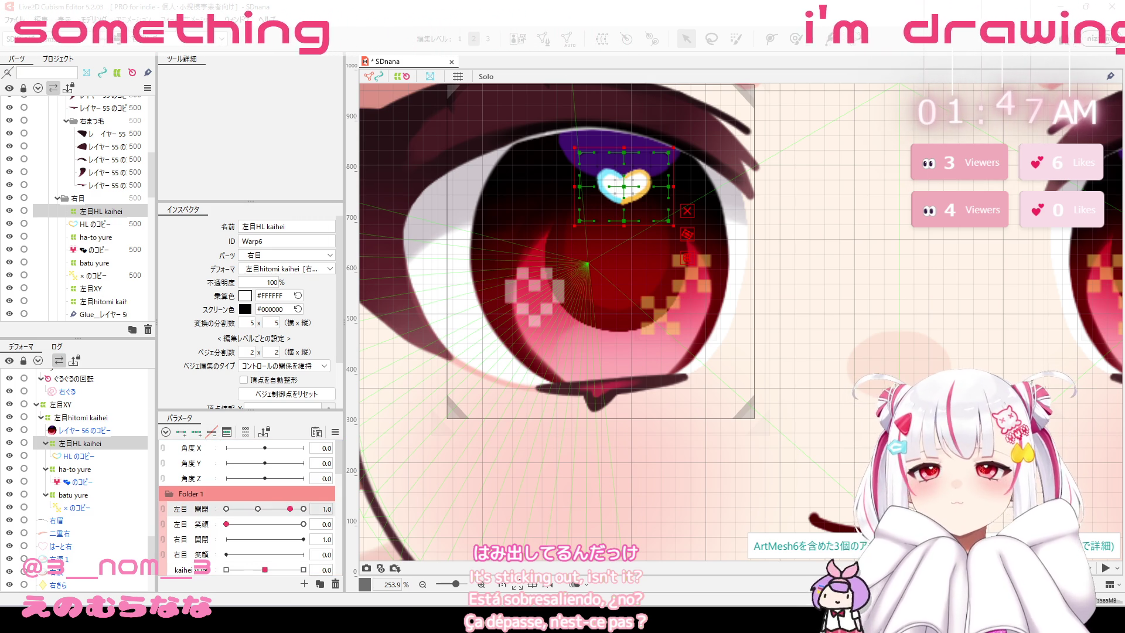
pyautogui.click(624, 185)
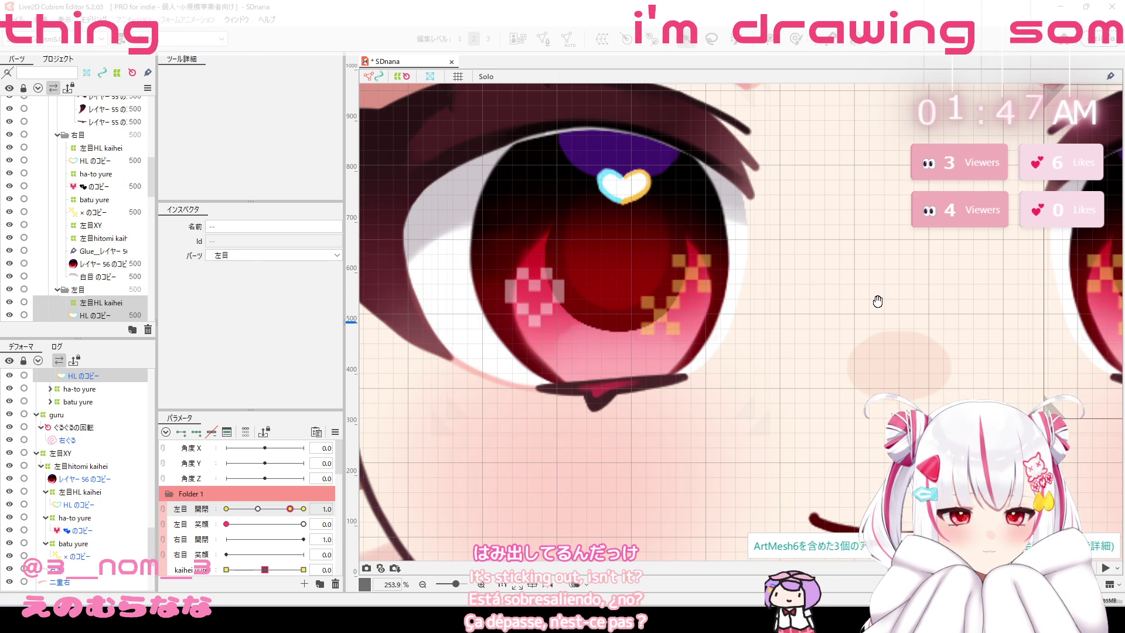
# Pan to the other eye and enlarge its 左目HL kaihei warp around the heart highlight.
pyautogui.moveTo(957, 314); pyautogui.dragTo(613, 309)
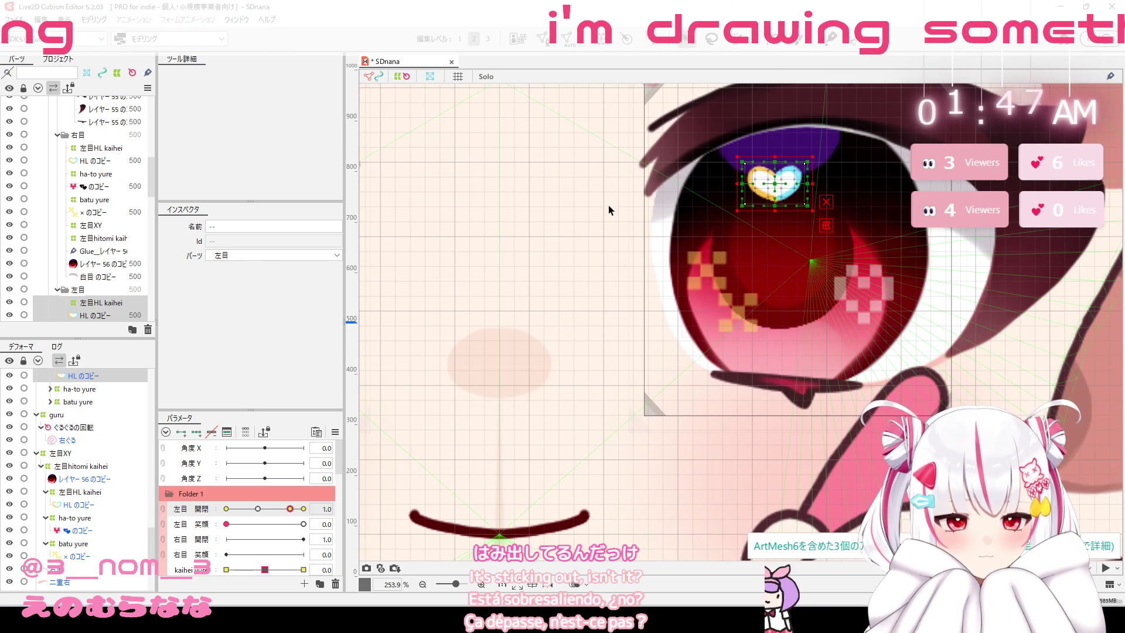
pyautogui.click(100, 305)
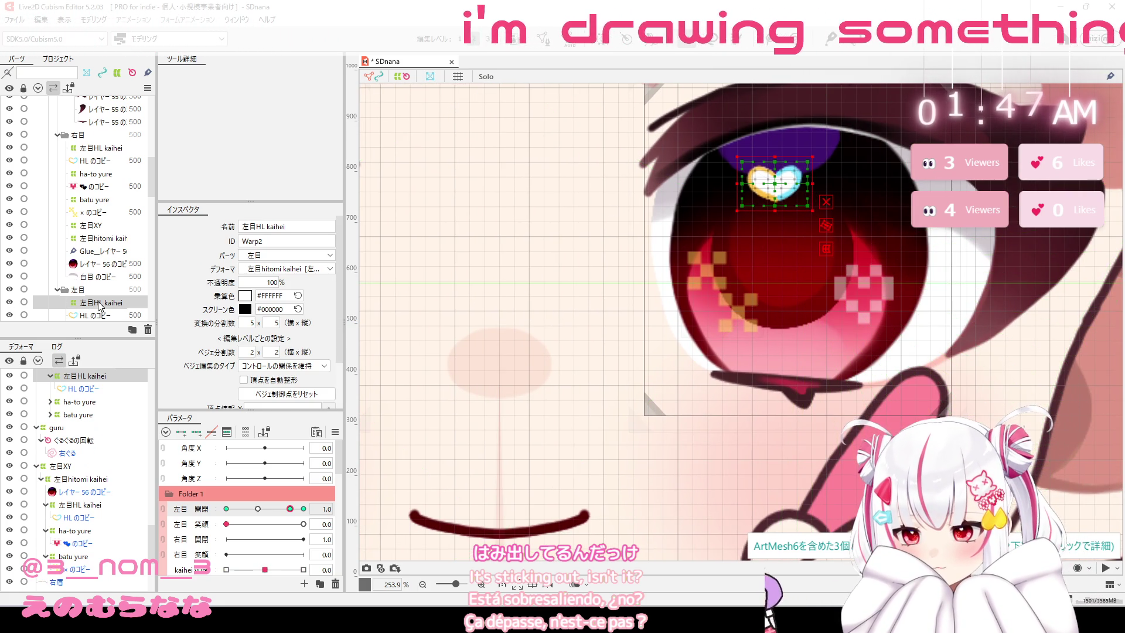
pyautogui.moveTo(813, 211); pyautogui.dragTo(832, 232)
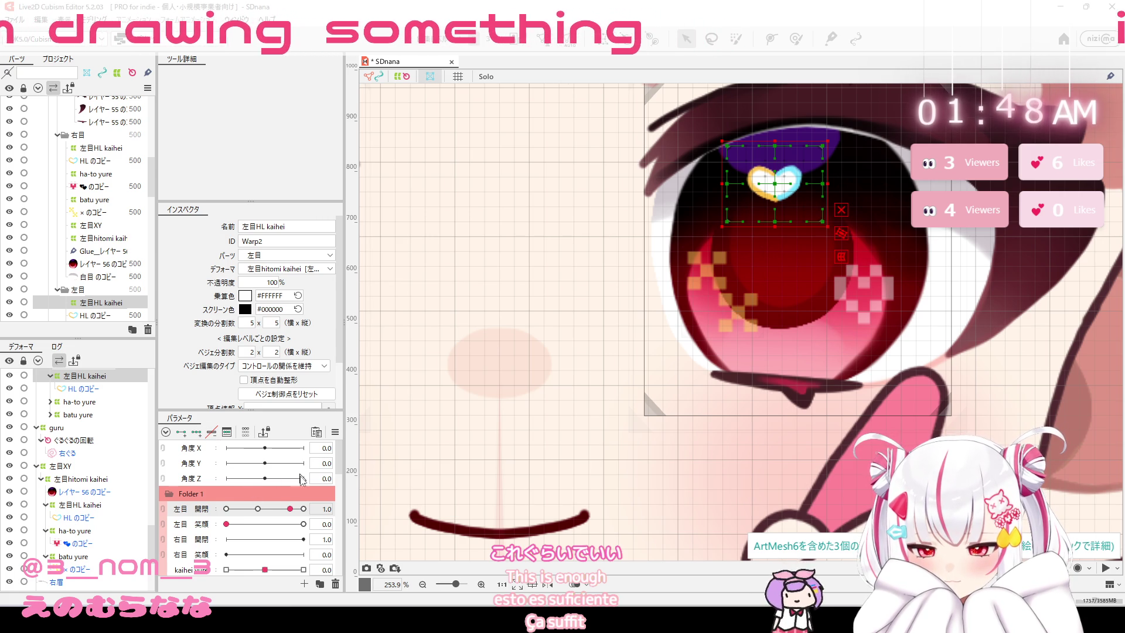
# Scrub 左目 開閉 through 1.2, 1.0 and 0.0, leaving it at 0.5.
pyautogui.click(303, 509)
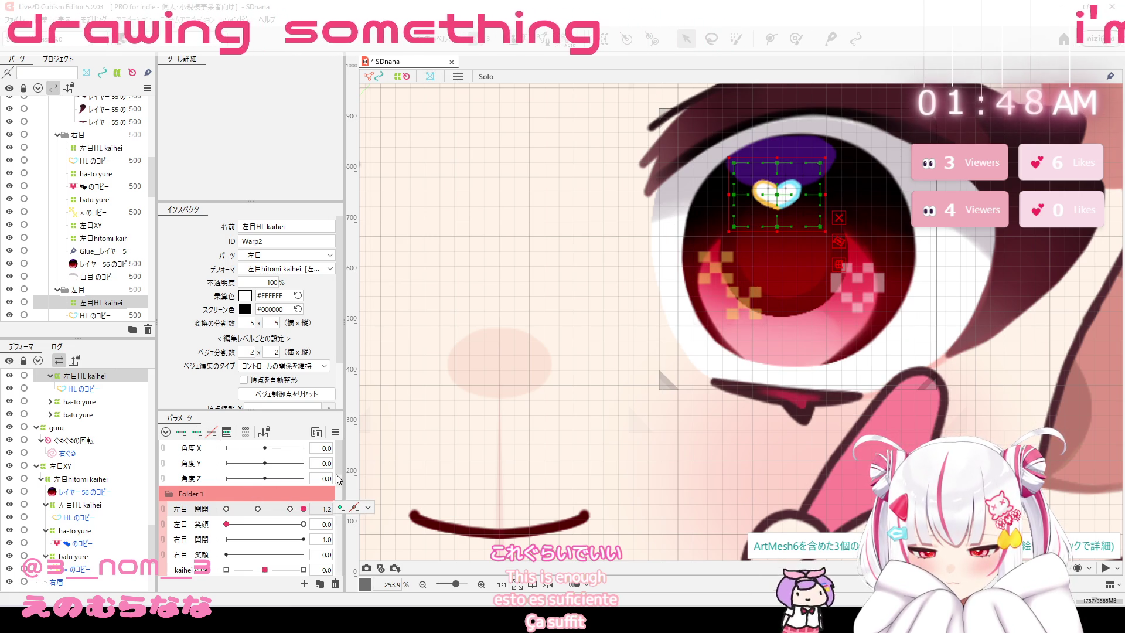
pyautogui.click(287, 510)
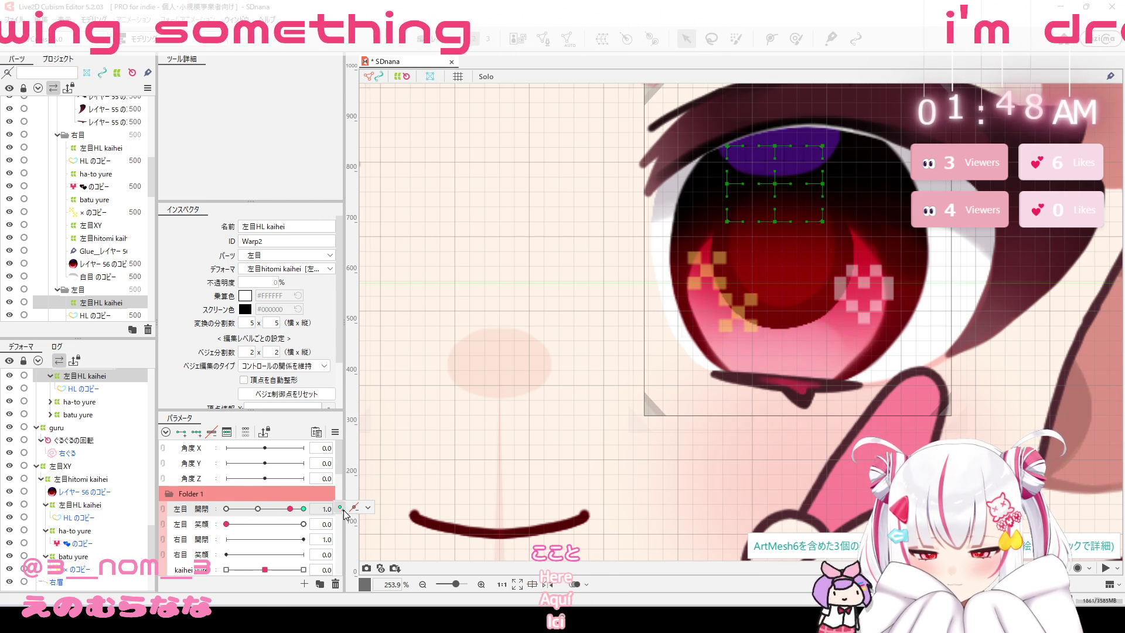
pyautogui.click(228, 510)
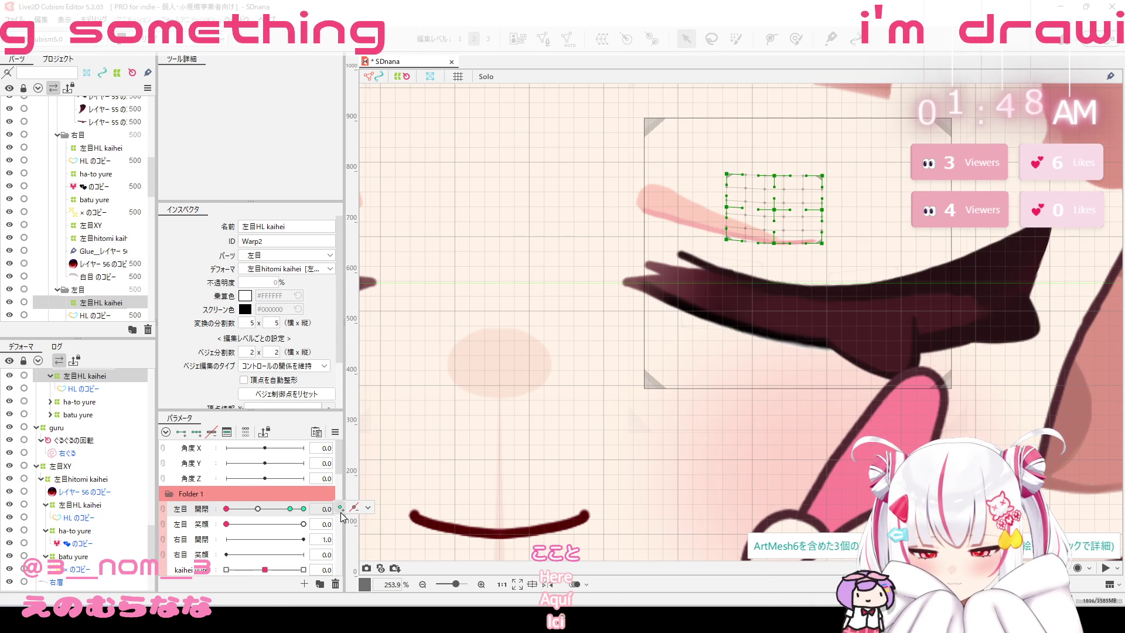
pyautogui.moveTo(228, 509); pyautogui.dragTo(303, 509)
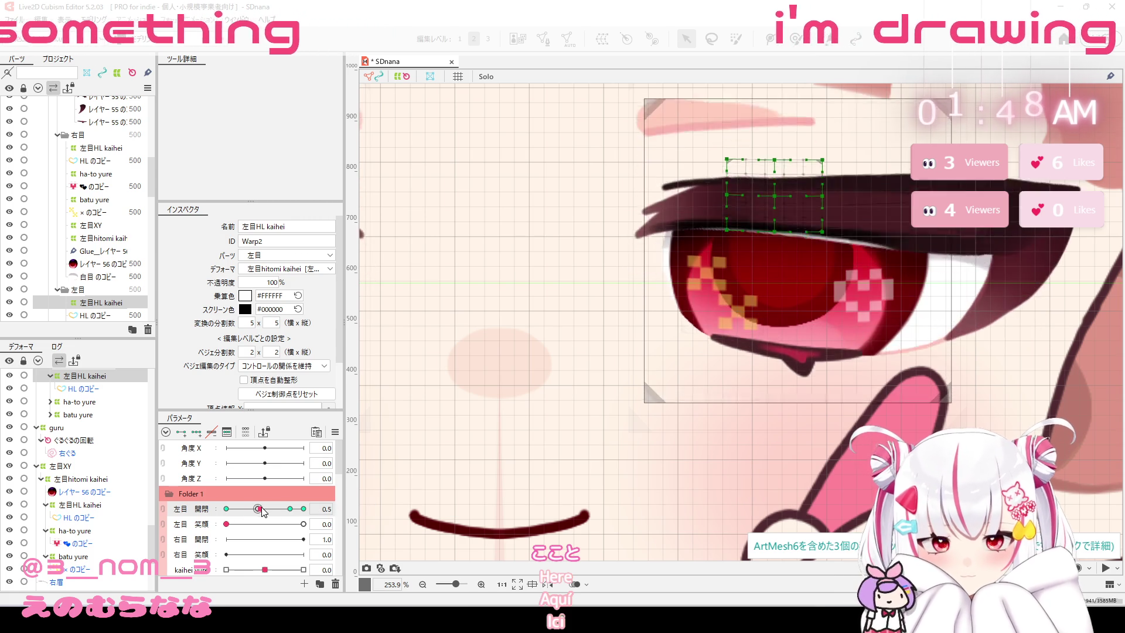
pyautogui.click(258, 509)
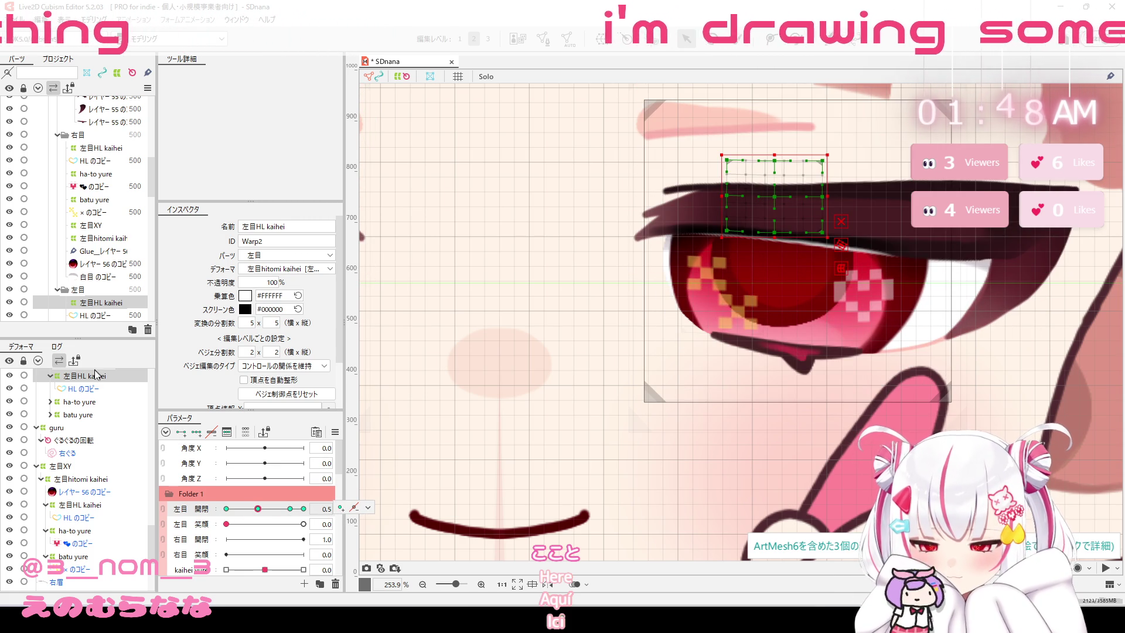
pyautogui.click(100, 148)
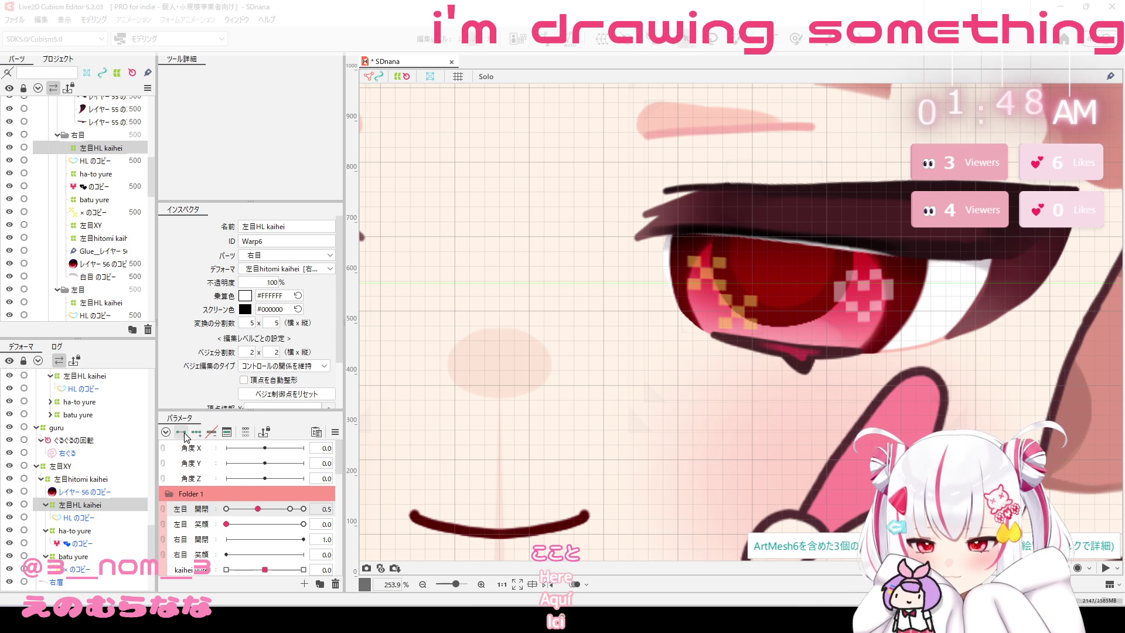
# Select both 左目HL kaihei deformers and preview the eye across the 1.0, 0.5 and 0.0 keyforms.
pyautogui.click(290, 509)
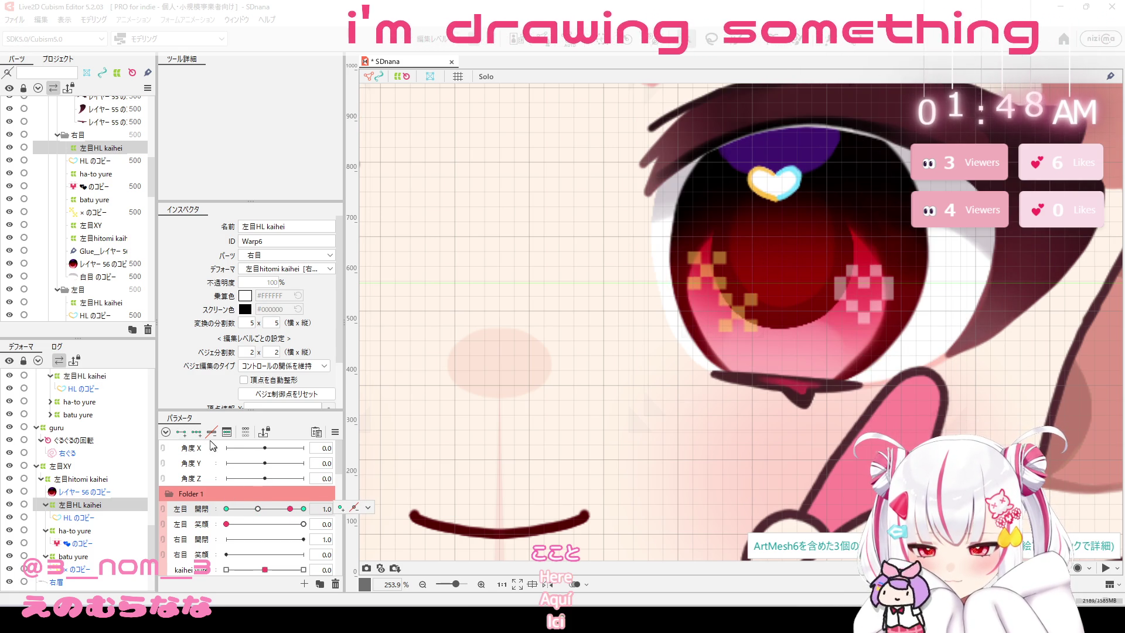
pyautogui.click(303, 509)
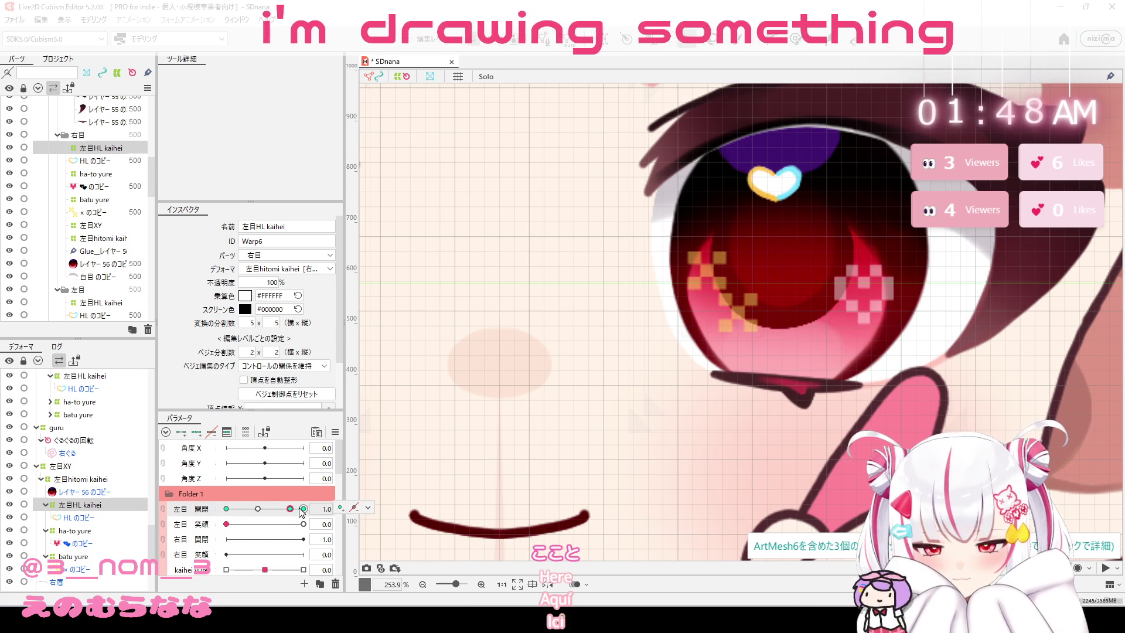
pyautogui.click(265, 509)
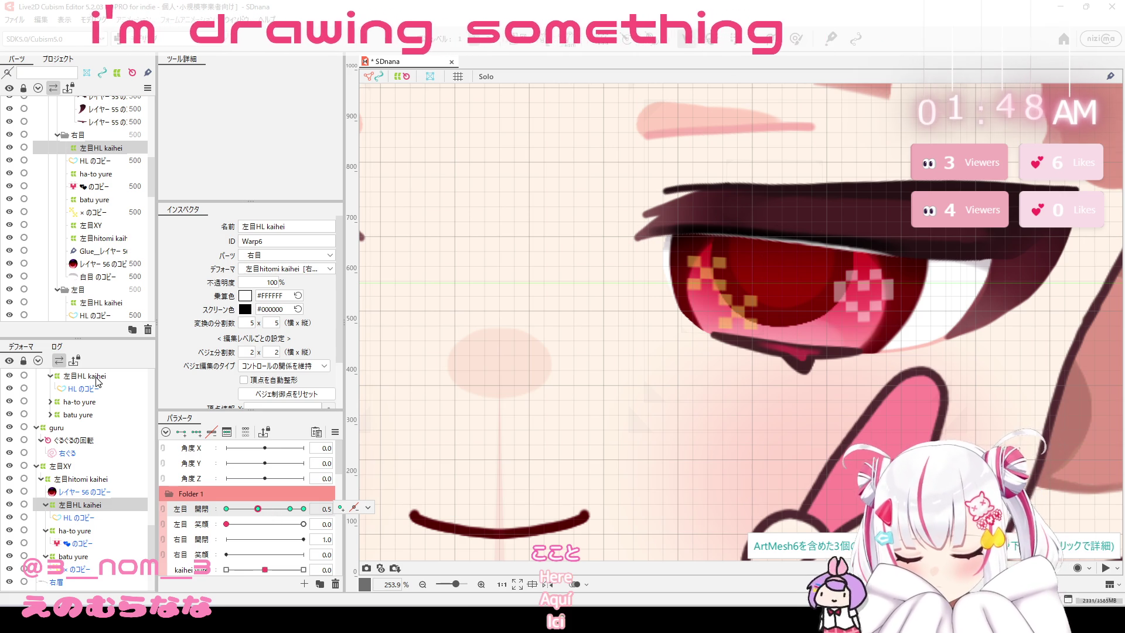
pyautogui.keyDown('ctrl'); pyautogui.click(101, 303); pyautogui.keyUp('ctrl')
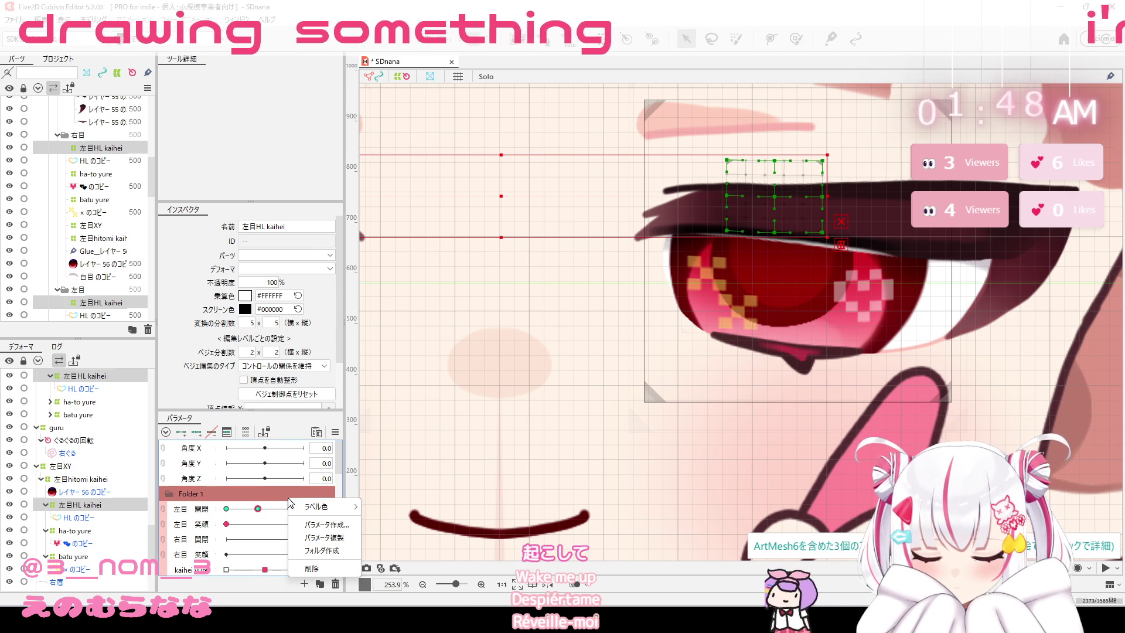
pyautogui.click(226, 509)
pyautogui.moveTo(227, 510); pyautogui.dragTo(329, 524)
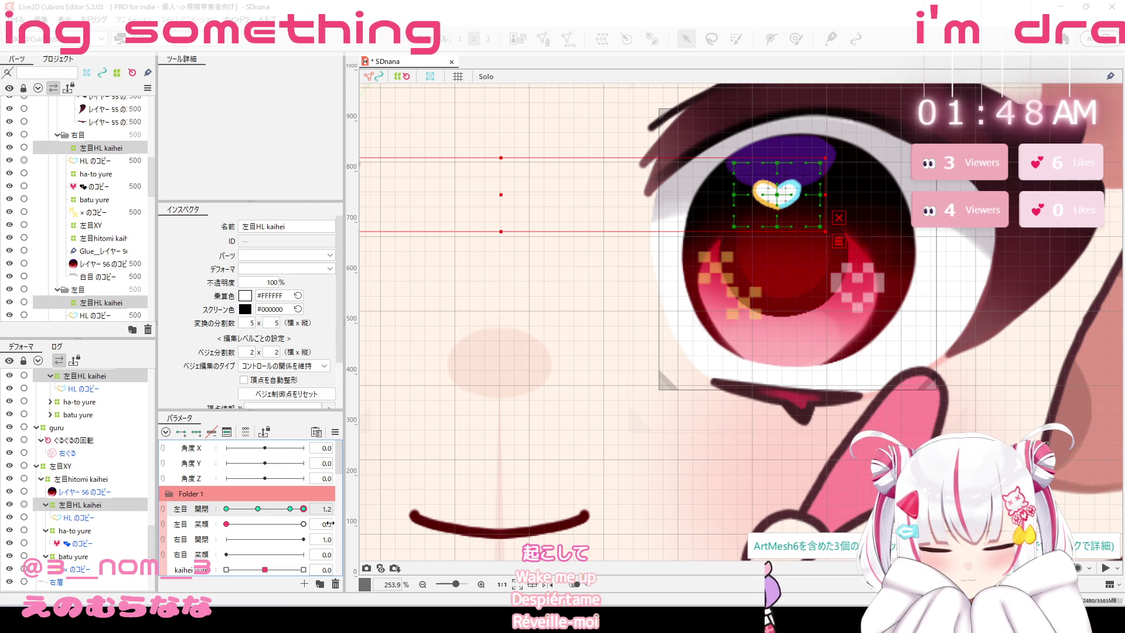
pyautogui.moveTo(699, 257)
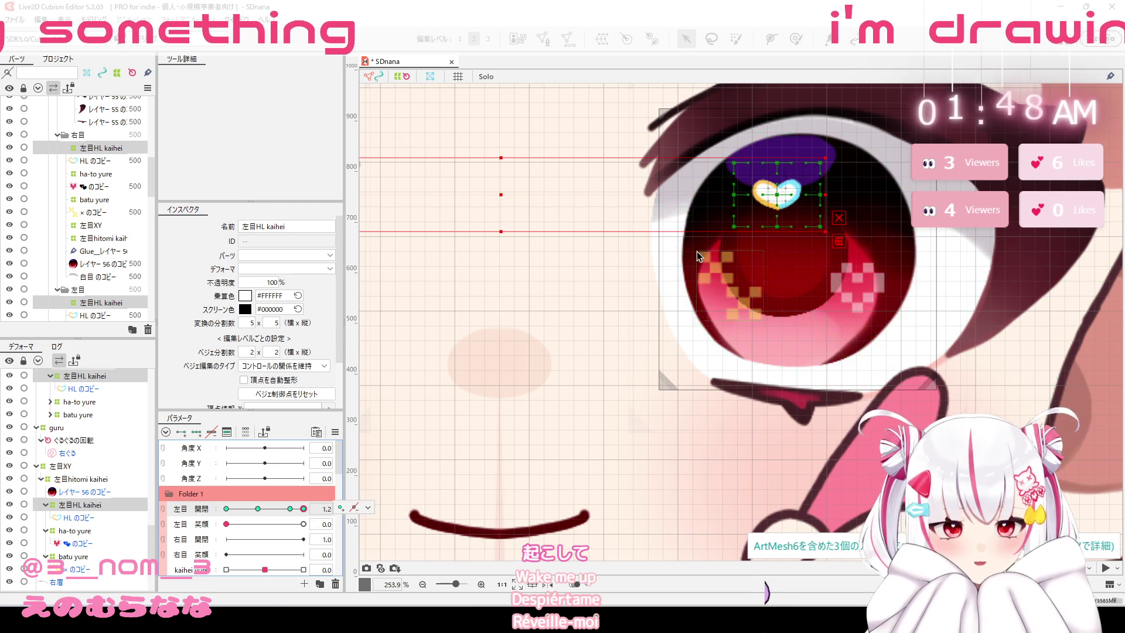
pyautogui.scroll(-5, 804, 268)
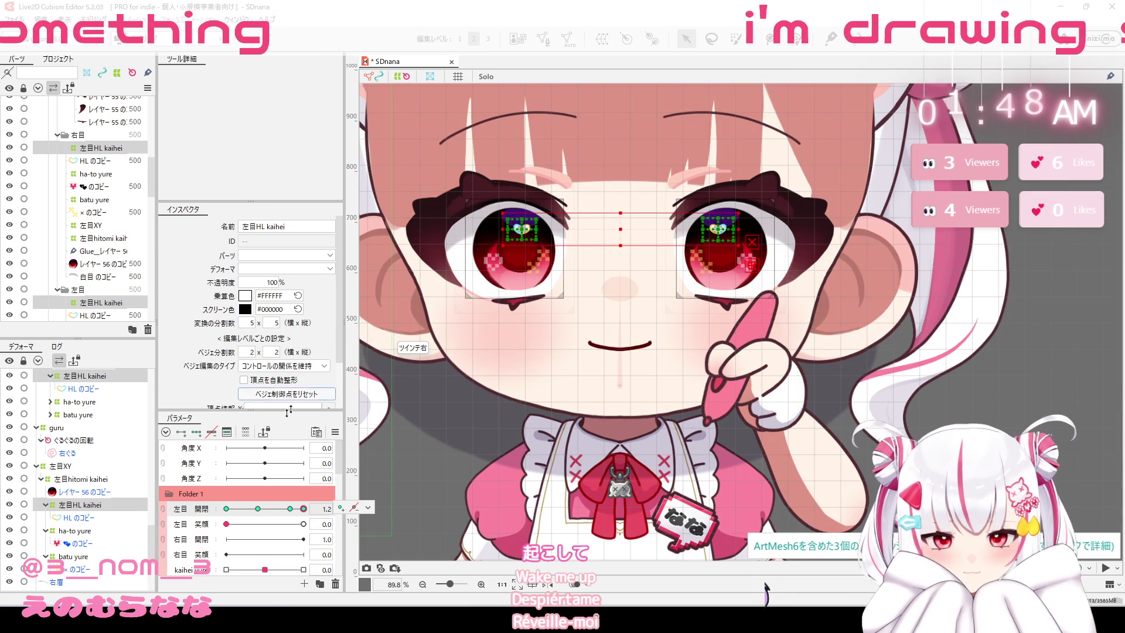
pyautogui.moveTo(304, 509); pyautogui.dragTo(226, 509)
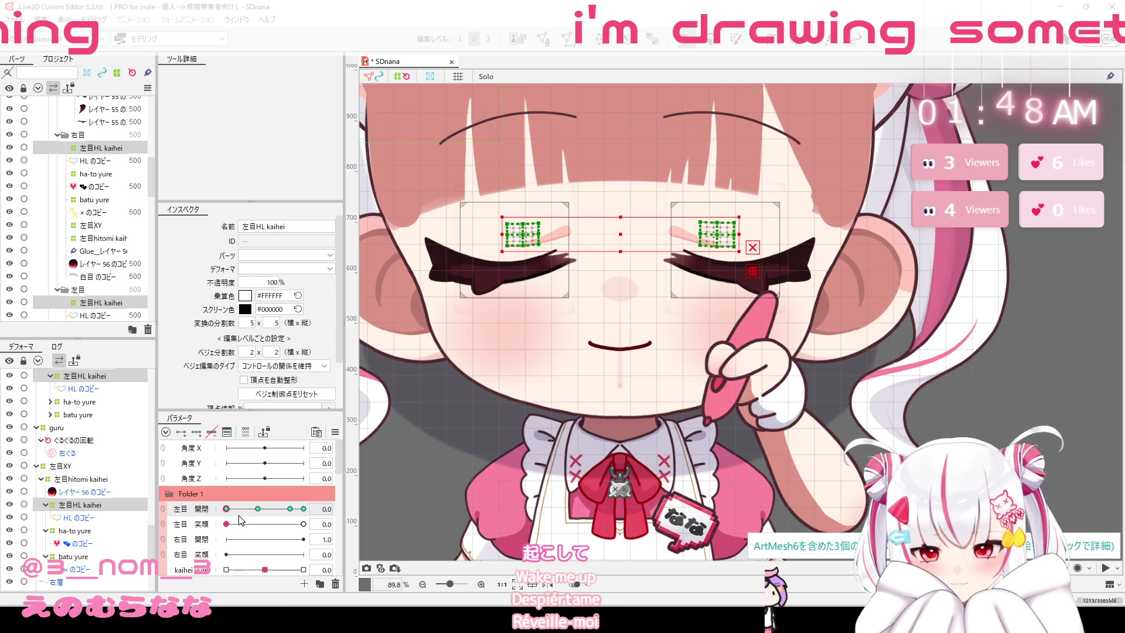
# Slide the highlights down onto the eyelids at the 0.5 and 0.0 左目 開閉 keyforms.
pyautogui.click(258, 508)
pyautogui.moveTo(622, 231); pyautogui.dragTo(620, 251)
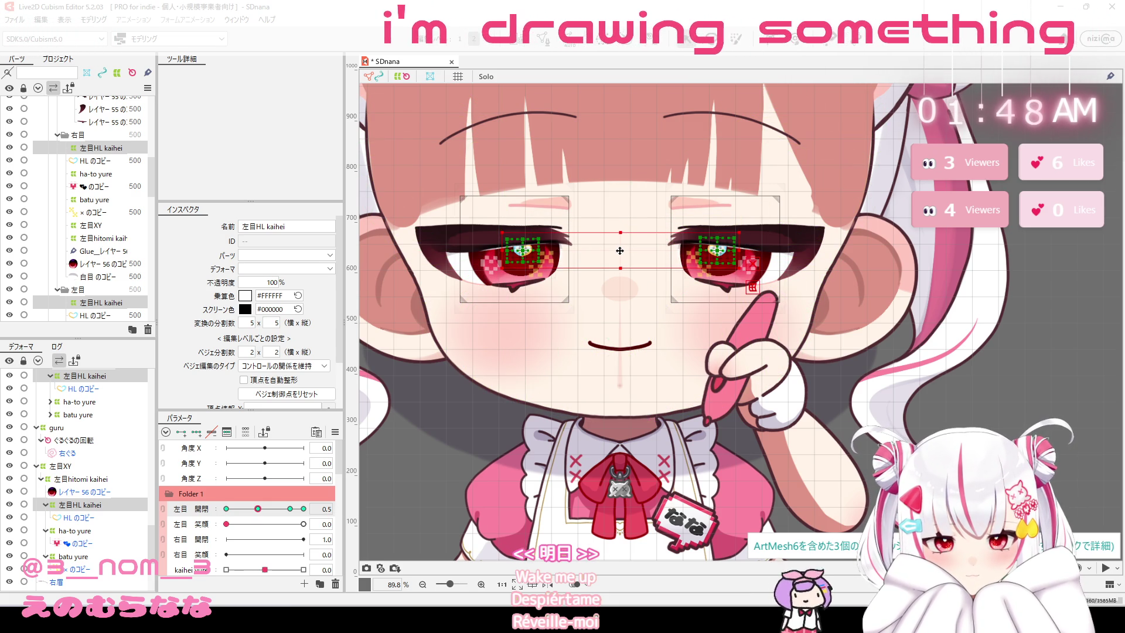
pyautogui.click(226, 508)
pyautogui.moveTo(621, 235); pyautogui.dragTo(618, 274)
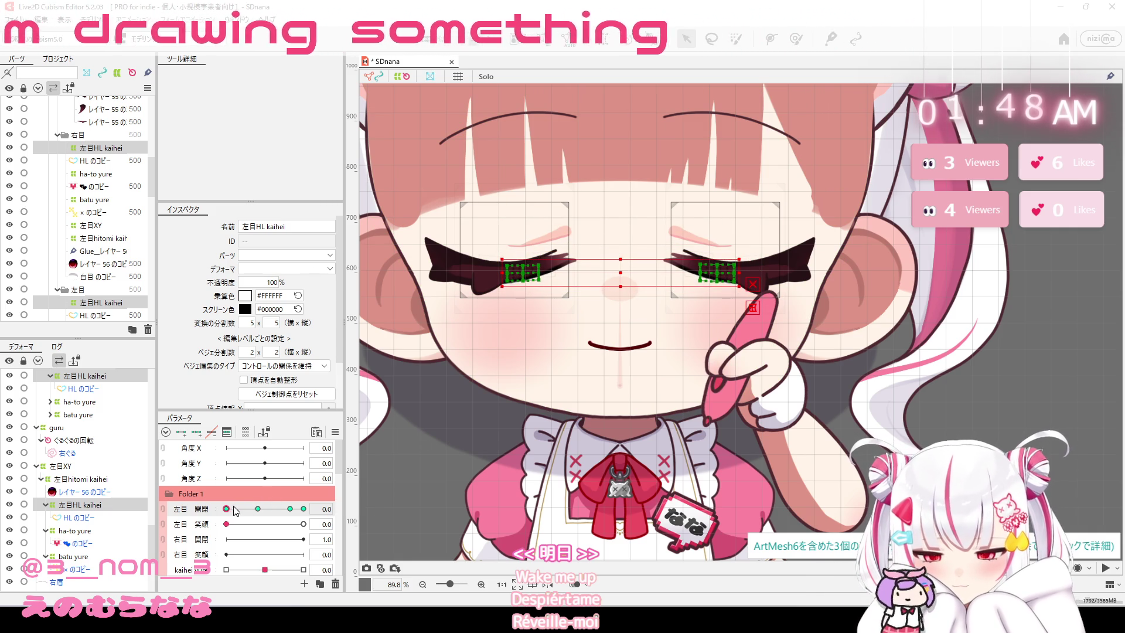
# Test the blink, then return 左目 開閉 to fully open 1.0.
pyautogui.moveTo(229, 514)
pyautogui.mouseDown()
pyautogui.moveTo(303, 510)
pyautogui.moveTo(227, 521)
pyautogui.moveTo(303, 510)
pyautogui.moveTo(227, 509)
pyautogui.moveTo(303, 509)
pyautogui.moveTo(189, 530)
pyautogui.moveTo(368, 494)
pyautogui.mouseUp()
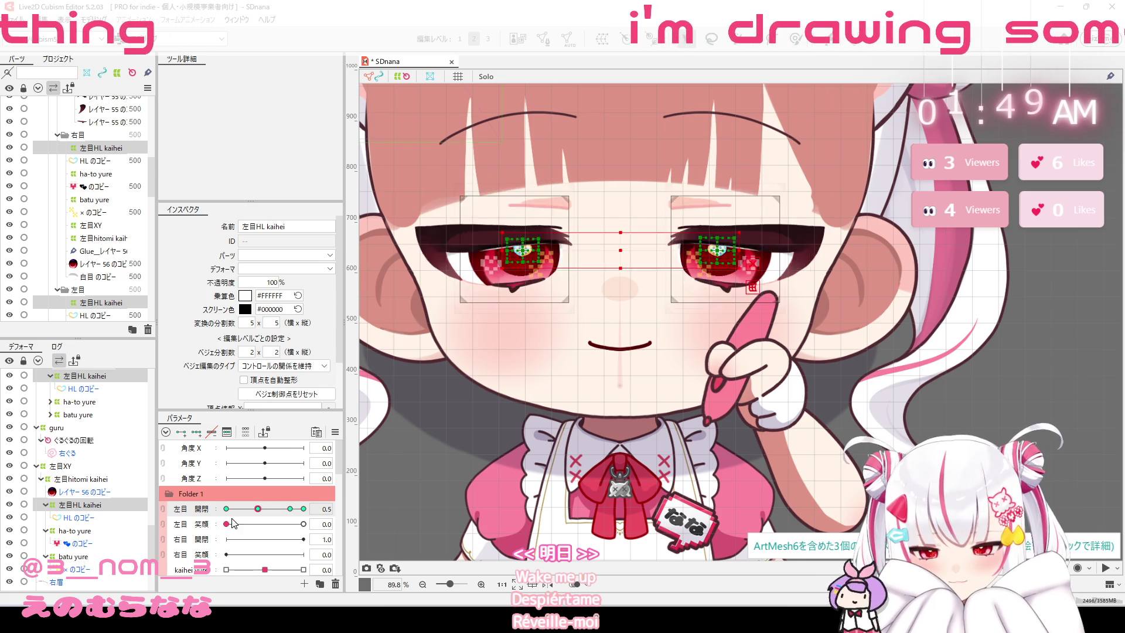
pyautogui.moveTo(300, 508)
pyautogui.mouseDown()
pyautogui.moveTo(227, 511)
pyautogui.moveTo(289, 514)
pyautogui.mouseUp()
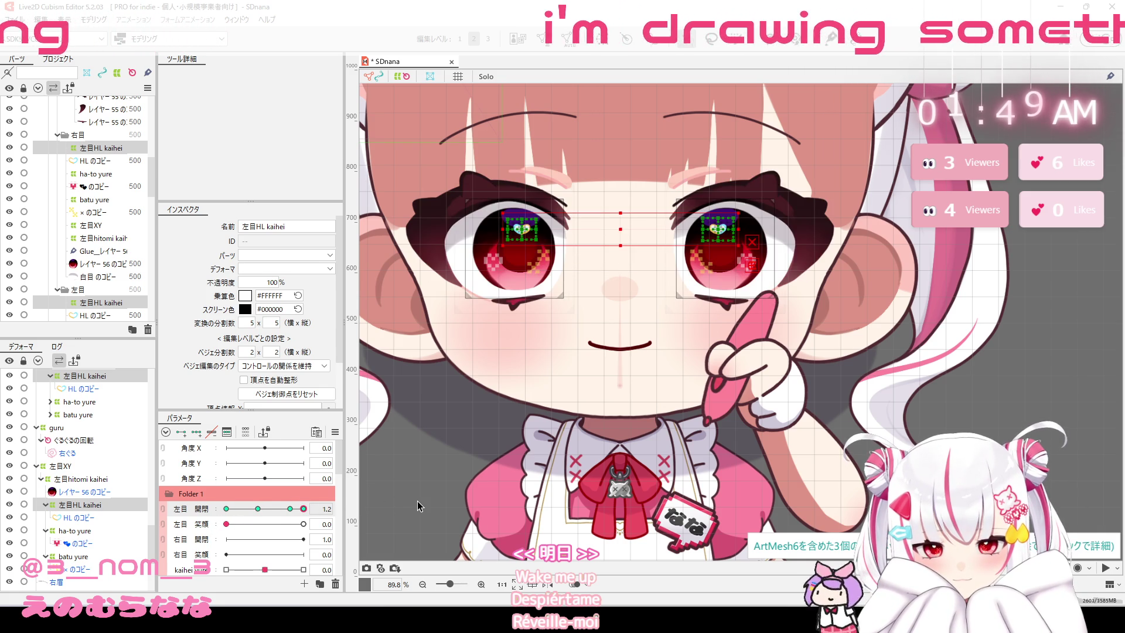
pyautogui.click(288, 514)
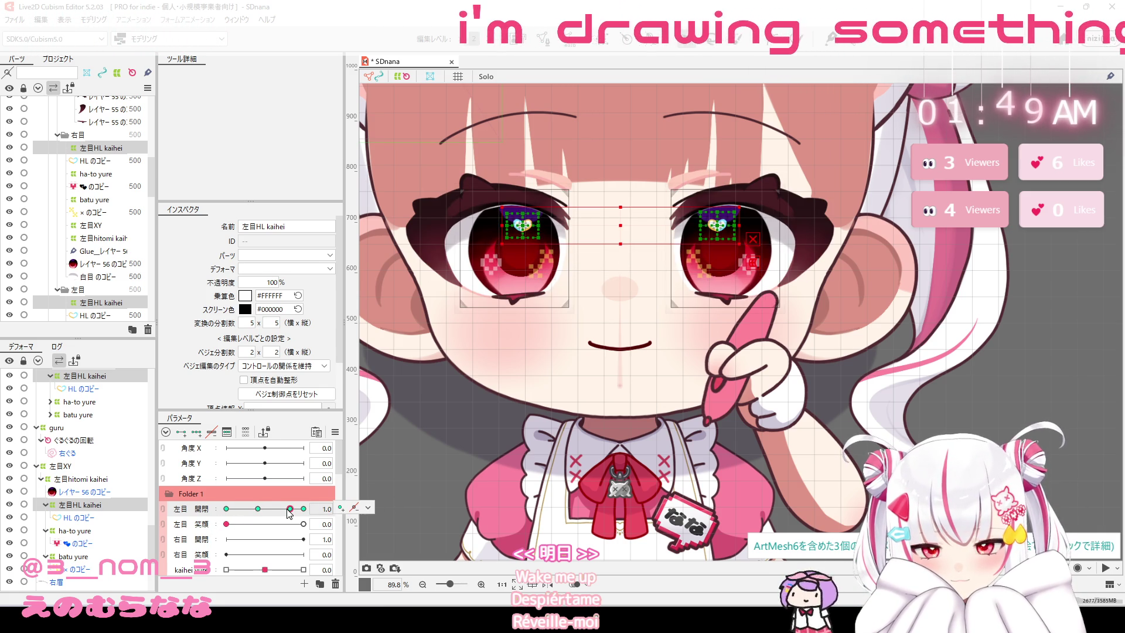
pyautogui.click(94, 19)
pyautogui.click(117, 281)
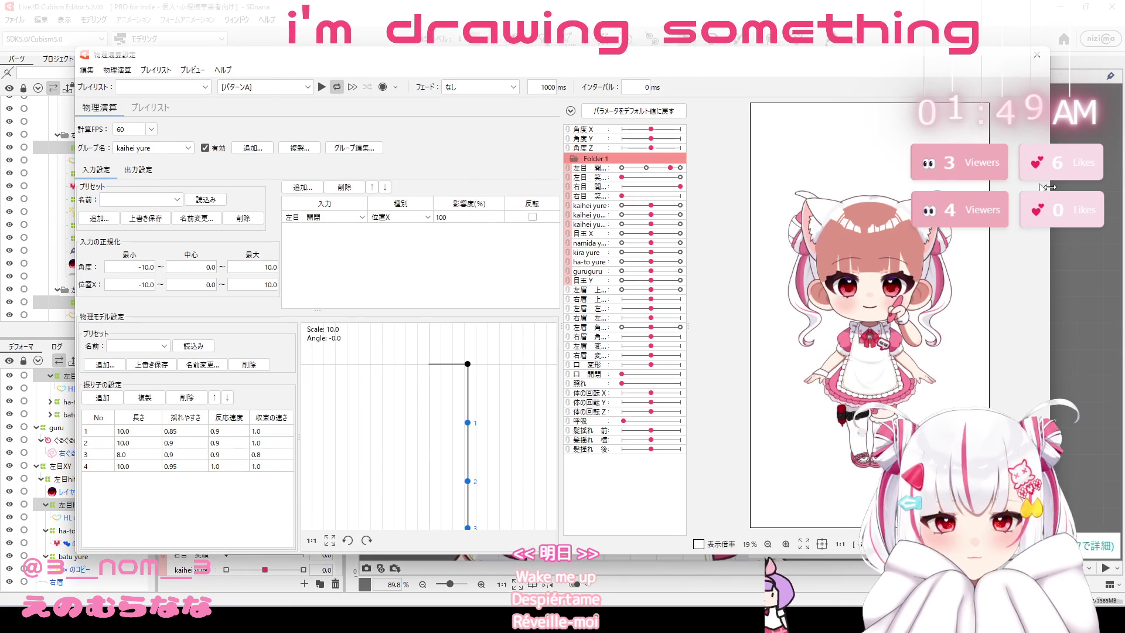
pyautogui.scroll(5, 877, 286)
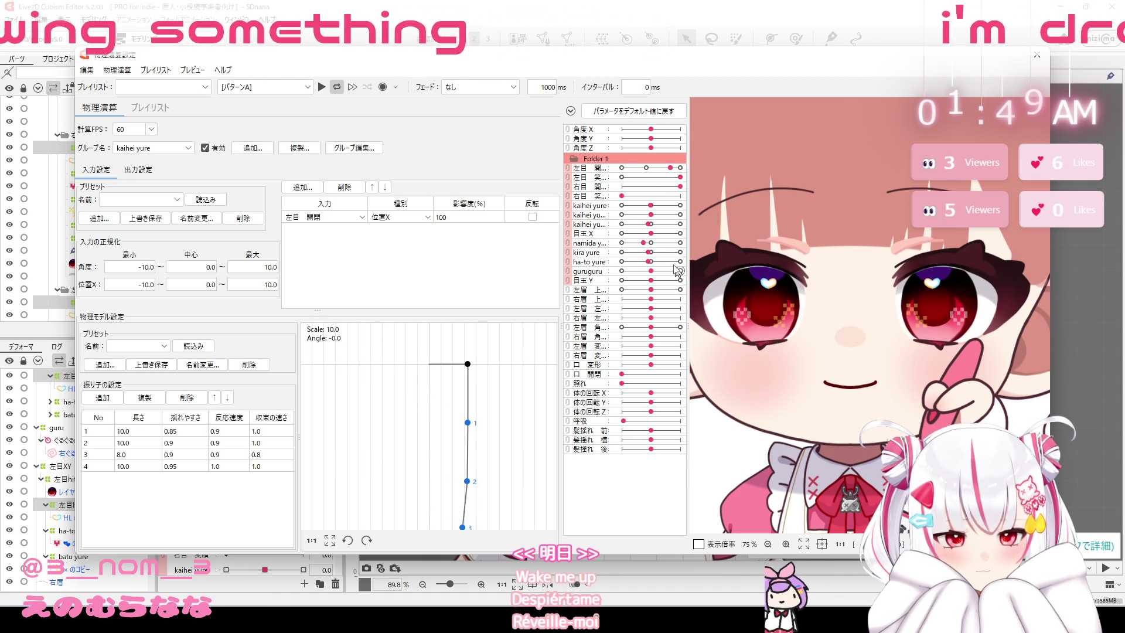
pyautogui.moveTo(672, 171); pyautogui.dragTo(617, 181)
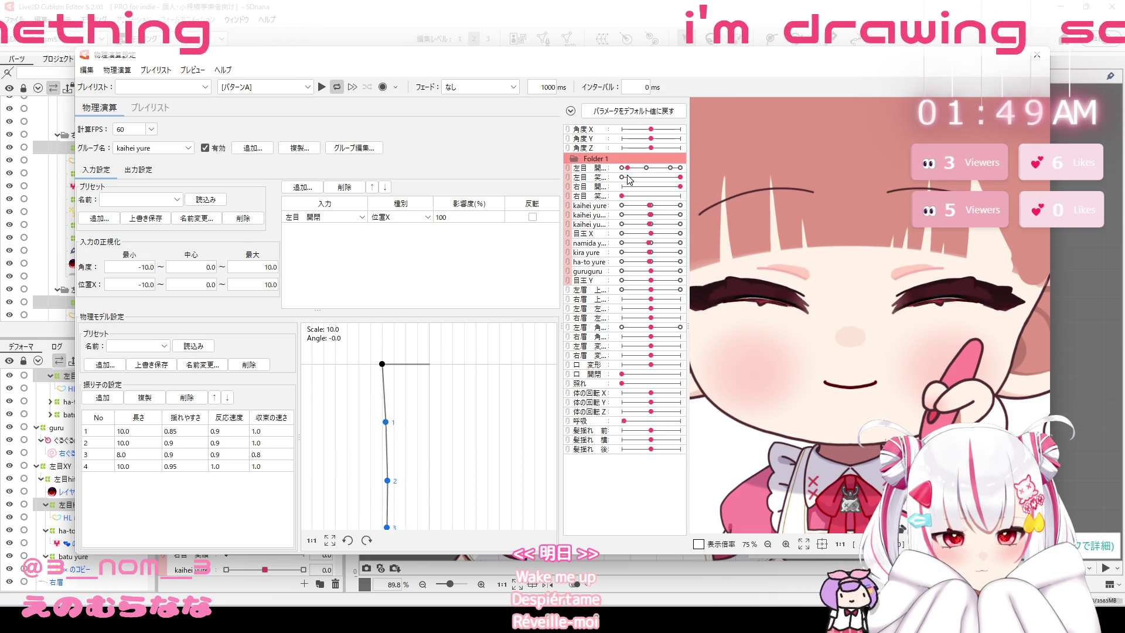
pyautogui.click(1037, 59)
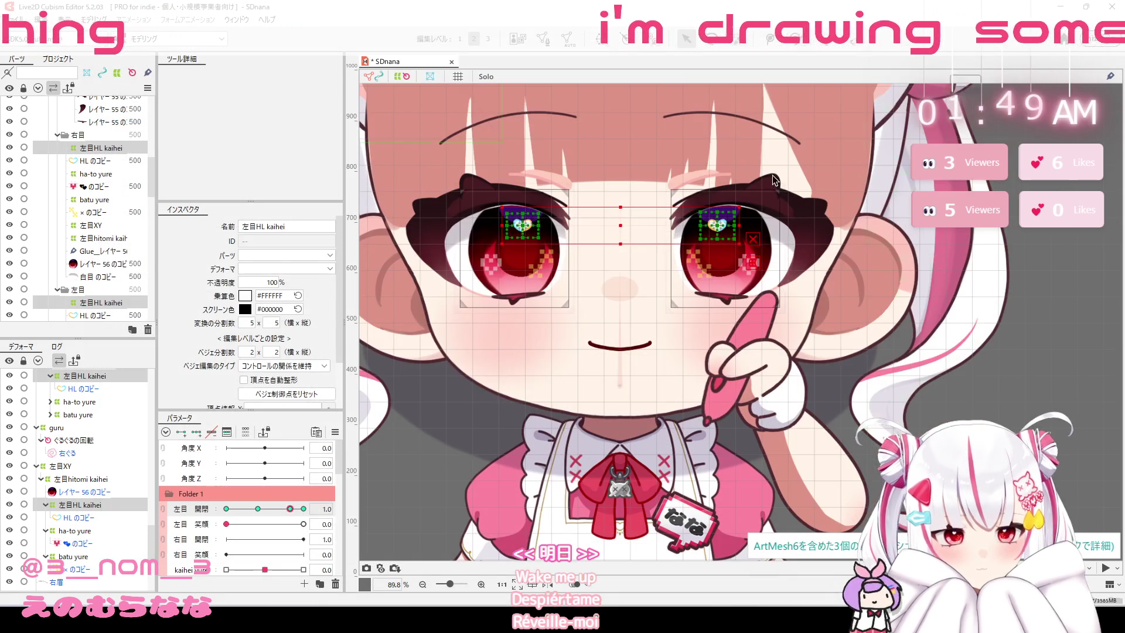
# Preview the smile pose at 左目 笑顔 1.0, then reset it to 0.0 and retest the blink.
pyautogui.moveTo(283, 525)
pyautogui.mouseDown()
pyautogui.moveTo(296, 525)
pyautogui.moveTo(221, 516)
pyautogui.mouseUp()
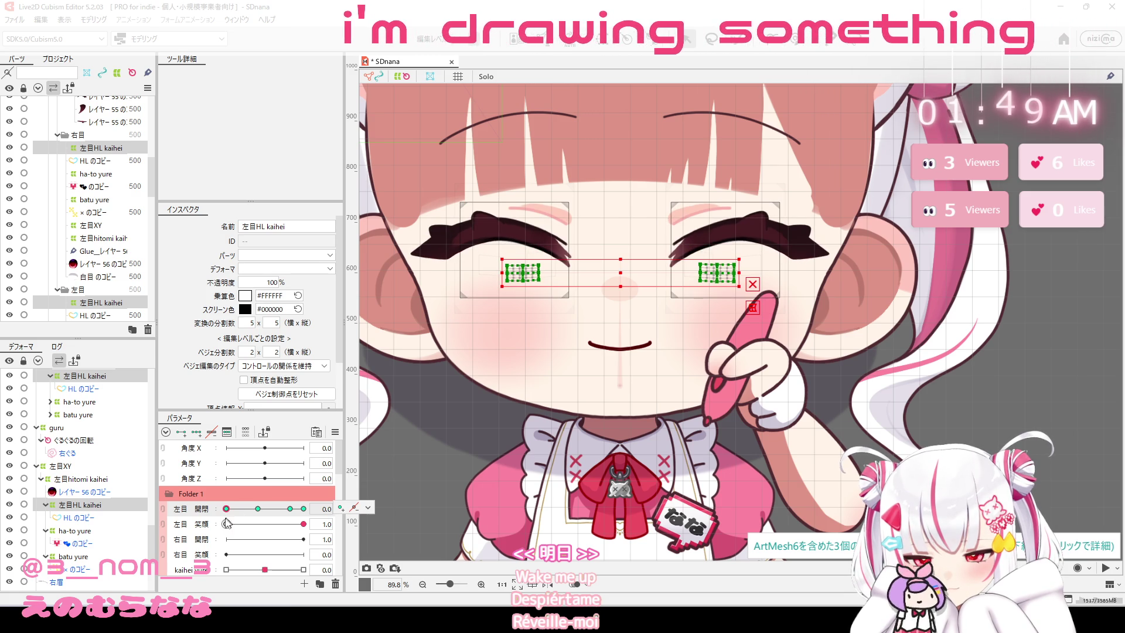
pyautogui.rightClick(215, 527)
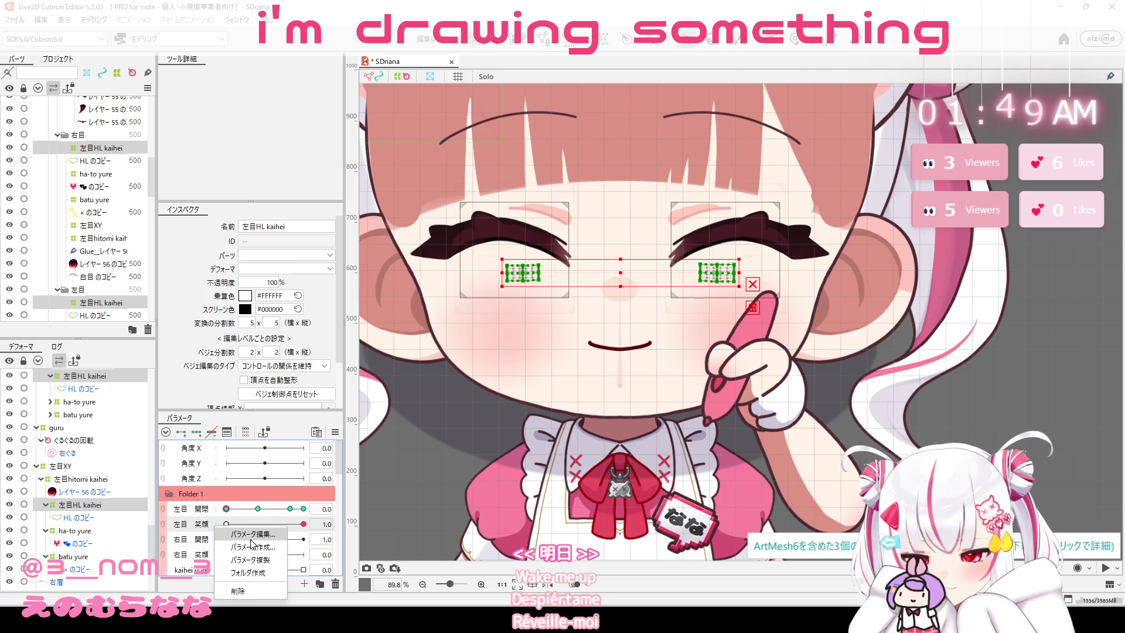
pyautogui.click(183, 440)
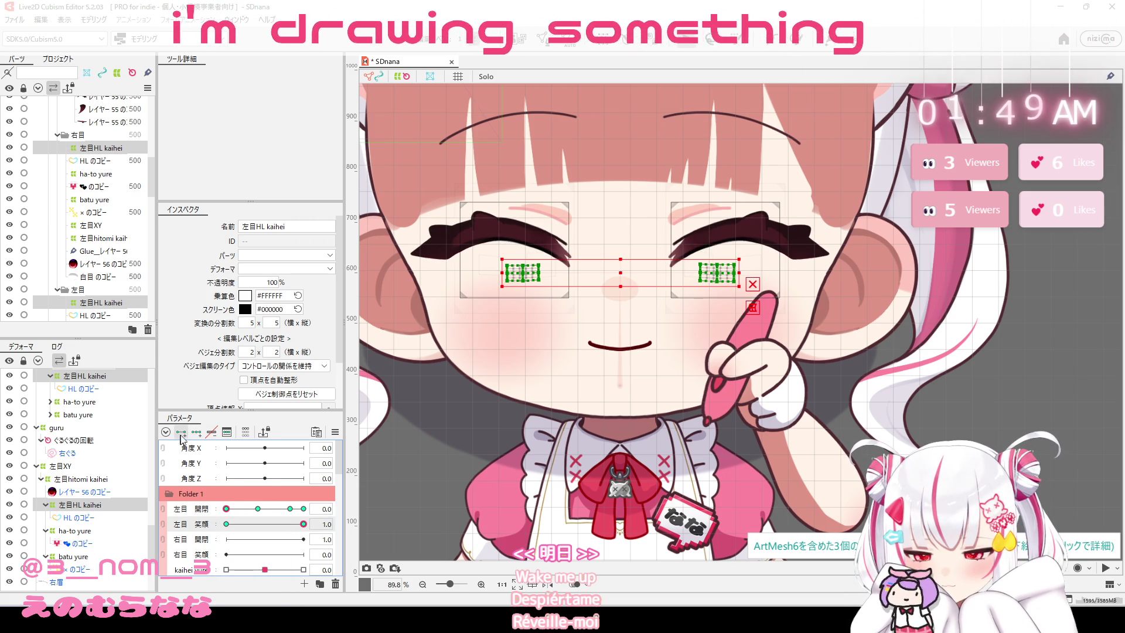
pyautogui.moveTo(289, 510)
pyautogui.mouseDown()
pyautogui.moveTo(226, 509)
pyautogui.moveTo(227, 520)
pyautogui.mouseUp()
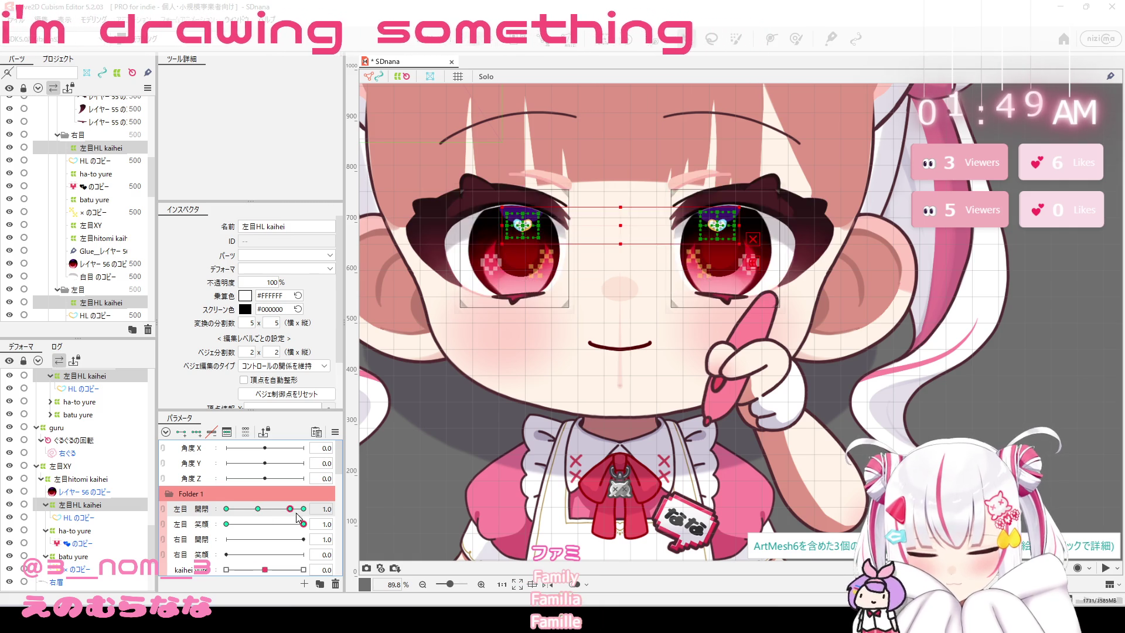
pyautogui.click(227, 524)
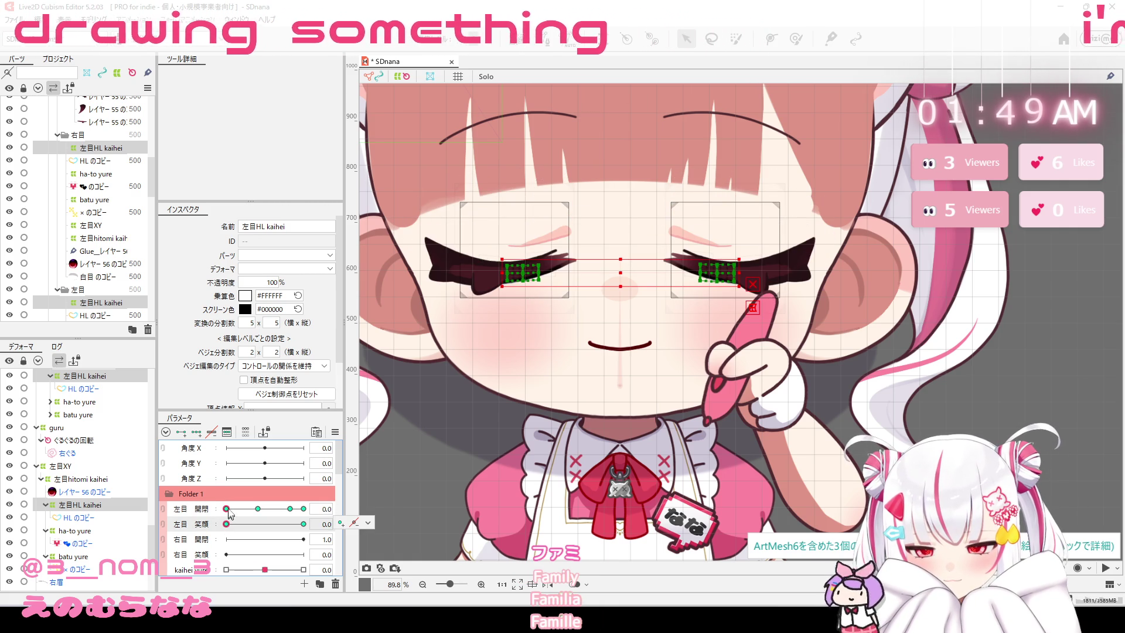
pyautogui.moveTo(230, 512)
pyautogui.mouseDown()
pyautogui.moveTo(208, 517)
pyautogui.moveTo(297, 529)
pyautogui.mouseUp()
# At the closed smiling keyform, paste the copied highlight form onto both eyes.
pyautogui.click(259, 509)
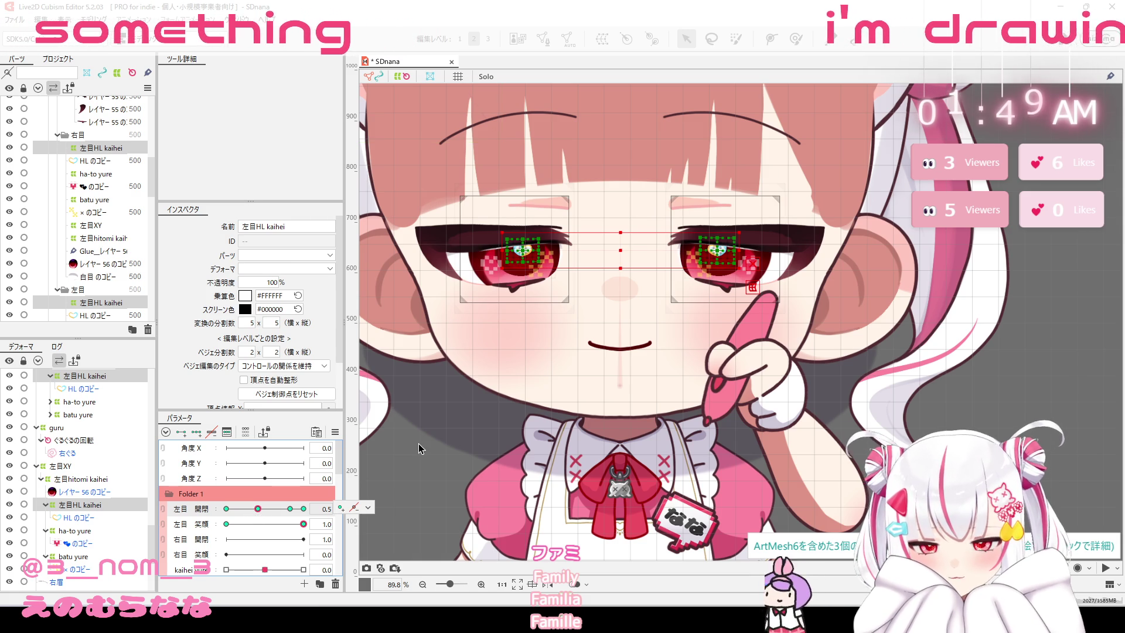
pyautogui.click(226, 510)
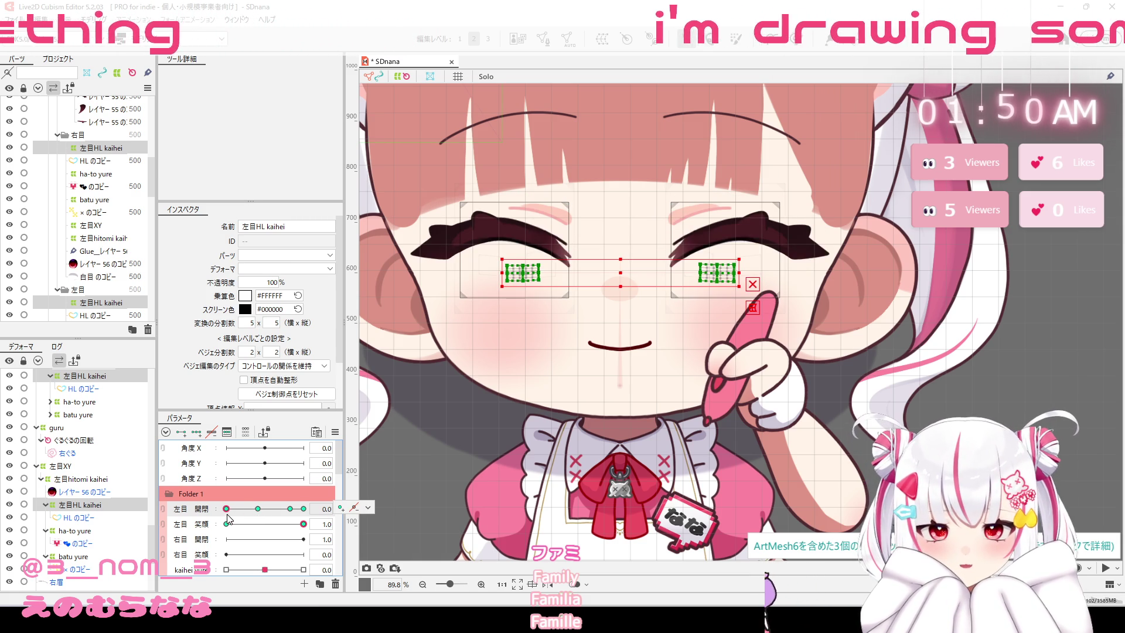
pyautogui.hotkey('ctrl', 'v')
pyautogui.click(539, 457)
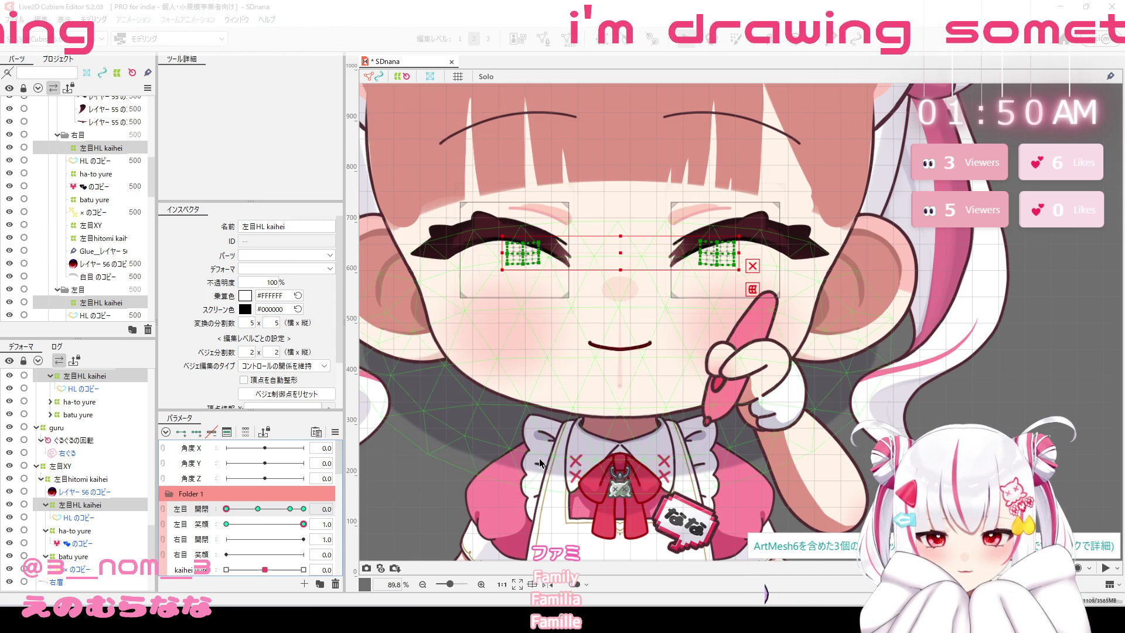
# Raise and squash the highlights vertically so they sit on the smiling lids.
pyautogui.moveTo(618, 249); pyautogui.dragTo(617, 239)
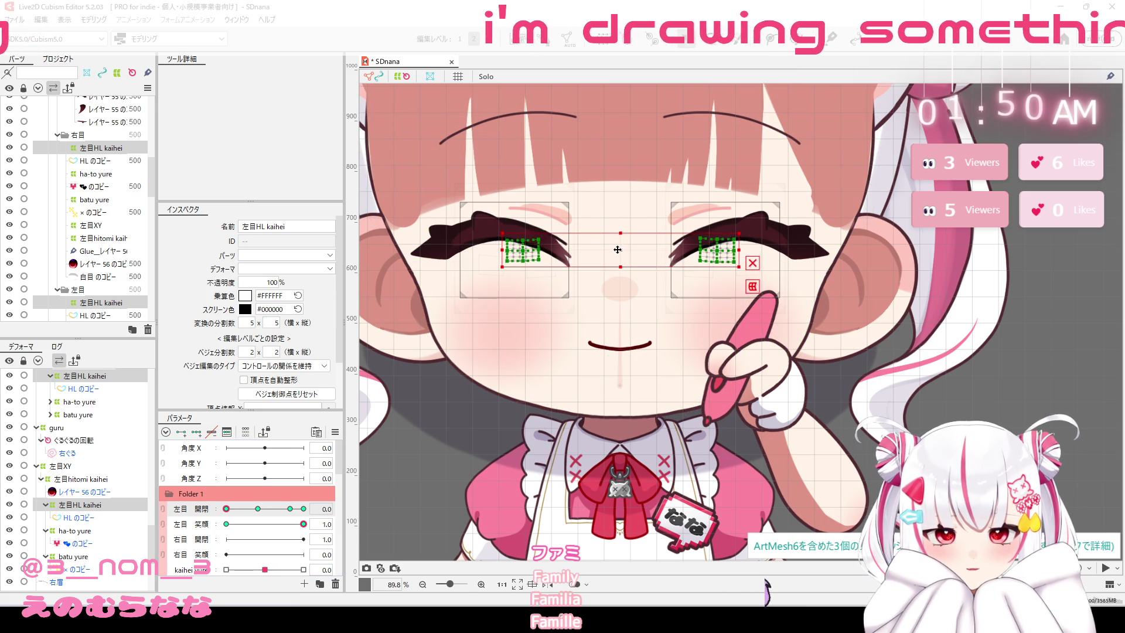
pyautogui.moveTo(229, 514)
pyautogui.mouseDown()
pyautogui.moveTo(267, 510)
pyautogui.moveTo(226, 510)
pyautogui.mouseUp()
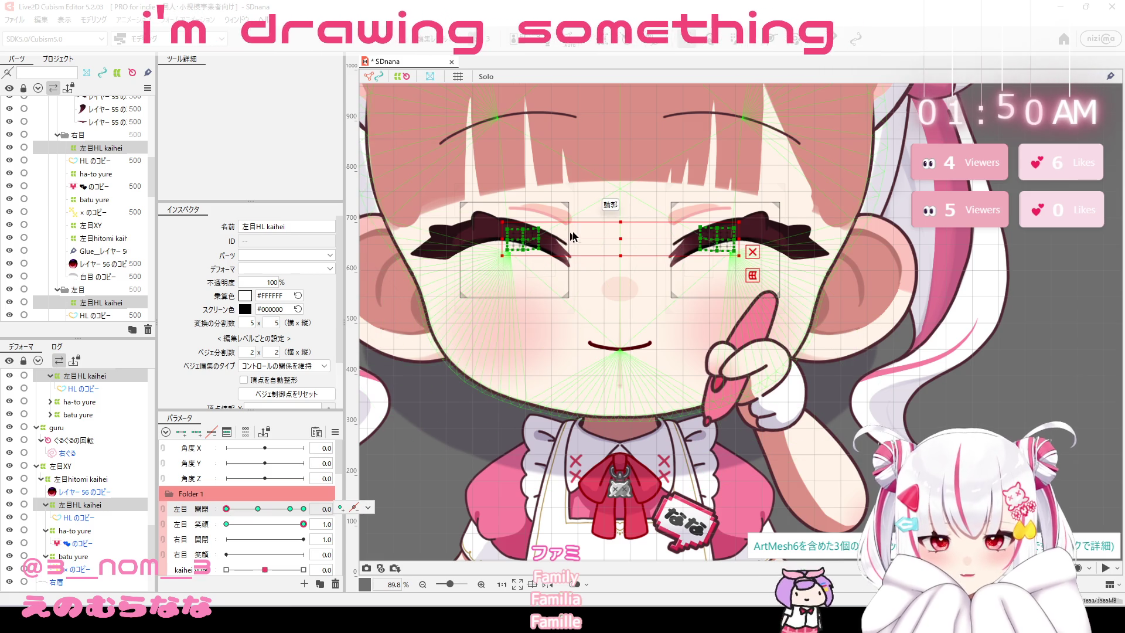
pyautogui.moveTo(620, 255); pyautogui.dragTo(620, 248)
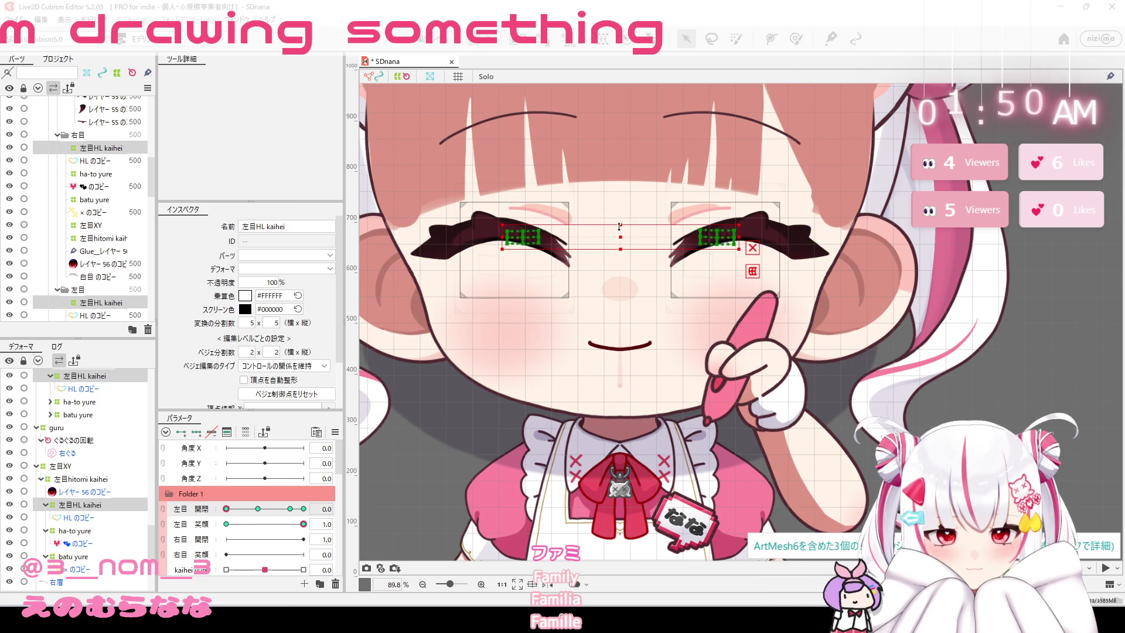
pyautogui.moveTo(228, 509); pyautogui.dragTo(303, 510)
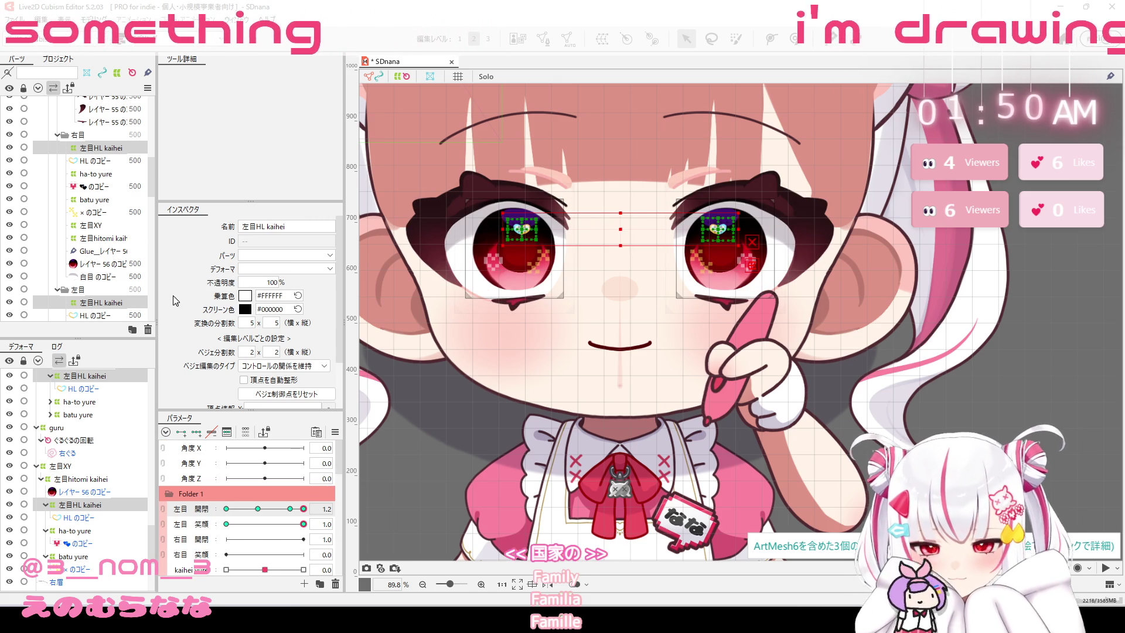
pyautogui.click(96, 19)
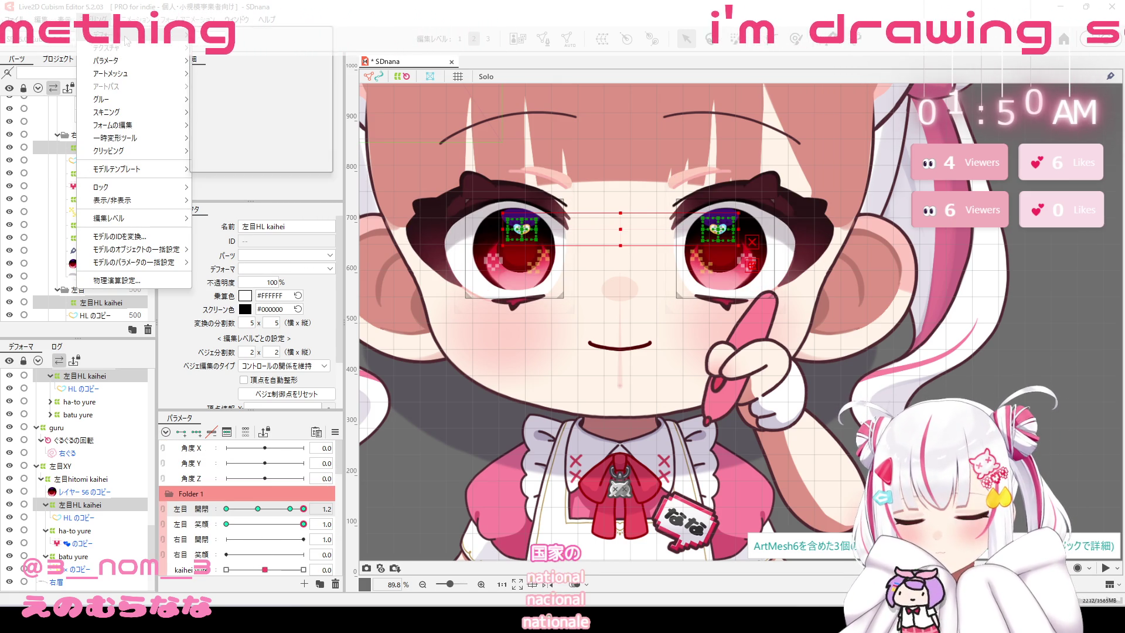
pyautogui.click(116, 280)
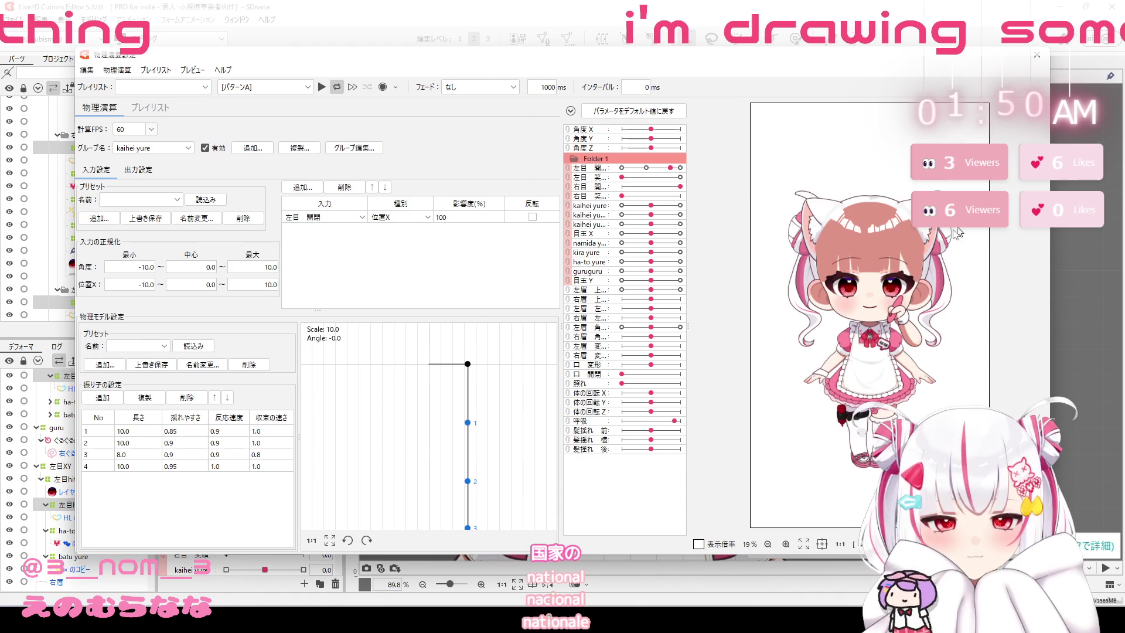
pyautogui.scroll(3, 888, 293)
pyautogui.scroll(-2, 831, 255)
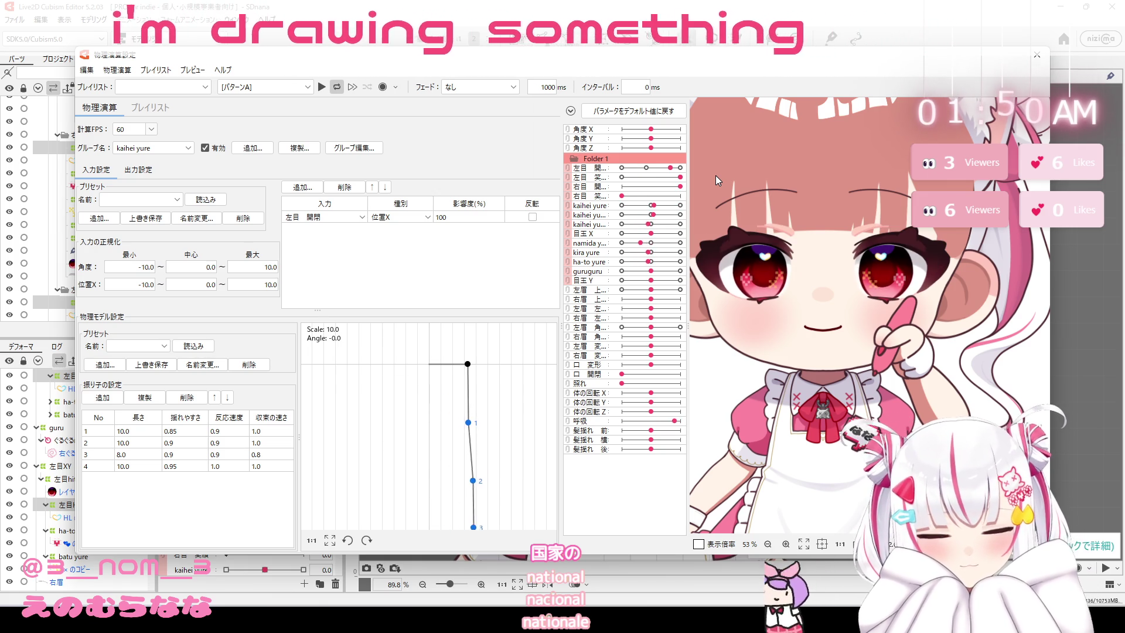
pyautogui.moveTo(670, 167); pyautogui.dragTo(645, 169)
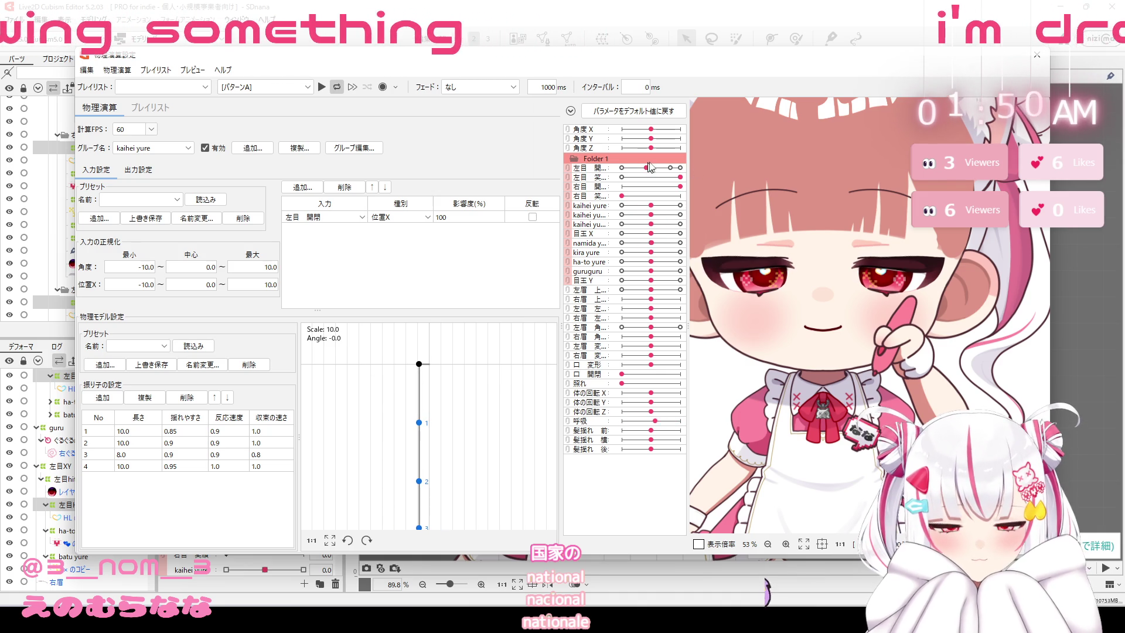
pyautogui.click(670, 167)
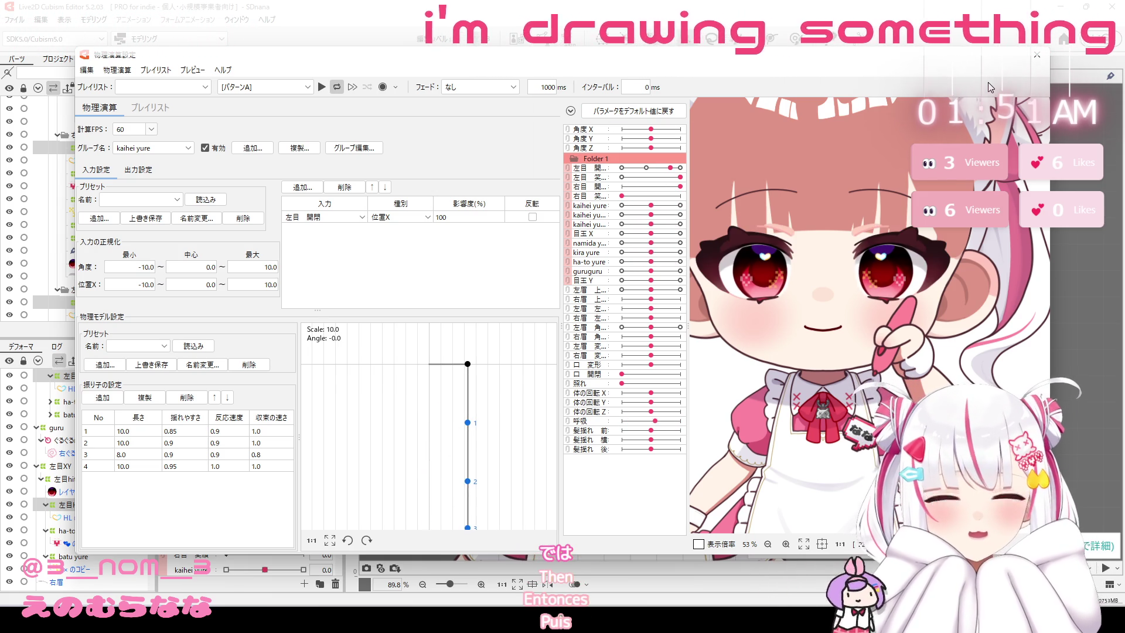
pyautogui.click(1043, 60)
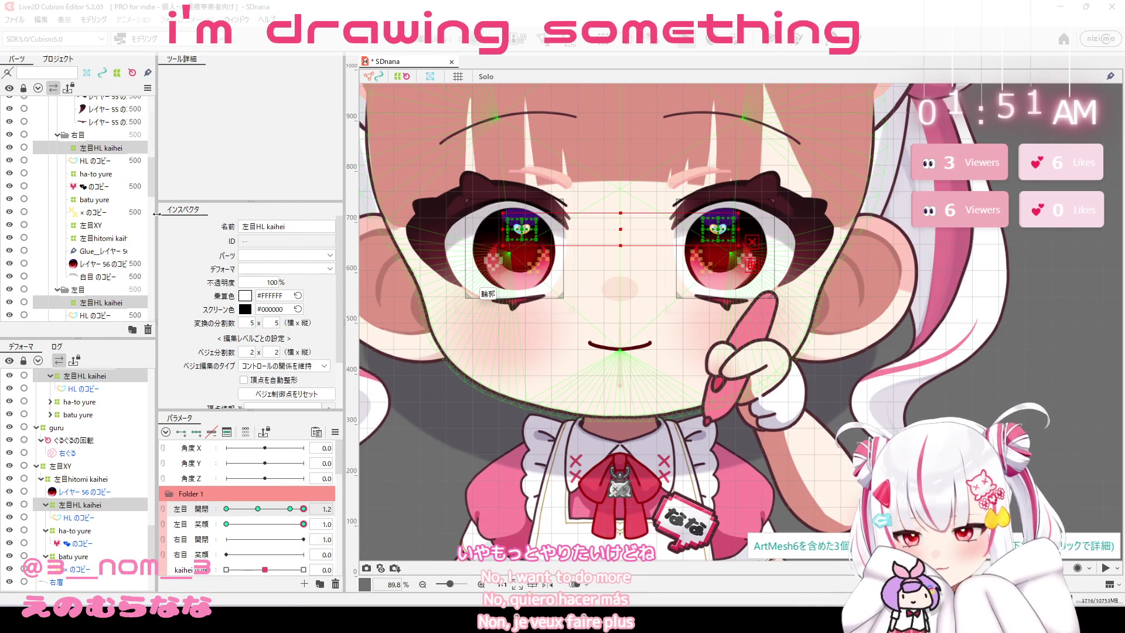
# Collapse the 左まつ毛, 右目, 左目 and 差分 folders and Folder 1, with 左目 開閉 at 1.0.
pyautogui.scroll(5, 142, 149)
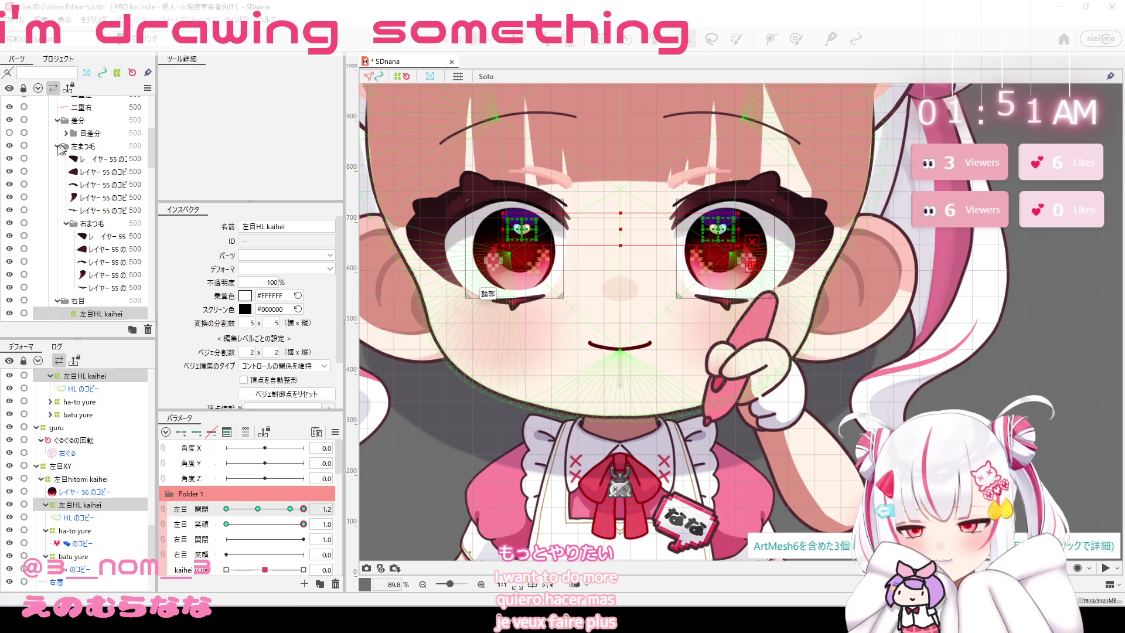
pyautogui.click(58, 146)
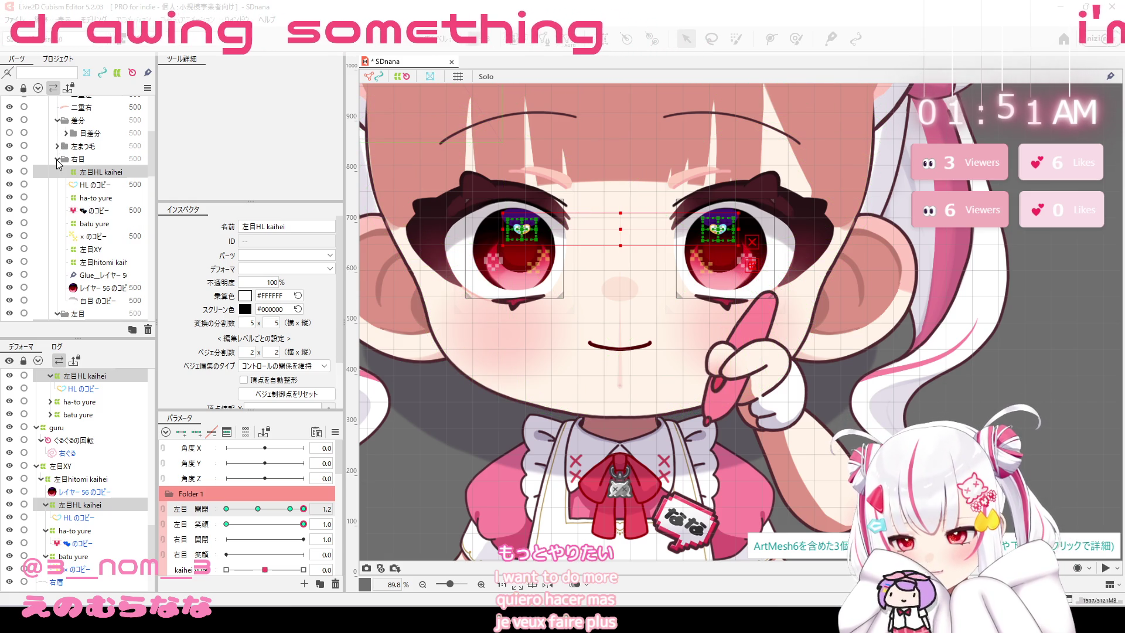
pyautogui.click(57, 159)
pyautogui.click(57, 171)
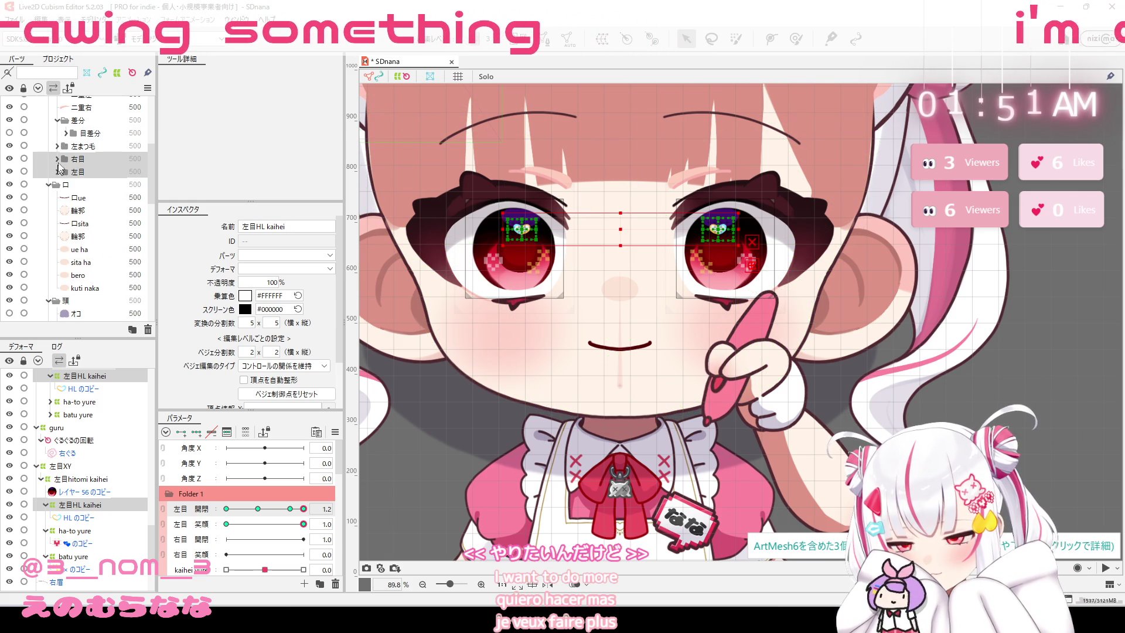
pyautogui.click(57, 120)
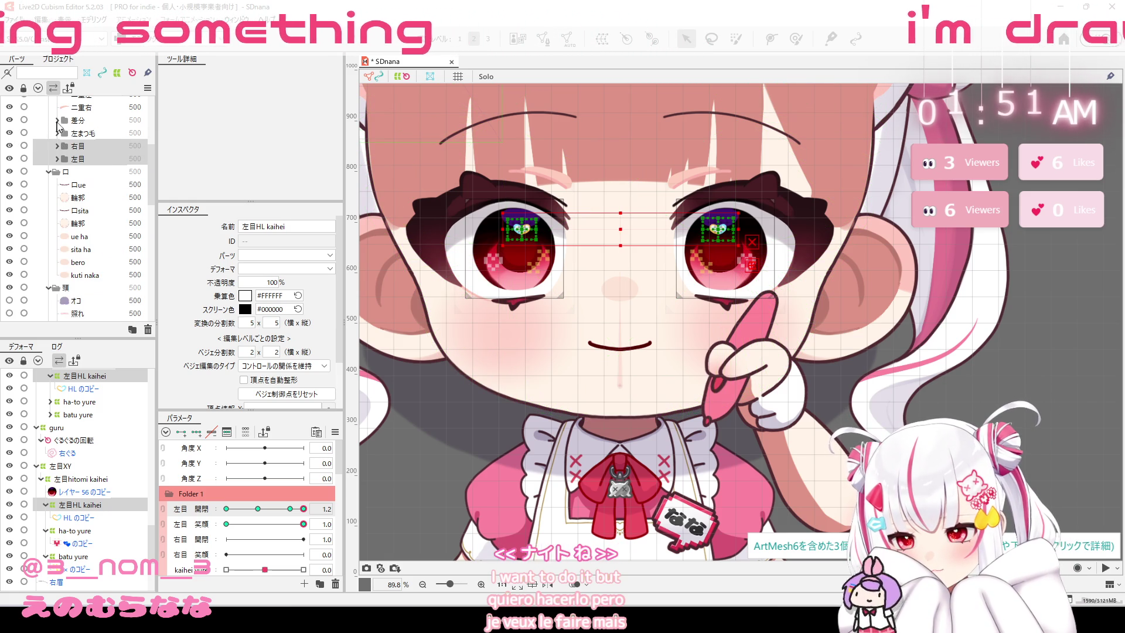
pyautogui.click(289, 509)
pyautogui.click(169, 496)
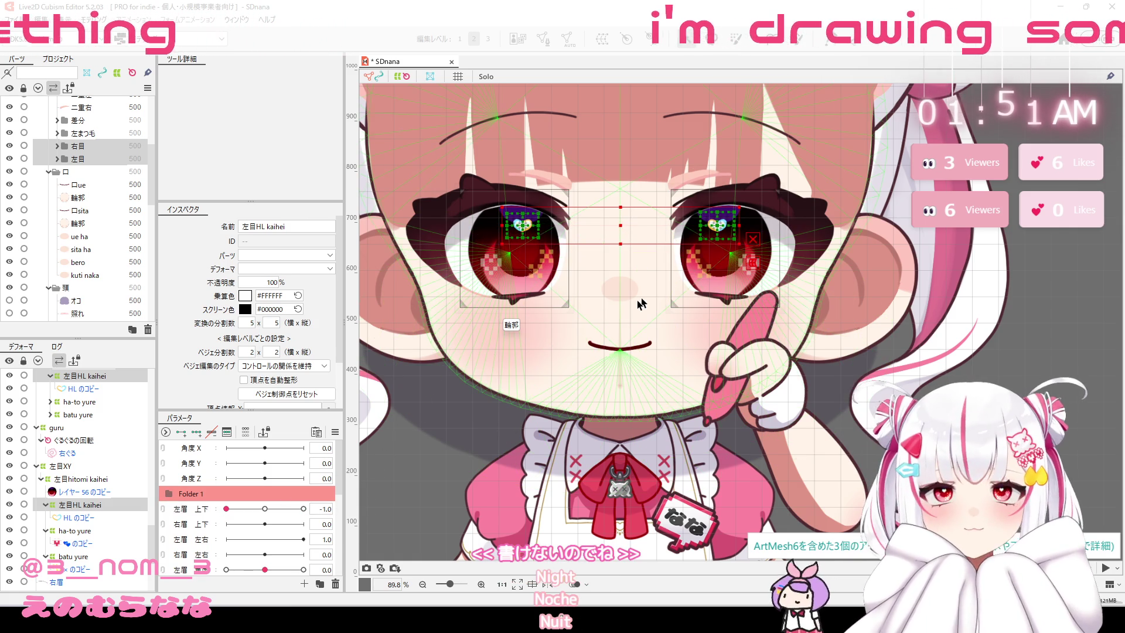
# Check the physics settings, then reopen Folder 1 and marquee-select the left-eye highlight mesh.
pyautogui.click(94, 19)
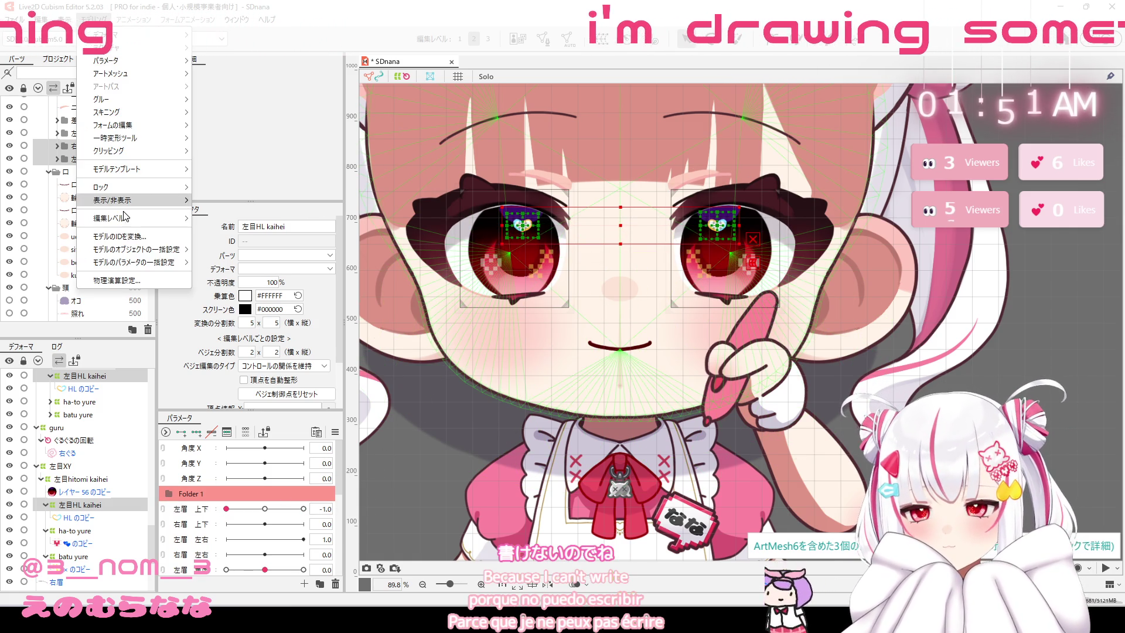
pyautogui.click(123, 279)
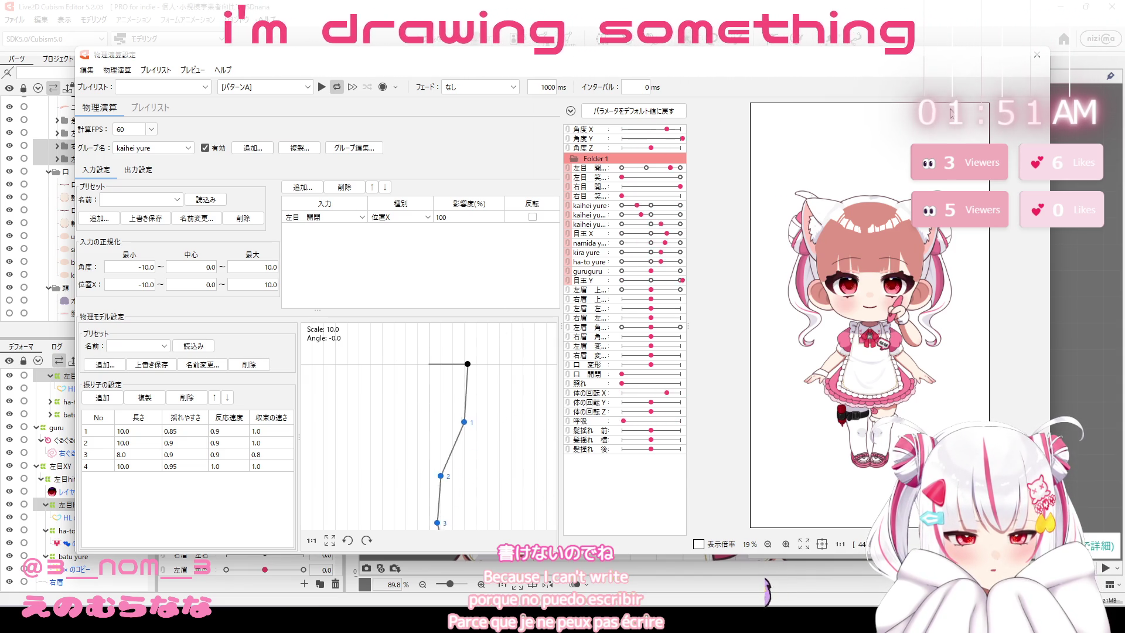
pyautogui.click(1037, 55)
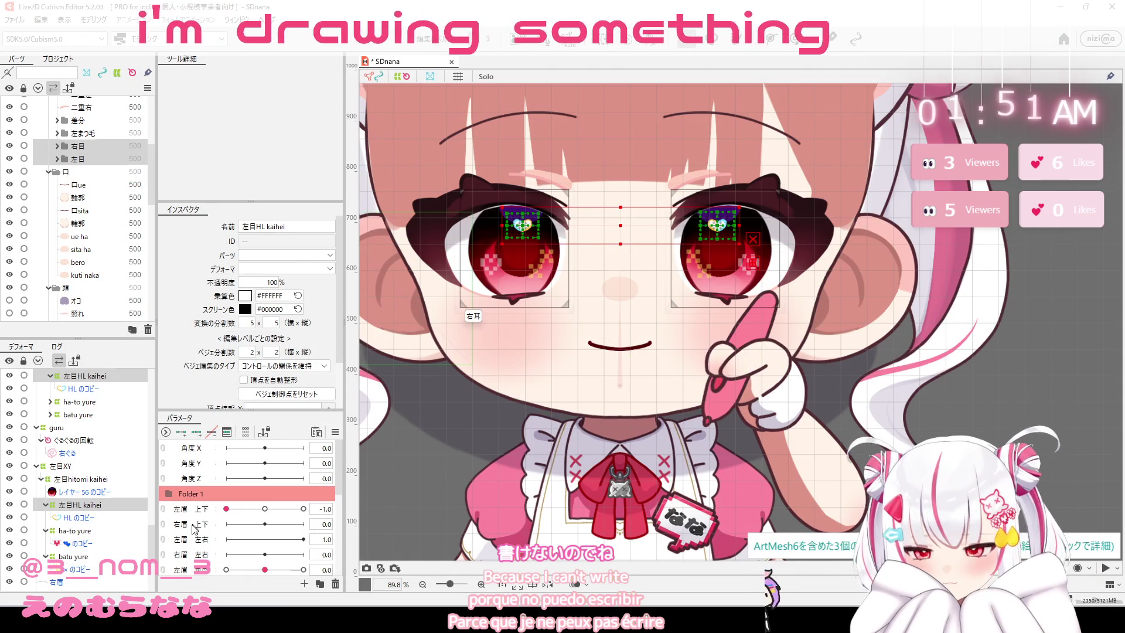
pyautogui.click(171, 495)
pyautogui.scroll(-1, 230, 494)
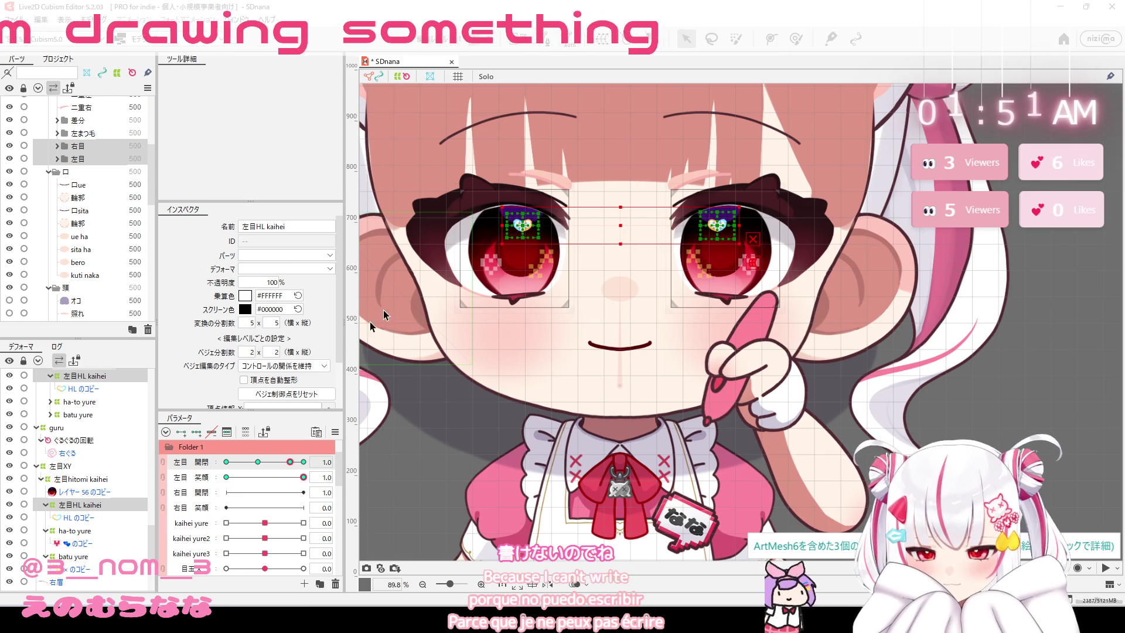
pyautogui.moveTo(402, 119)
pyautogui.mouseDown()
pyautogui.moveTo(642, 358)
pyautogui.moveTo(614, 324)
pyautogui.mouseUp()
pyautogui.moveTo(414, 166); pyautogui.dragTo(583, 344)
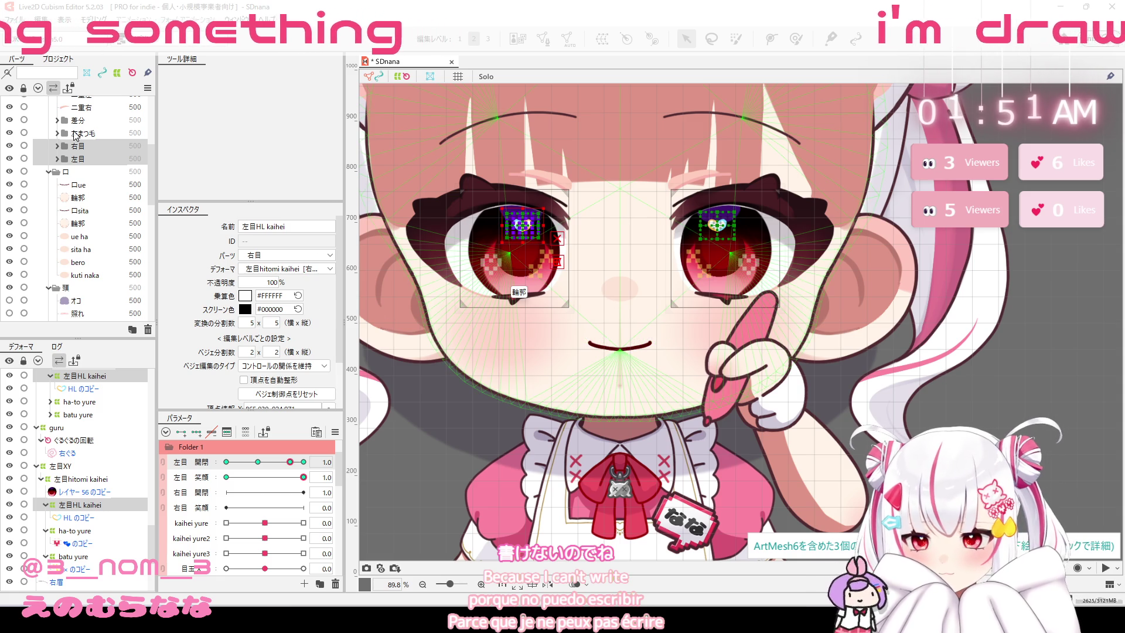
# Expand 右目 and select its parts from 左目HL kaihei down to 白目のコピー.
pyautogui.click(57, 147)
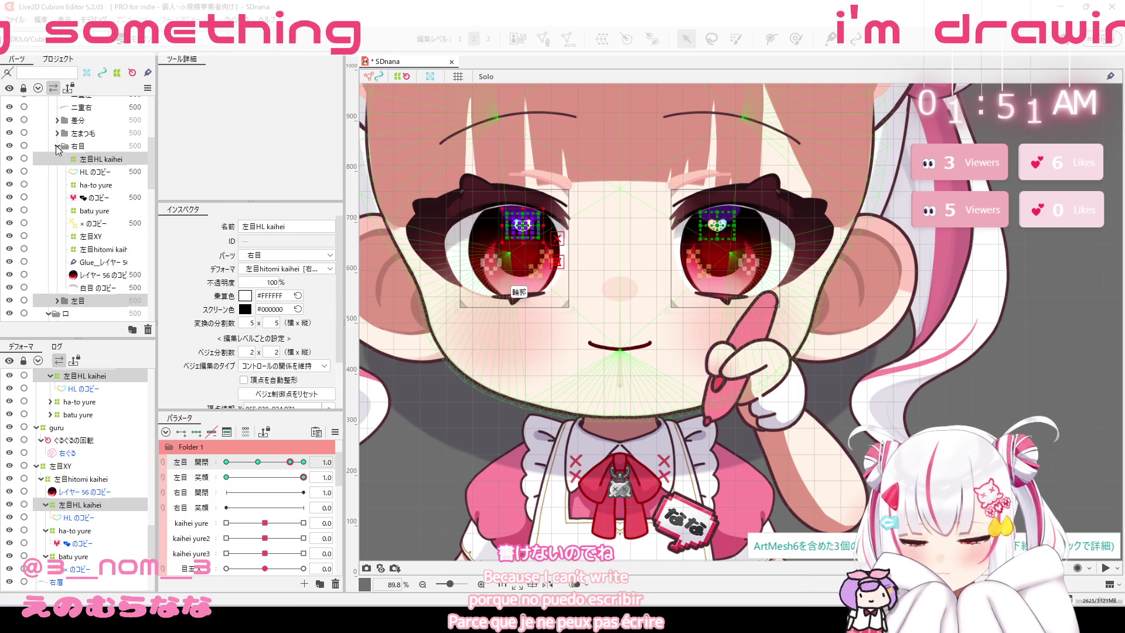
pyautogui.click(89, 160)
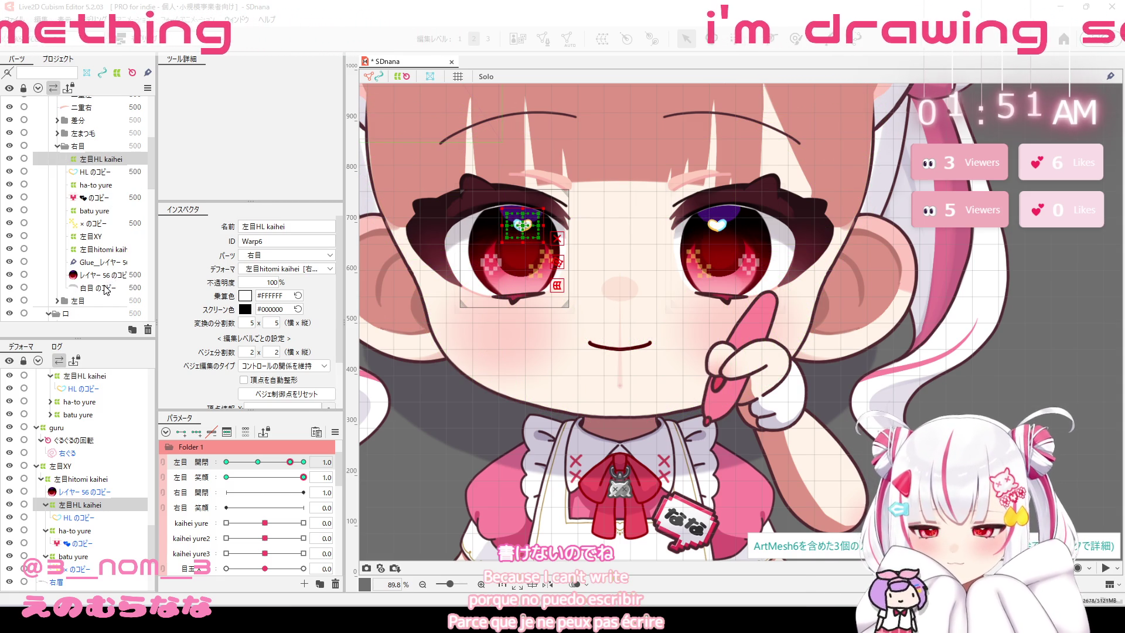
pyautogui.keyDown('shift'); pyautogui.click(107, 288); pyautogui.keyUp('shift')
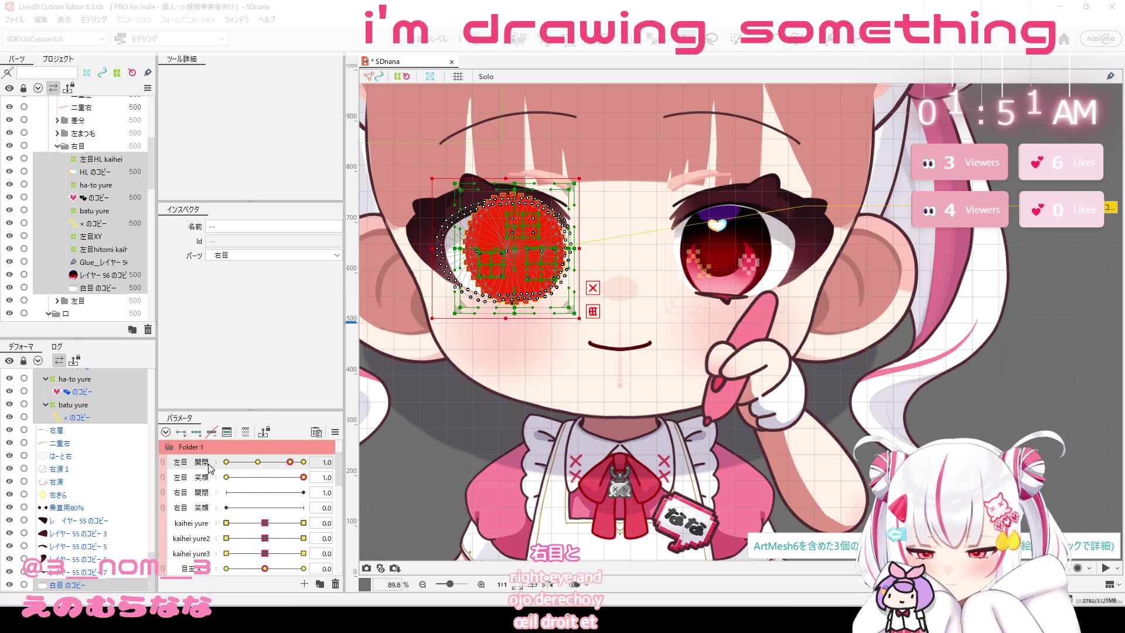
# Move the selected right-eye parts' 左目 開閉 keys onto 右目 開閉.
pyautogui.click(304, 462)
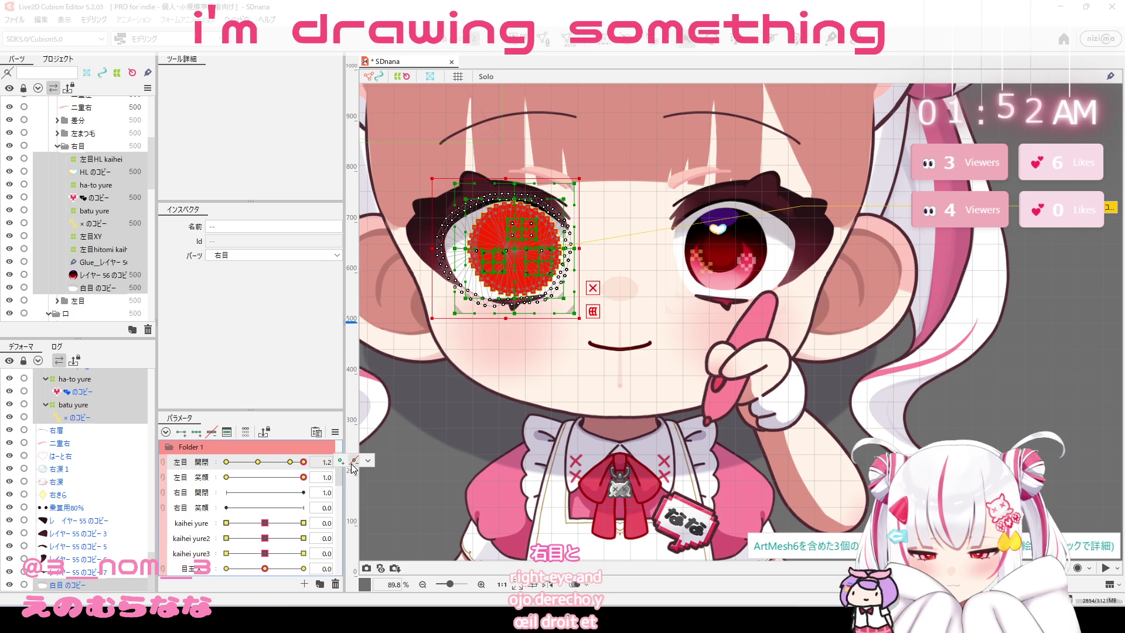
pyautogui.click(368, 461)
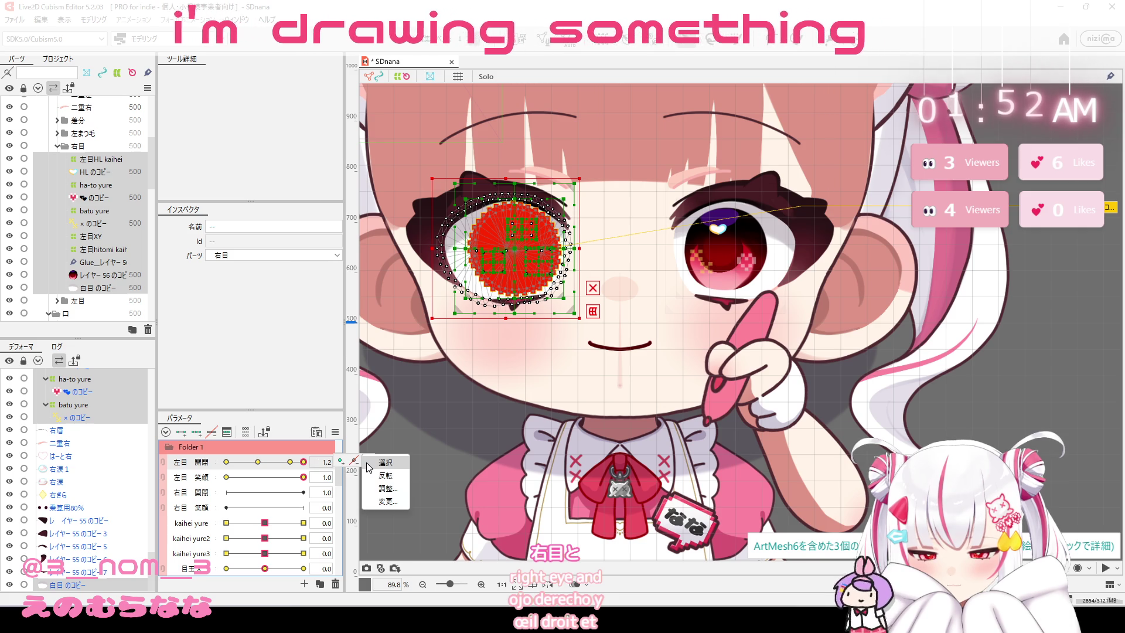
pyautogui.click(384, 502)
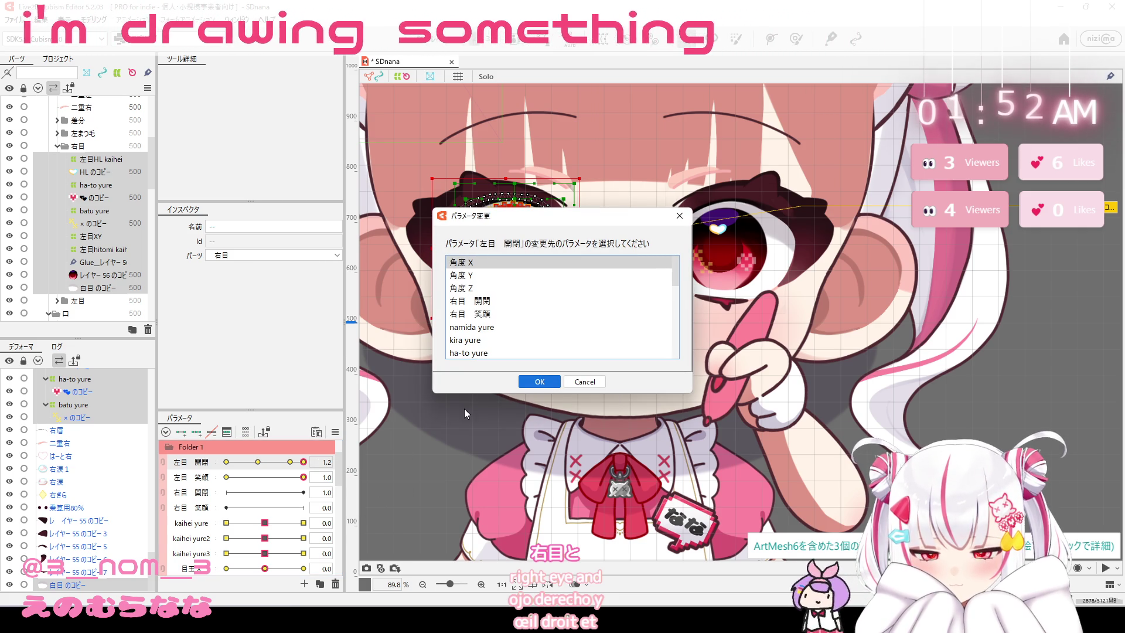
pyautogui.click(483, 302)
pyautogui.click(529, 379)
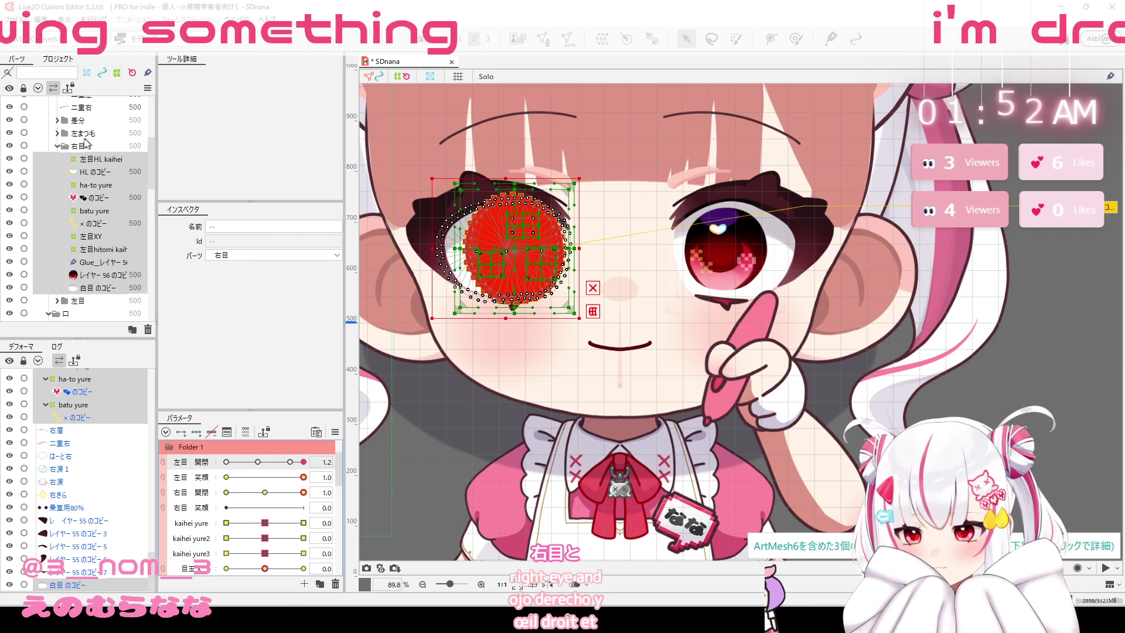
# Expand 差分 and 目差分 and select the ぐるぐる, 乗算用80% and ♥ parts in turn.
pyautogui.click(58, 121)
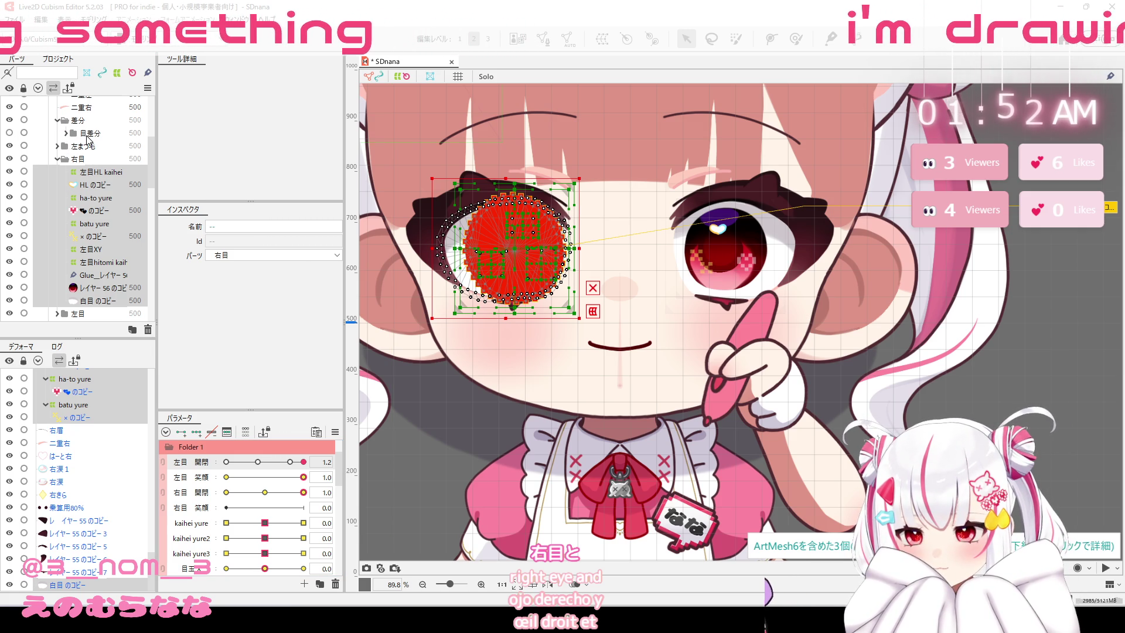
pyautogui.click(70, 133)
pyautogui.click(68, 134)
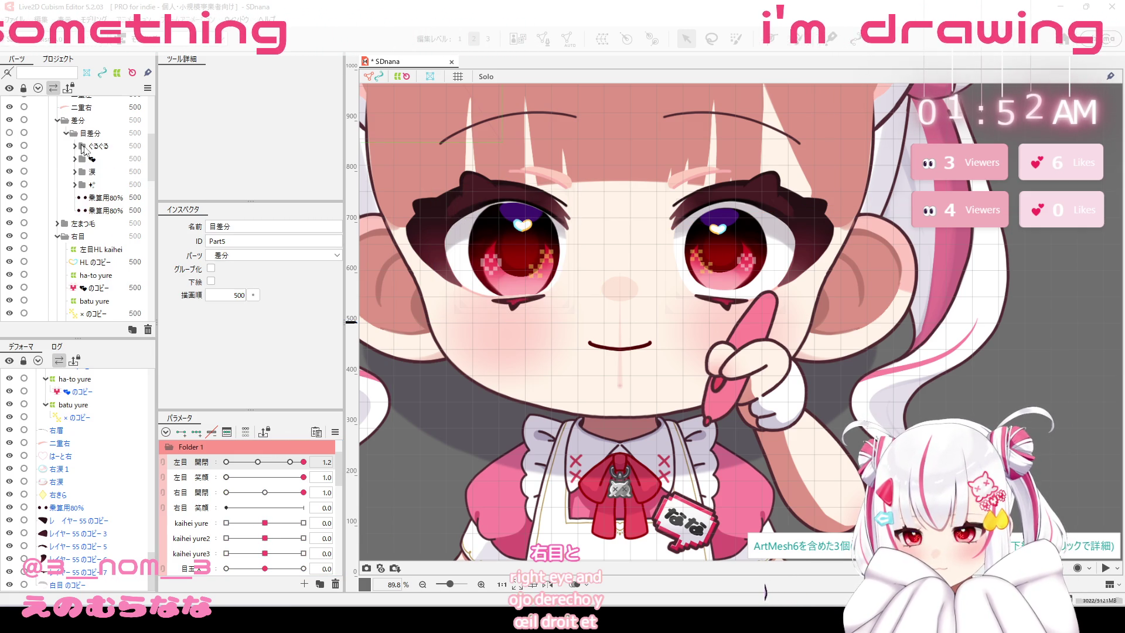
pyautogui.click(91, 147)
pyautogui.keyDown('shift'); pyautogui.click(107, 210); pyautogui.keyUp('shift')
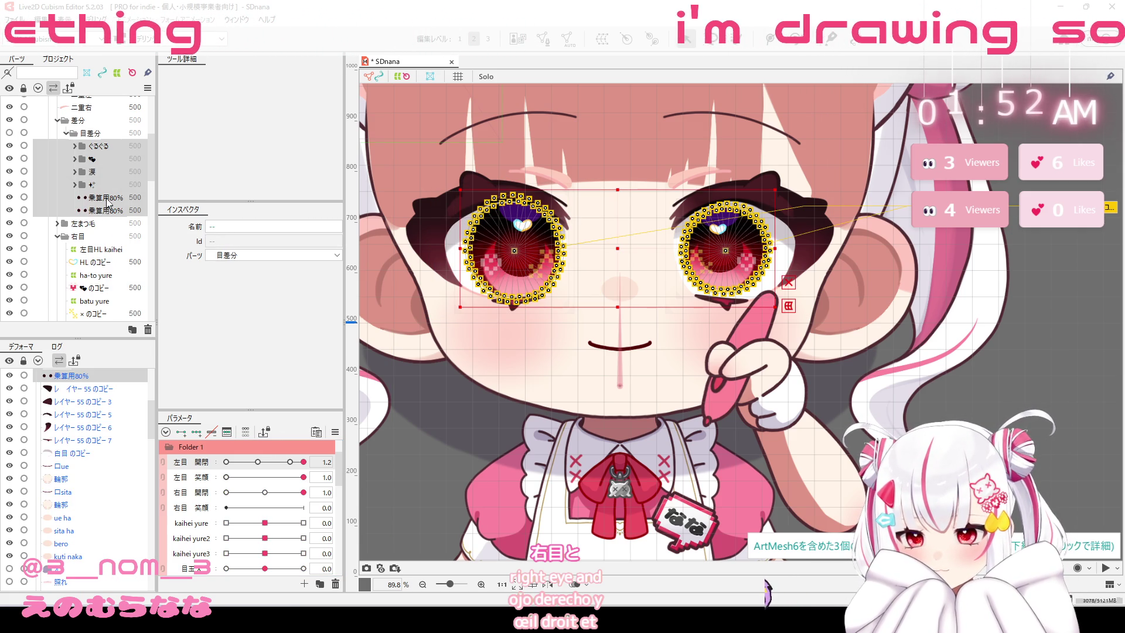
pyautogui.keyDown('ctrl'); pyautogui.click(108, 198); pyautogui.keyUp('ctrl')
pyautogui.click(111, 211)
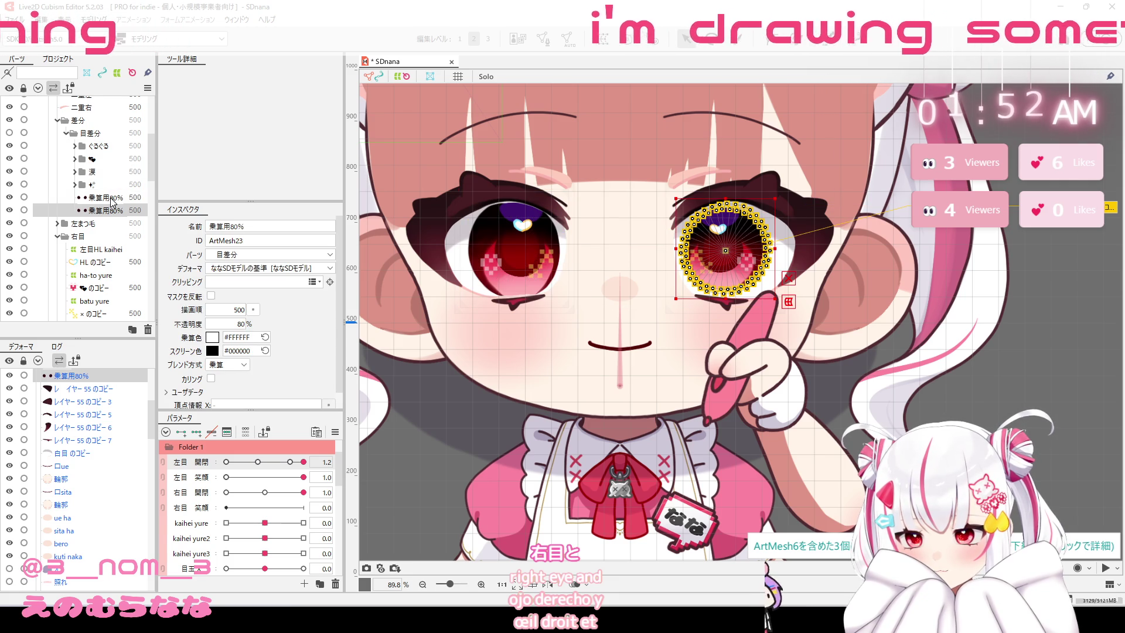
pyautogui.click(111, 198)
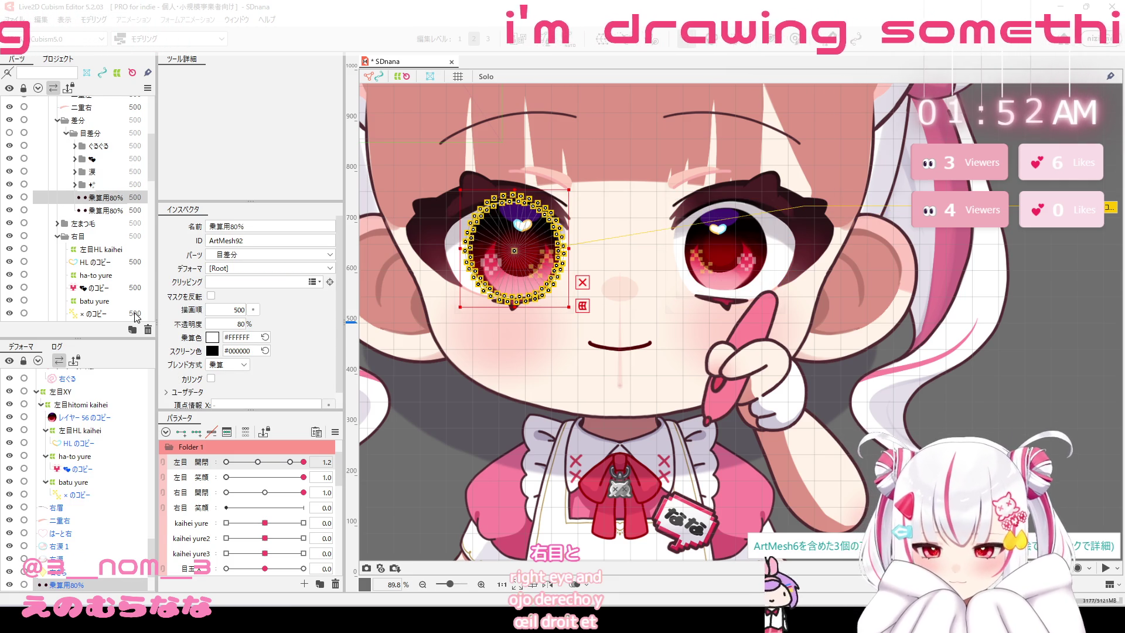
pyautogui.click(92, 159)
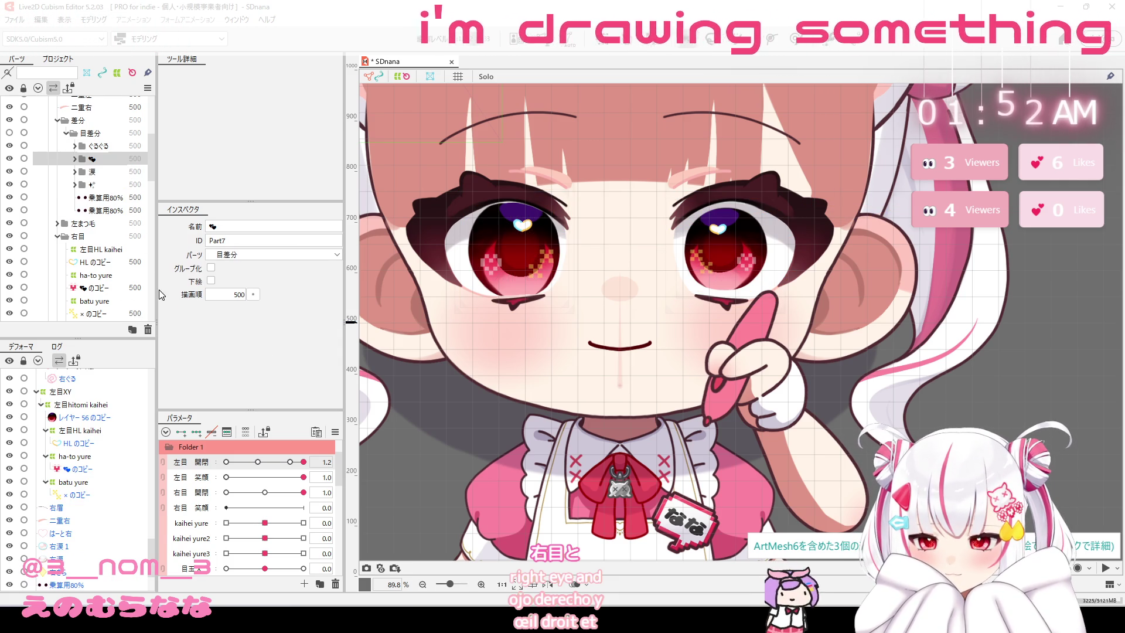
# Select only the lashes of the canvas-left eye.
pyautogui.click(354, 460)
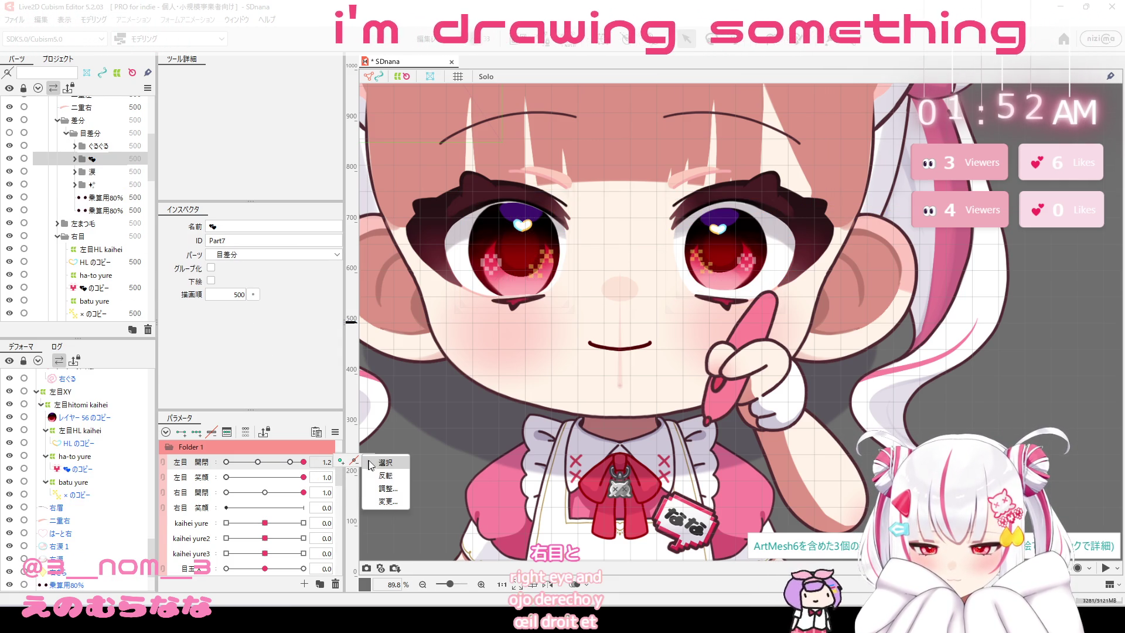
pyautogui.click(375, 463)
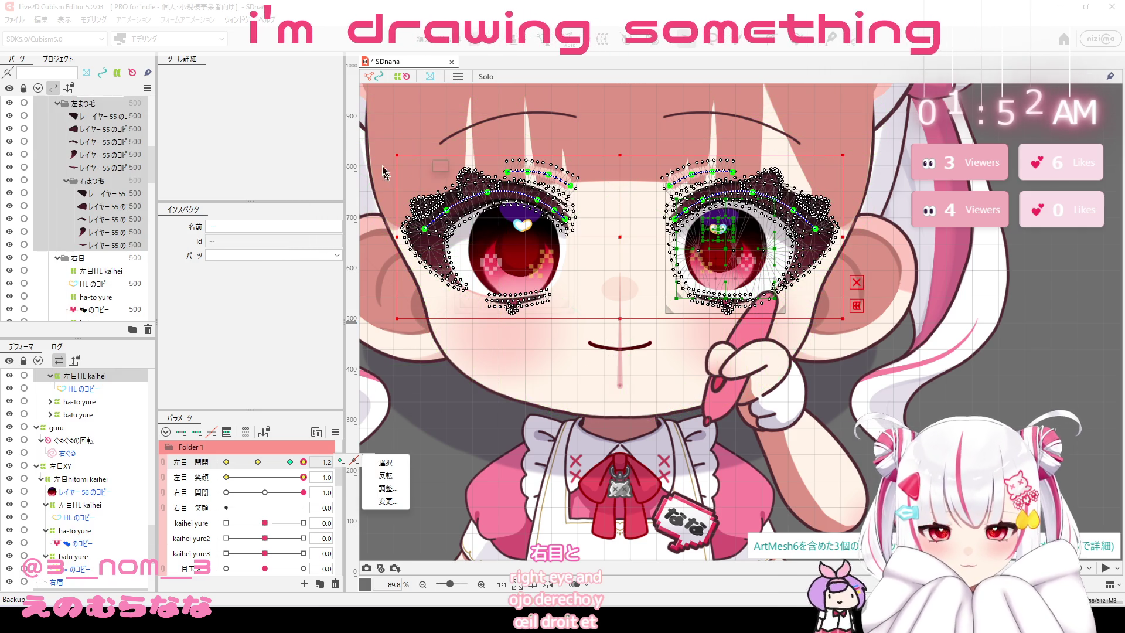
pyautogui.moveTo(384, 148); pyautogui.dragTo(587, 329)
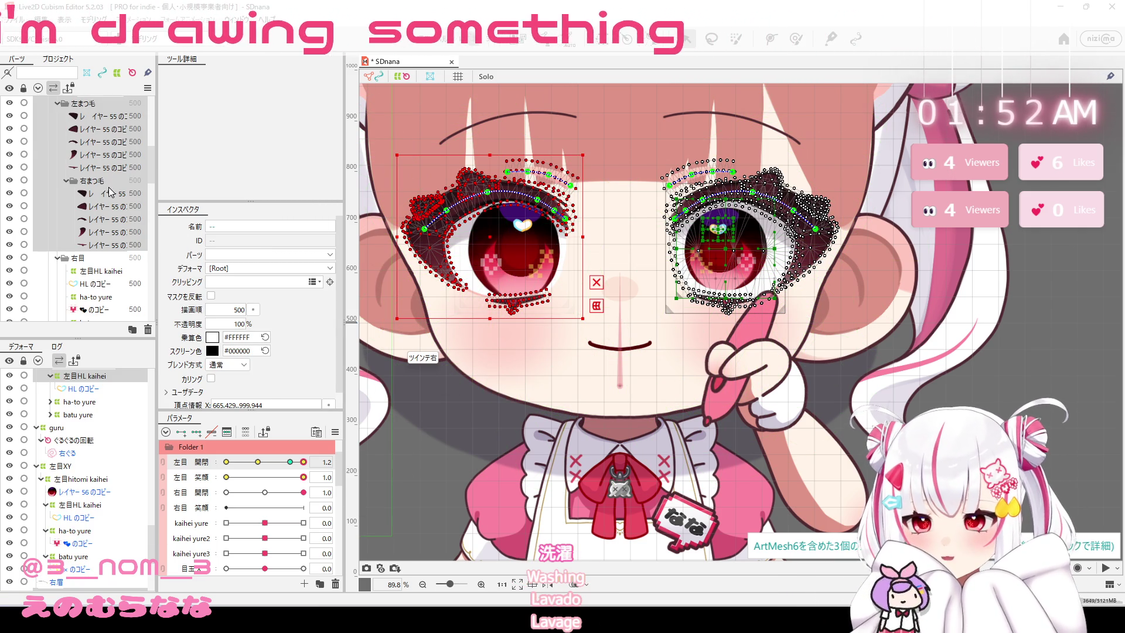
# Move the 右まつ毛 folder above 左まつ毛 and select all its lash layers.
pyautogui.scroll(2, 112, 192)
pyautogui.click(100, 226)
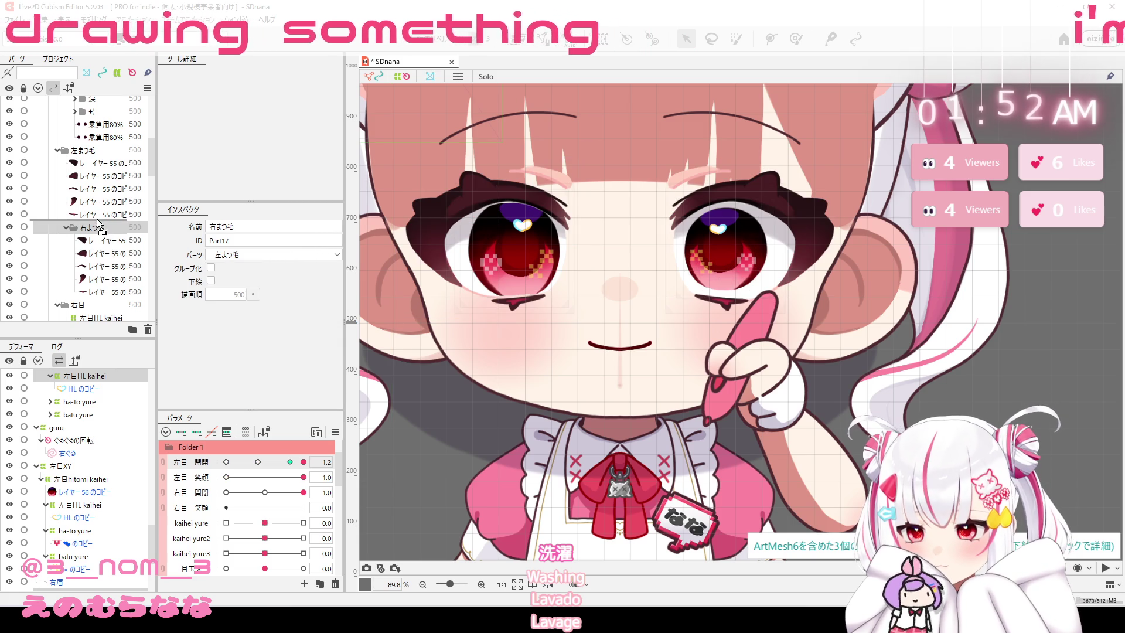
pyautogui.moveTo(97, 225); pyautogui.dragTo(98, 233)
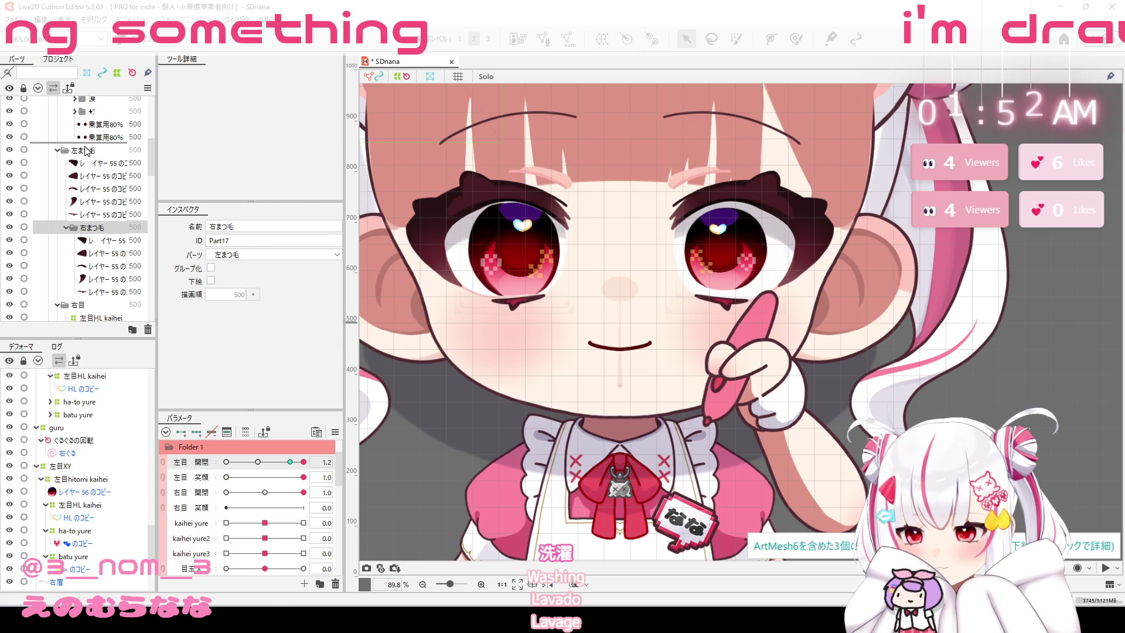
pyautogui.moveTo(87, 150); pyautogui.dragTo(88, 153)
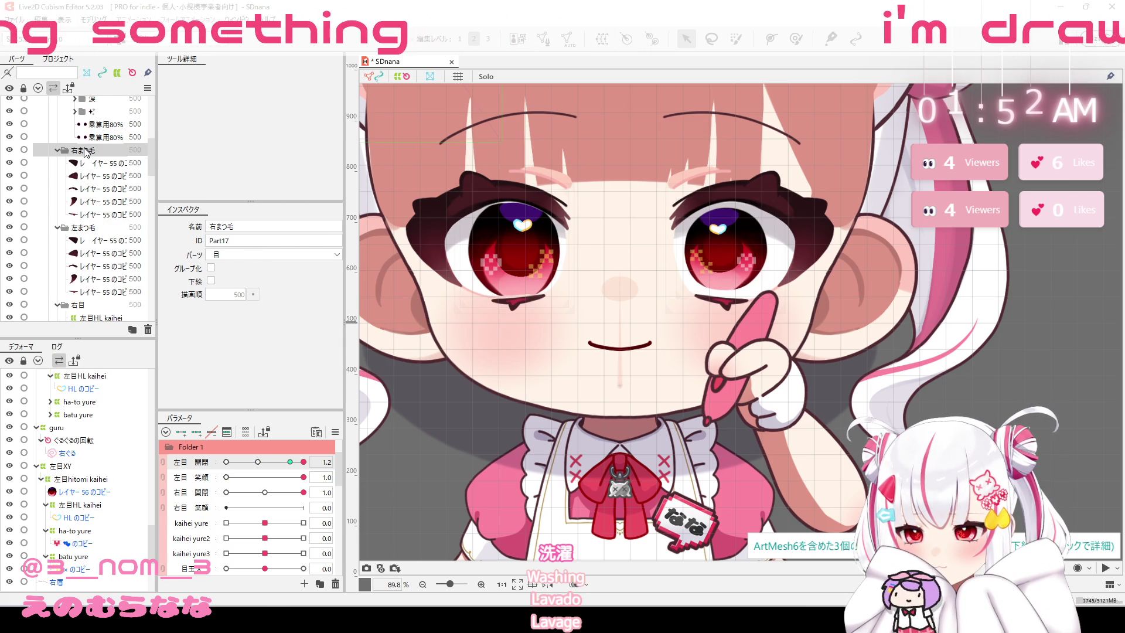
pyautogui.keyDown('shift'); pyautogui.click(108, 214); pyautogui.keyUp('shift')
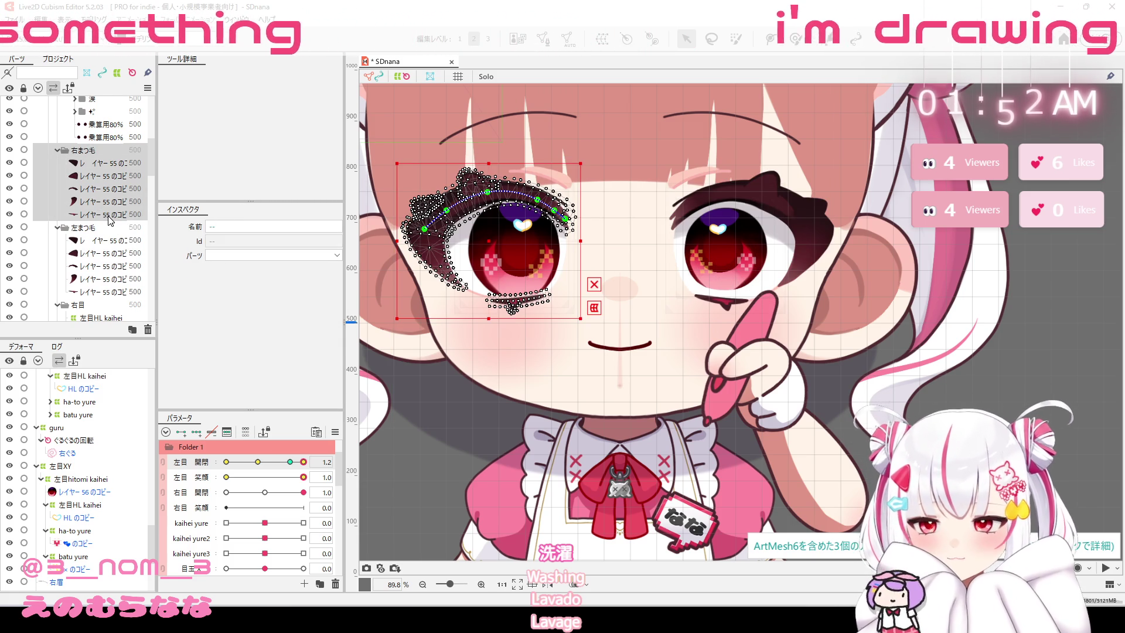
# Remap the 右まつ毛 lashes' 左目 開閉 keys to 右目 開閉.
pyautogui.click(226, 462)
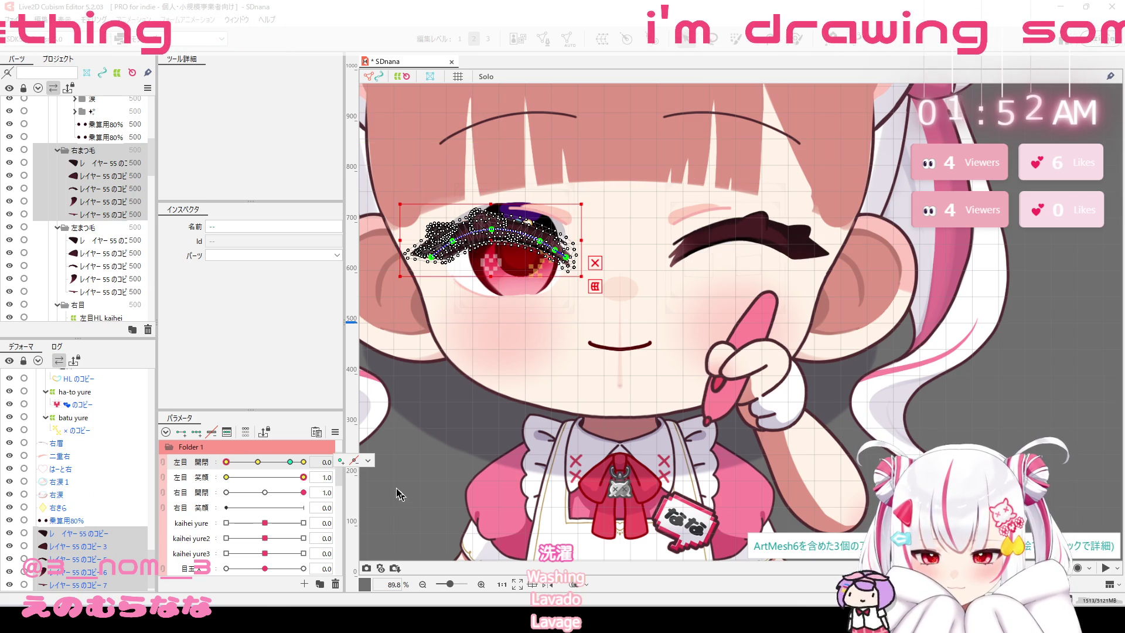
pyautogui.click(368, 461)
pyautogui.click(384, 502)
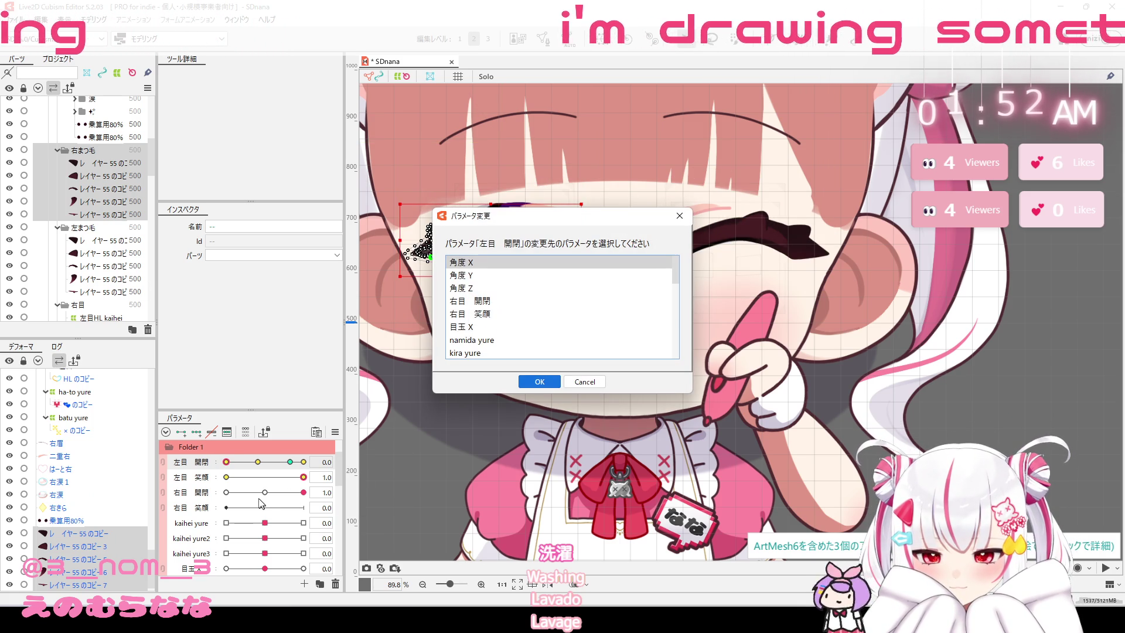
pyautogui.click(482, 300)
pyautogui.click(536, 381)
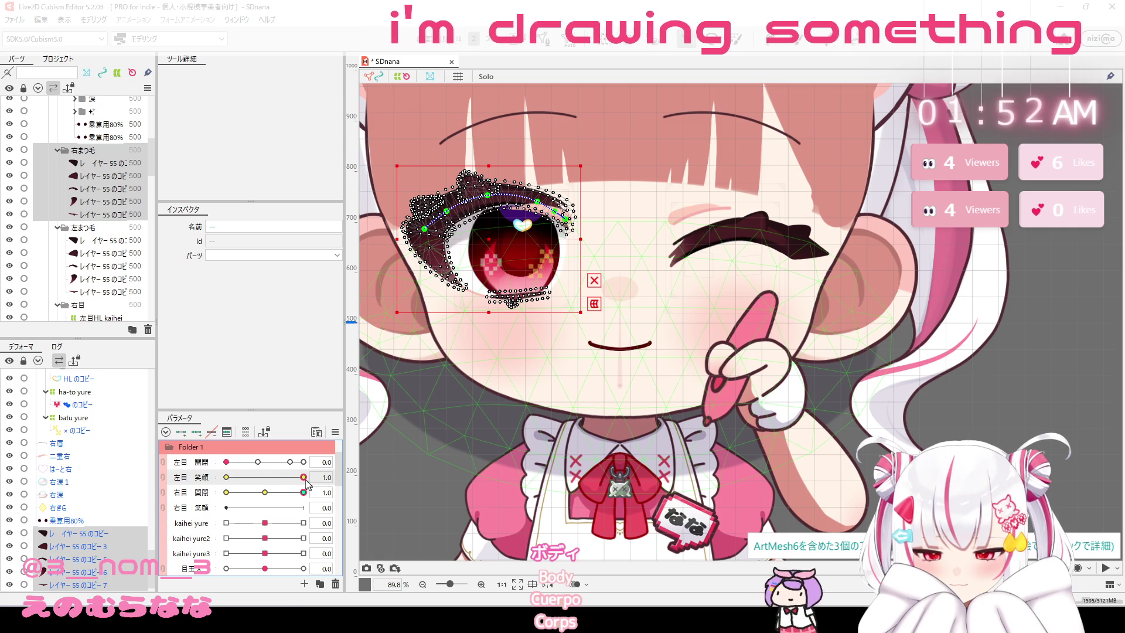
# Remap the 右まつ毛 lashes' 左目 笑顔 keys to 右目 笑顔.
pyautogui.click(301, 477)
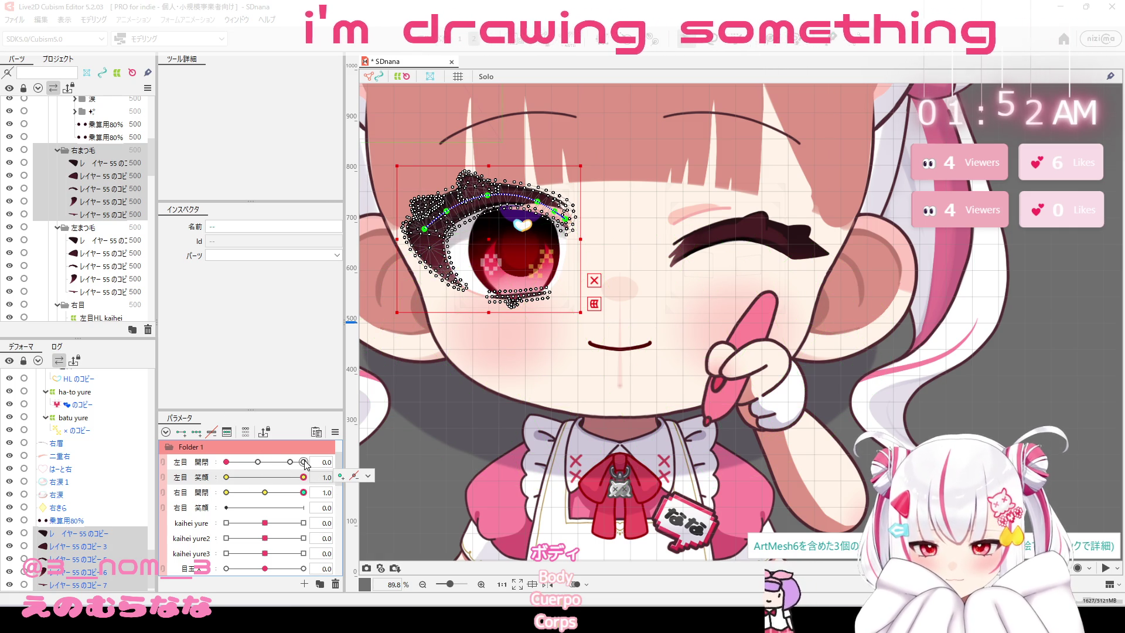
pyautogui.click(368, 476)
pyautogui.click(384, 516)
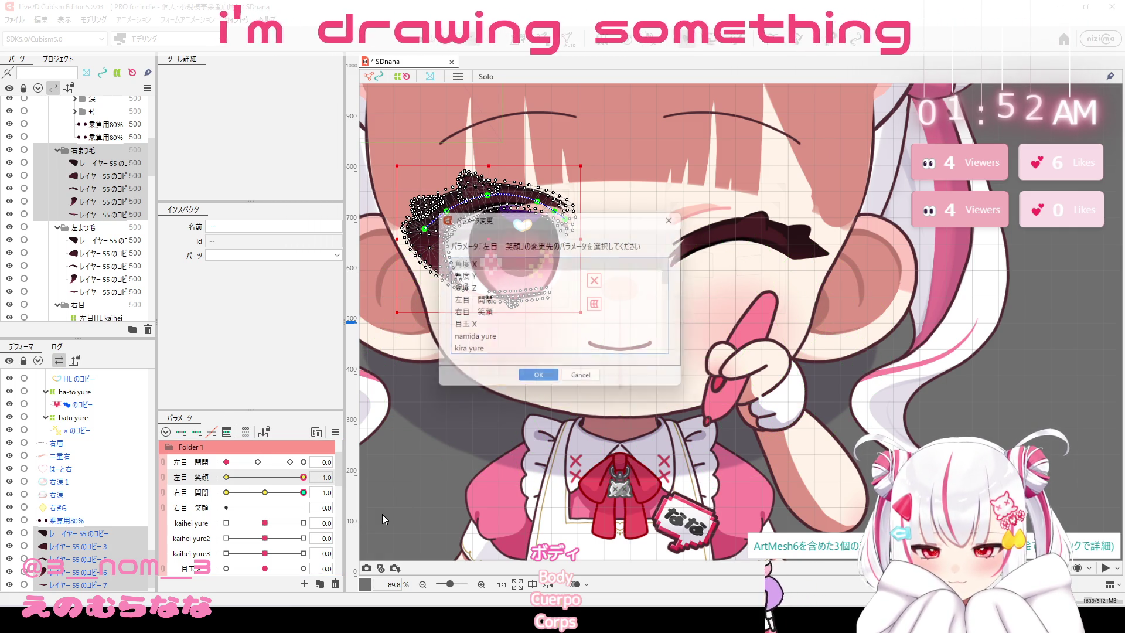
pyautogui.click(480, 315)
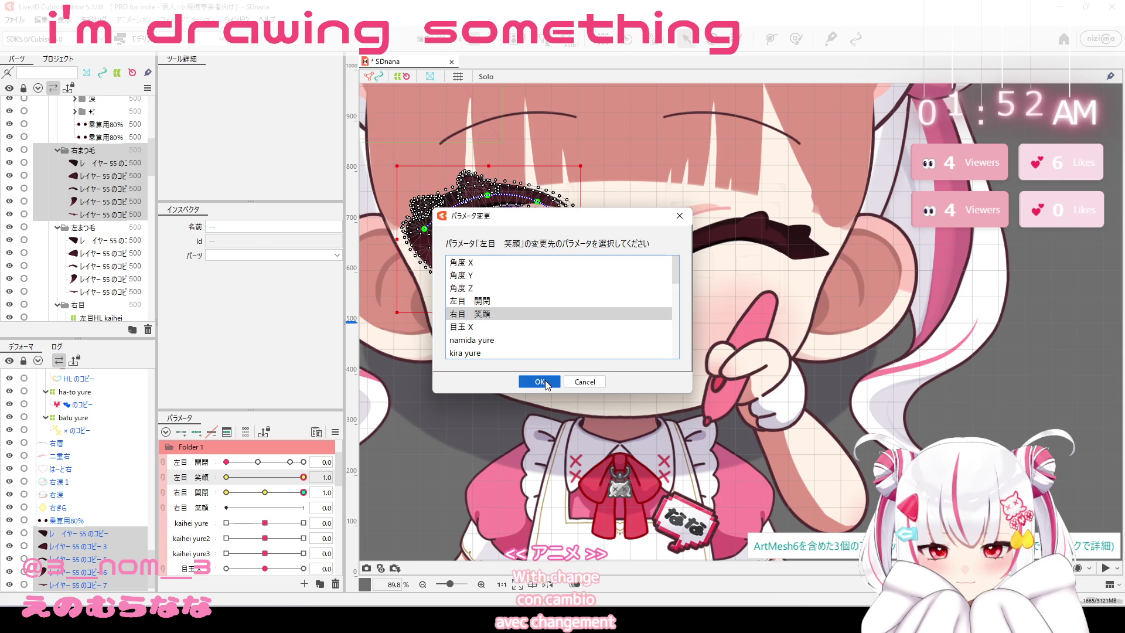
pyautogui.click(543, 383)
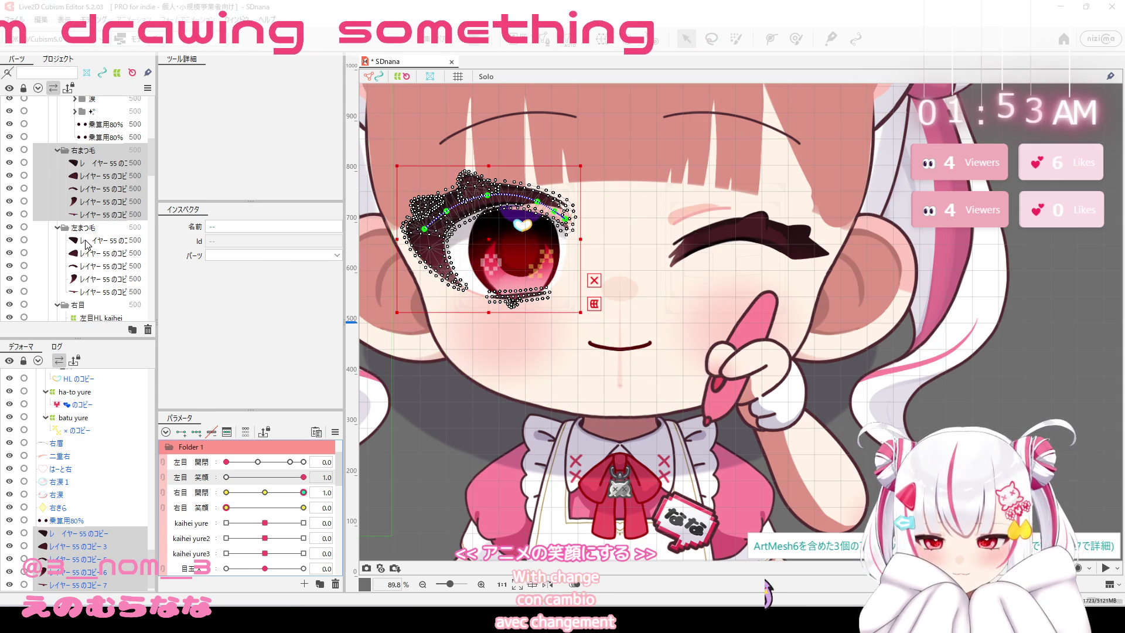
# Select the 二重右 eyelid and remap its 左目 笑顔 keys to 右目 笑顔.
pyautogui.scroll(3, 88, 234)
pyautogui.scroll(2, 99, 193)
pyautogui.click(107, 164)
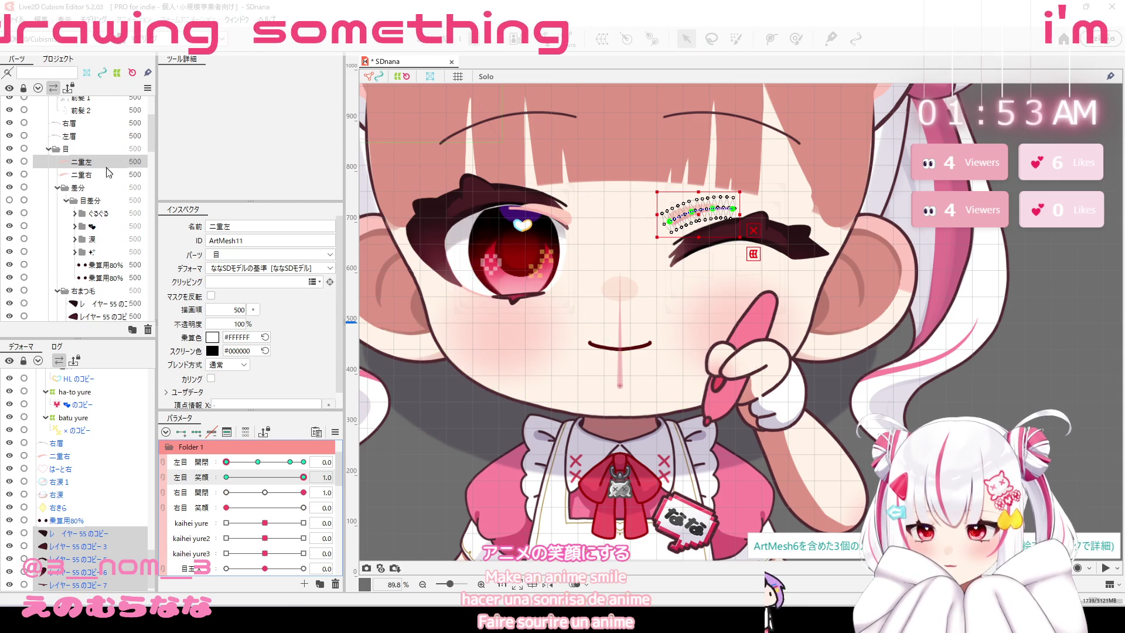
pyautogui.click(128, 175)
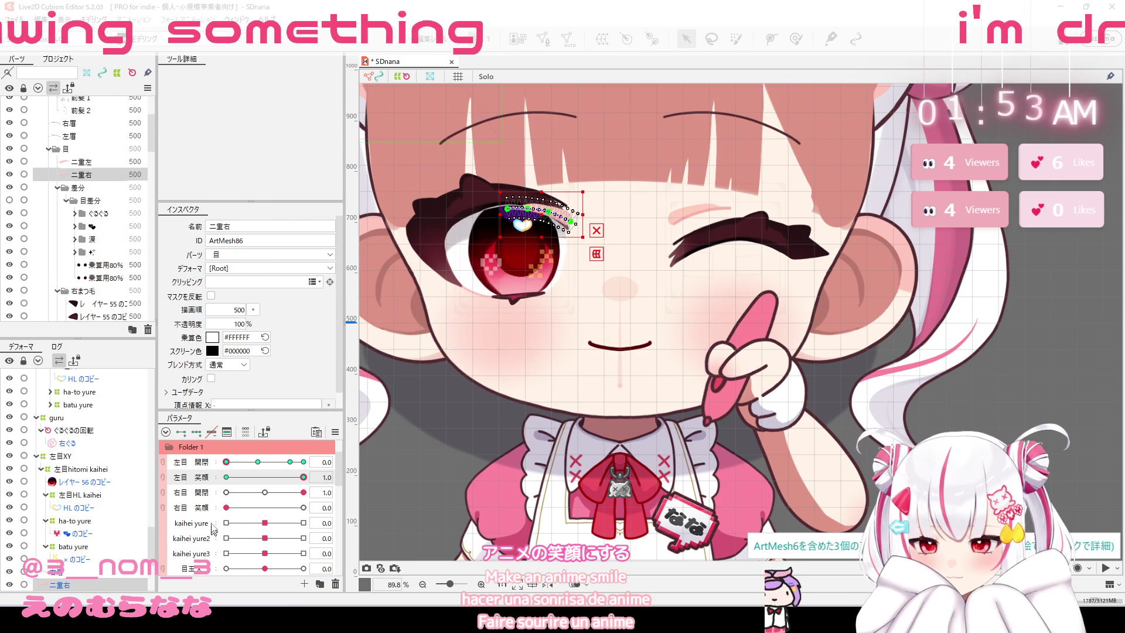
pyautogui.rightClick(211, 478)
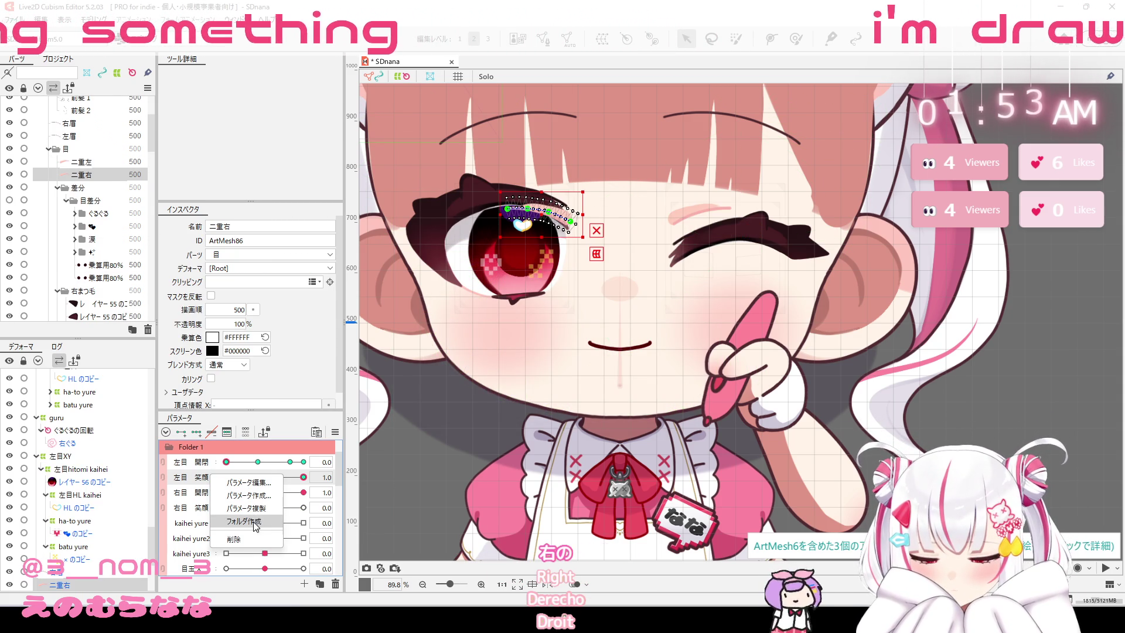
pyautogui.click(354, 476)
pyautogui.click(387, 517)
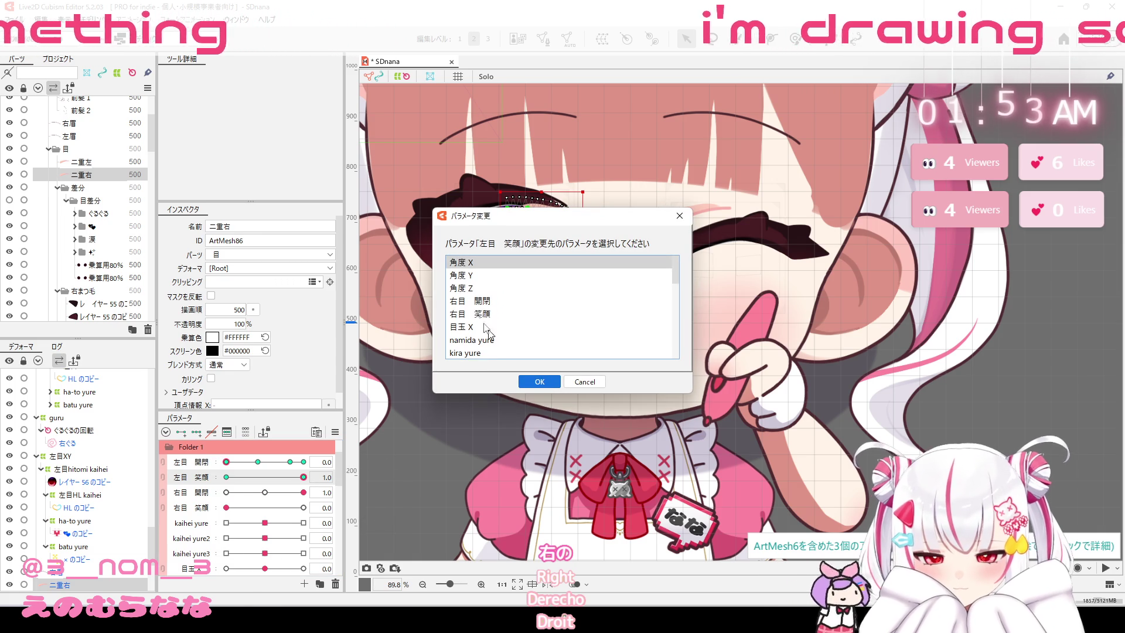
pyautogui.click(464, 301)
pyautogui.click(477, 314)
pyautogui.click(540, 382)
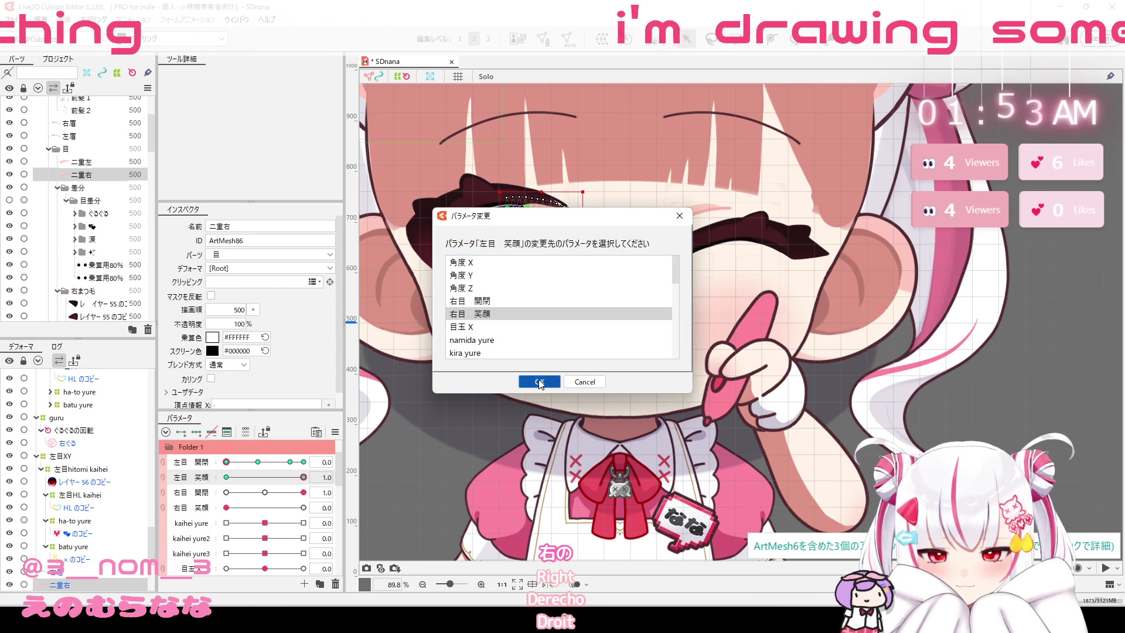
# Remap 二重右's 左目 開閉 keys to 右目 開閉, then select a 左まつ毛 lash mesh.
pyautogui.moveTo(281, 462); pyautogui.dragTo(305, 461)
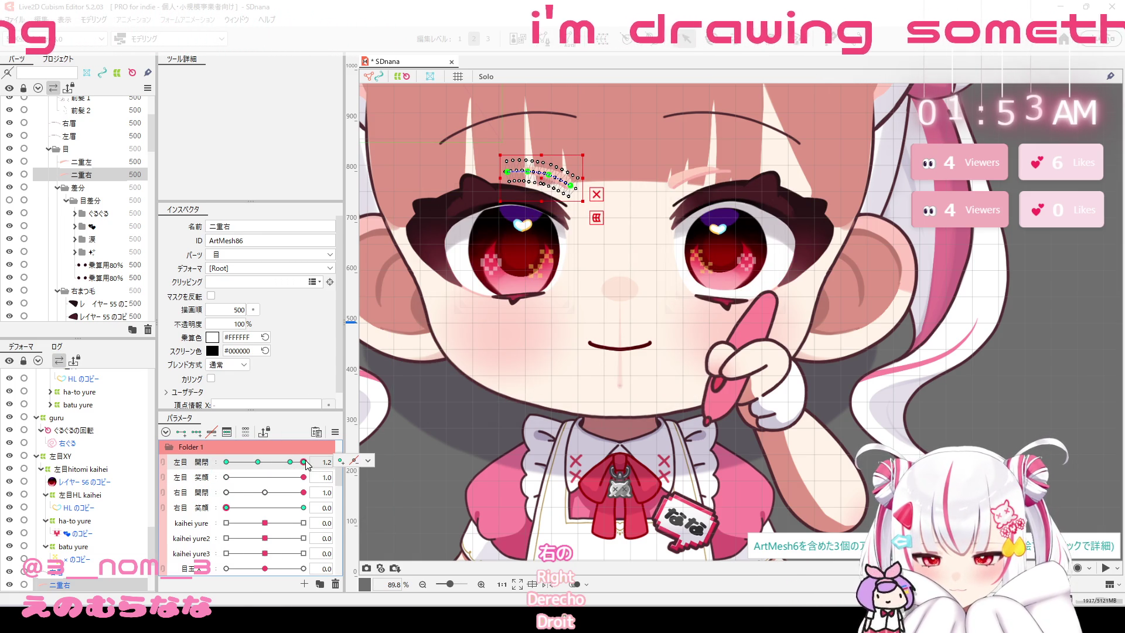
pyautogui.click(368, 461)
pyautogui.click(388, 502)
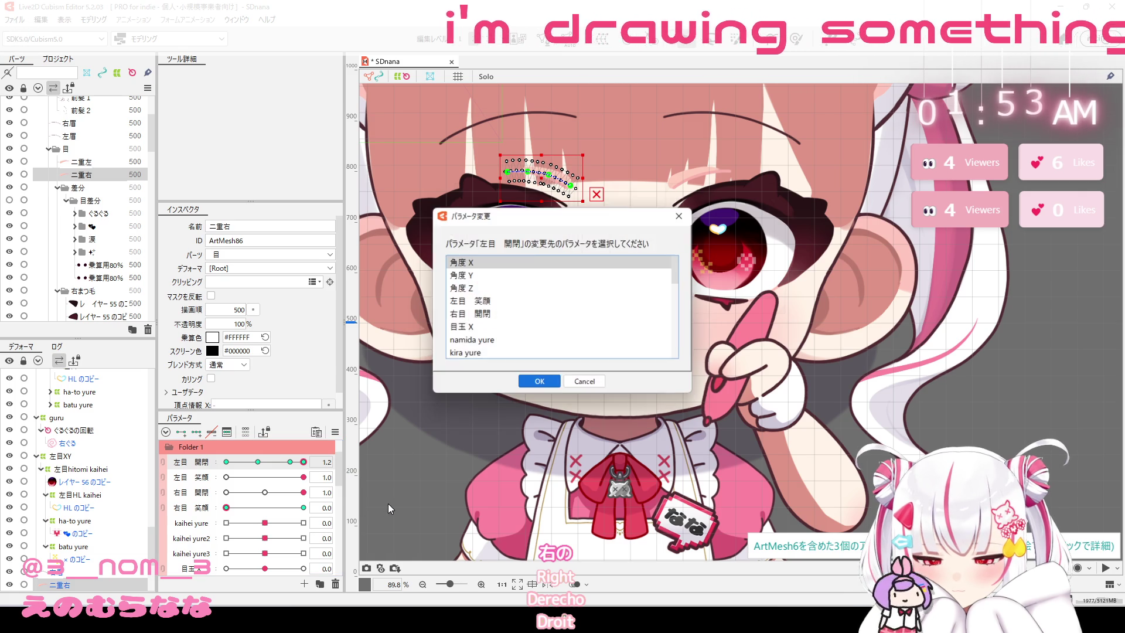
pyautogui.click(492, 320)
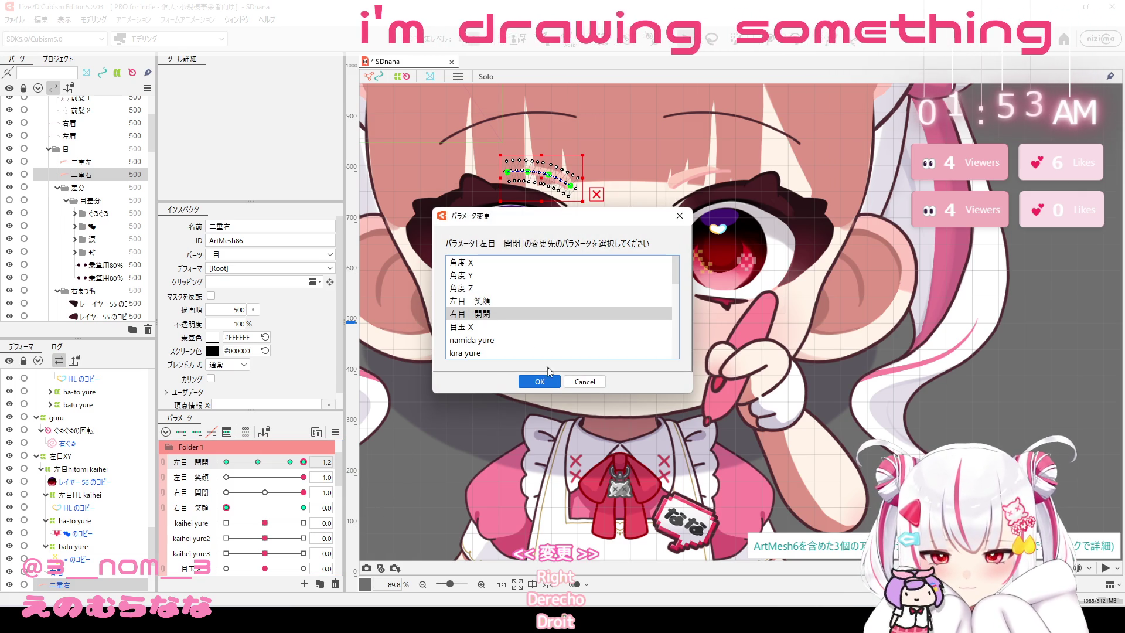
pyautogui.click(548, 387)
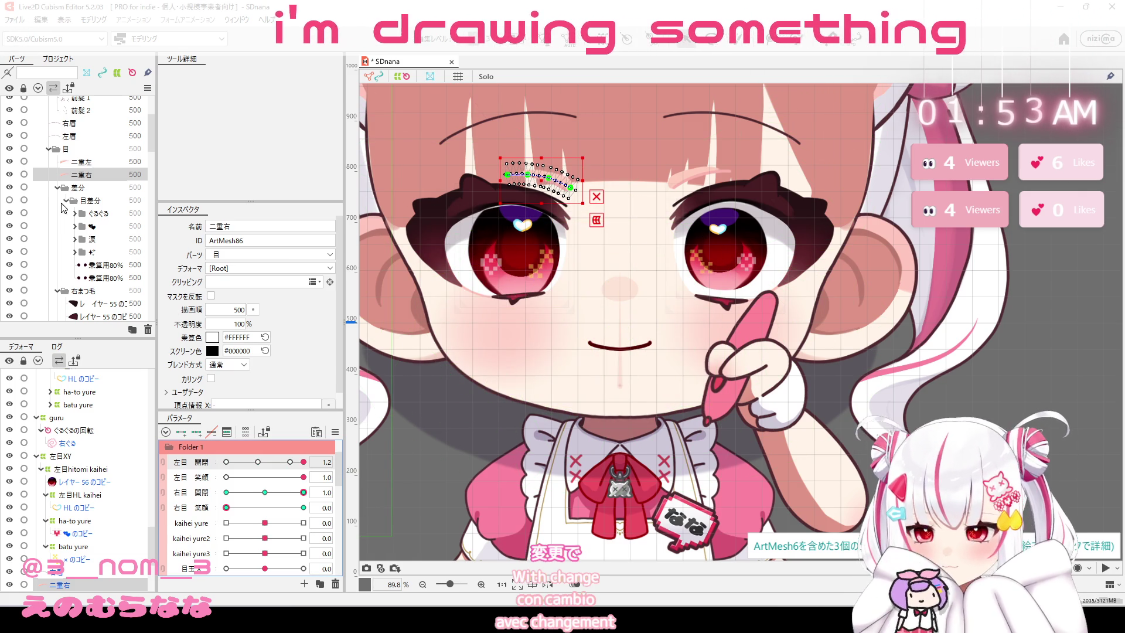
pyautogui.scroll(-1, 100, 209)
pyautogui.scroll(-2, 99, 210)
pyautogui.scroll(-2, 95, 209)
pyautogui.scroll(-2, 97, 241)
pyautogui.click(109, 149)
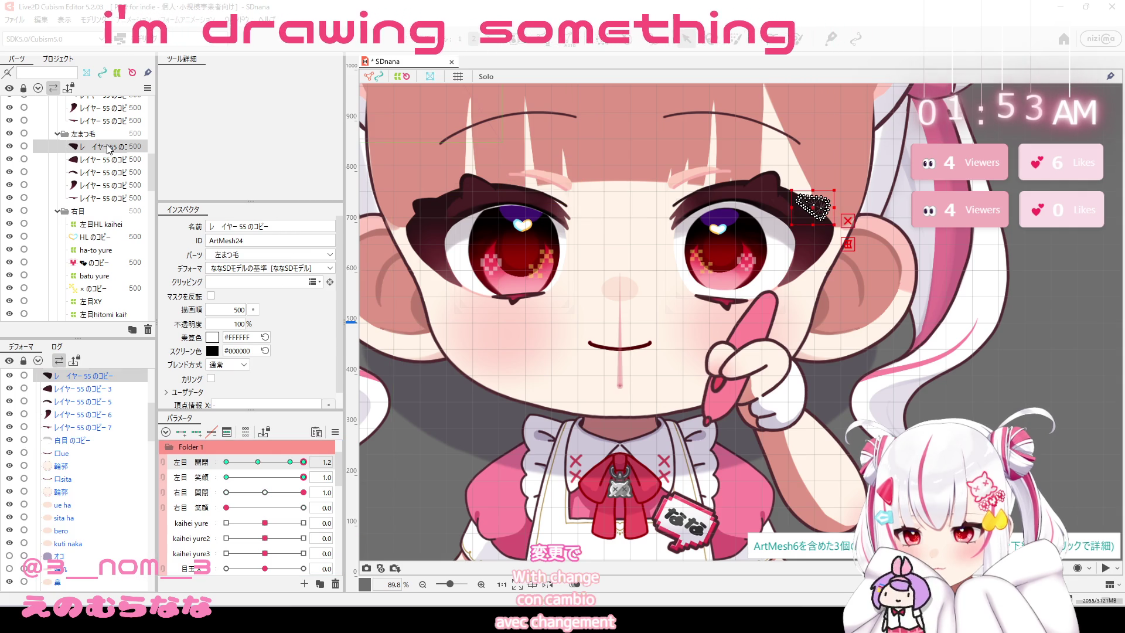
# Inspect the 左まつ毛 lashes, heart and × highlights, and eye deformers one by one.
pyautogui.keyDown('shift'); pyautogui.click(124, 200); pyautogui.keyUp('shift')
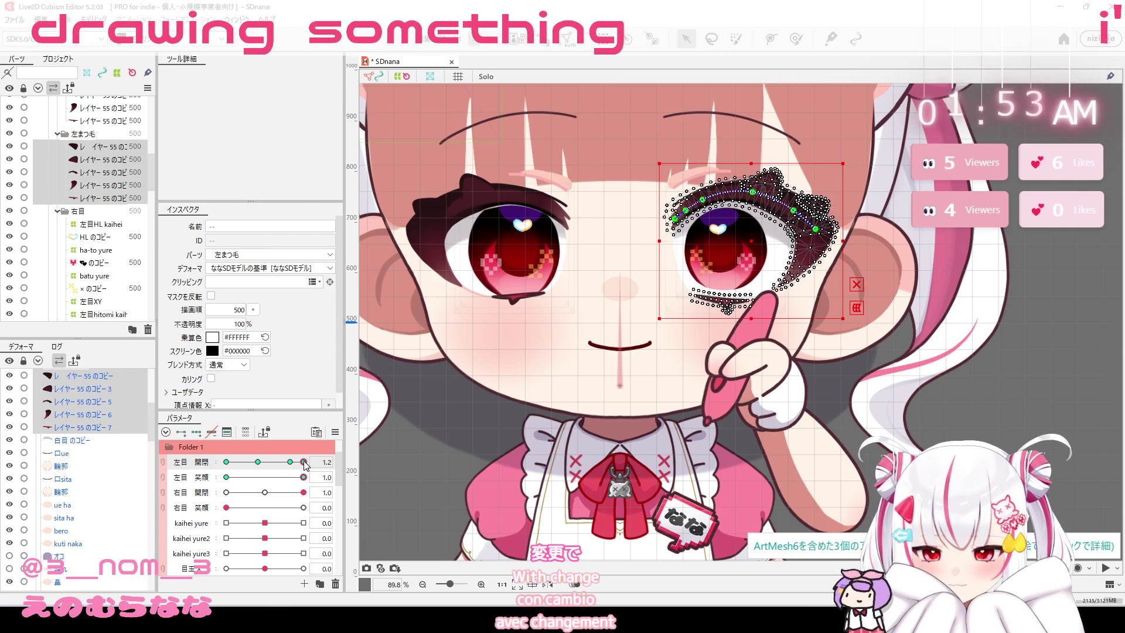
pyautogui.click(365, 461)
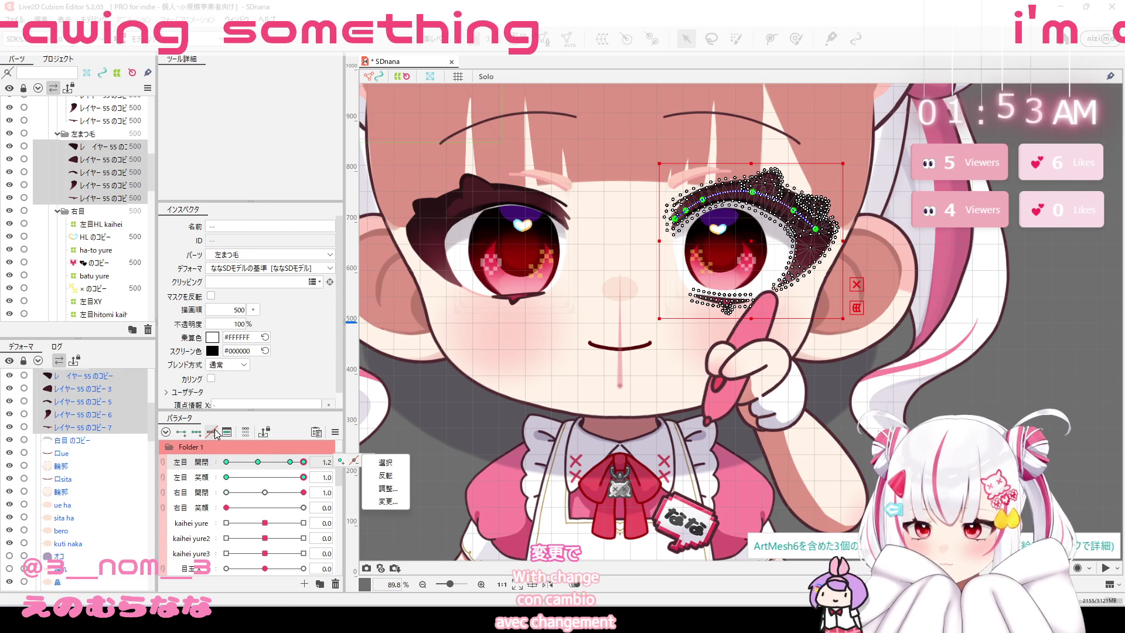
pyautogui.click(127, 121)
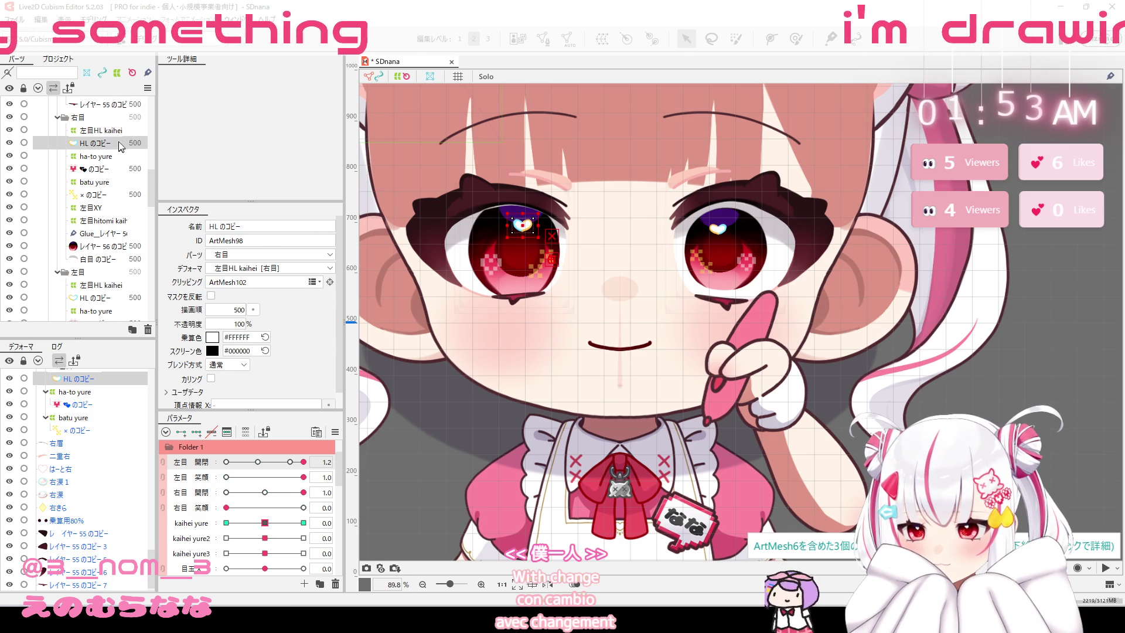
pyautogui.click(124, 168)
pyautogui.click(105, 182)
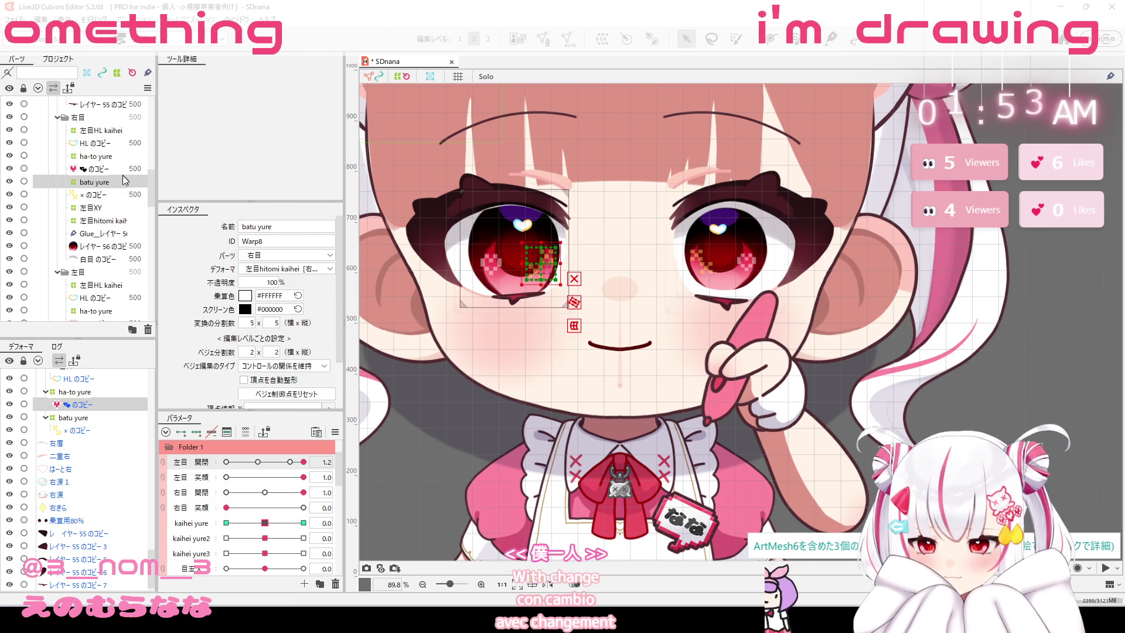
pyautogui.click(100, 208)
pyautogui.click(126, 220)
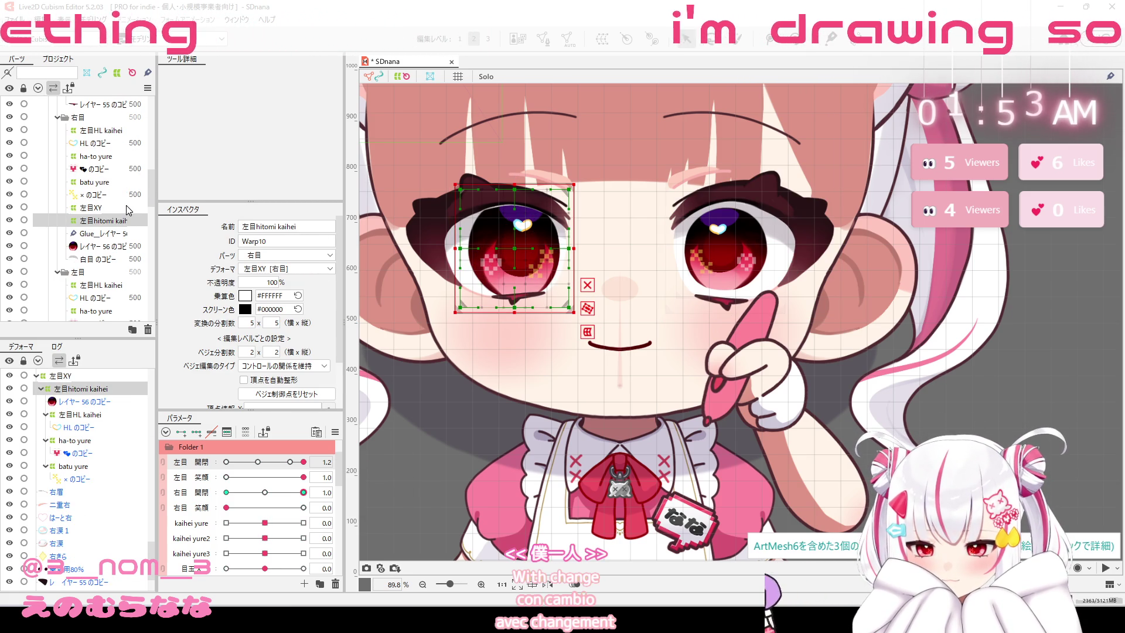
pyautogui.click(128, 208)
pyautogui.click(122, 193)
pyautogui.click(125, 157)
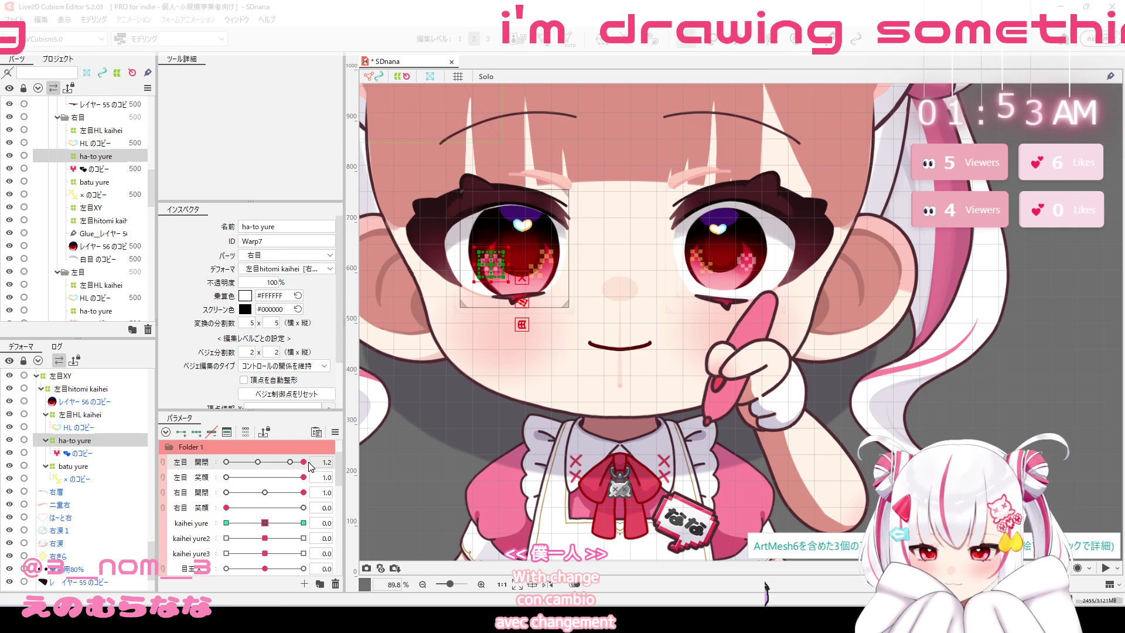
# Select every part keyed to 左目 開閉 from its key menu.
pyautogui.click(368, 462)
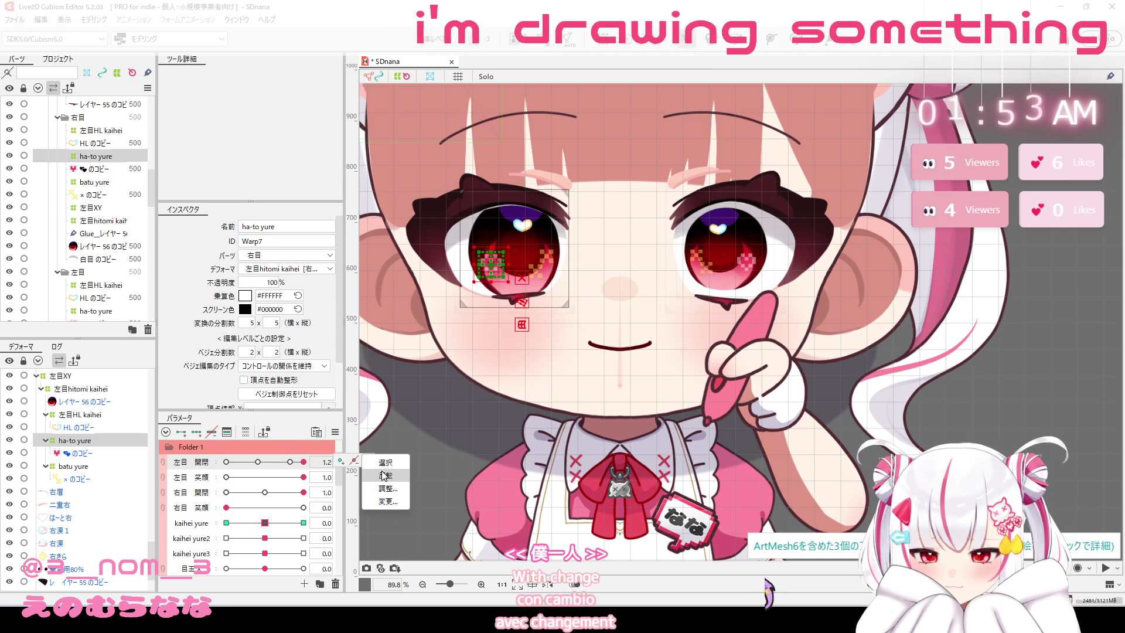
pyautogui.click(385, 475)
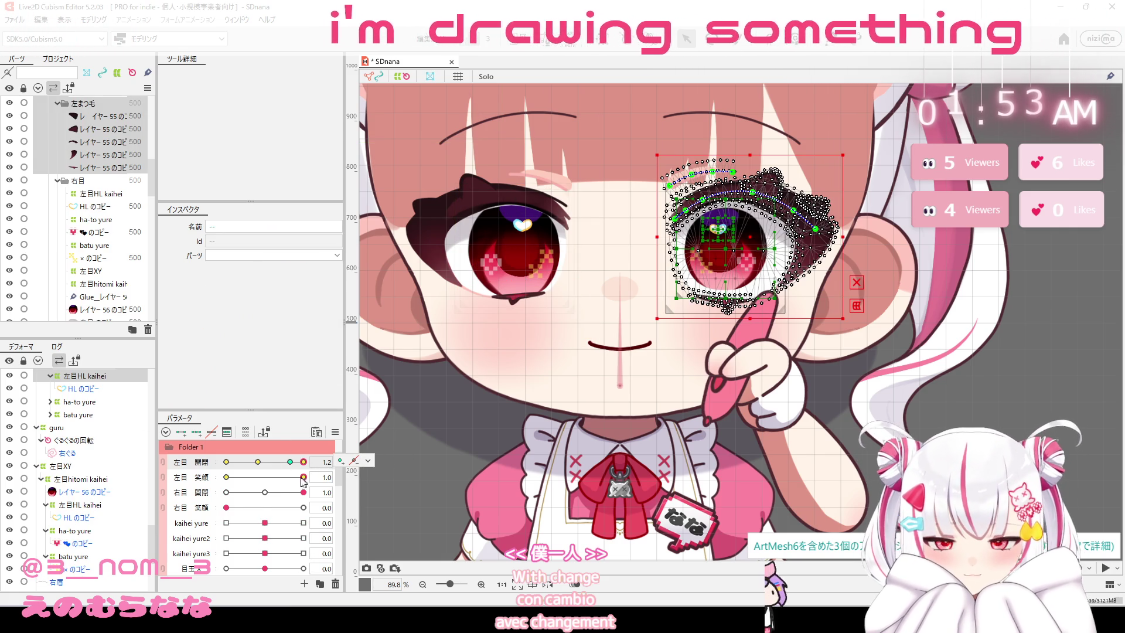
pyautogui.click(368, 477)
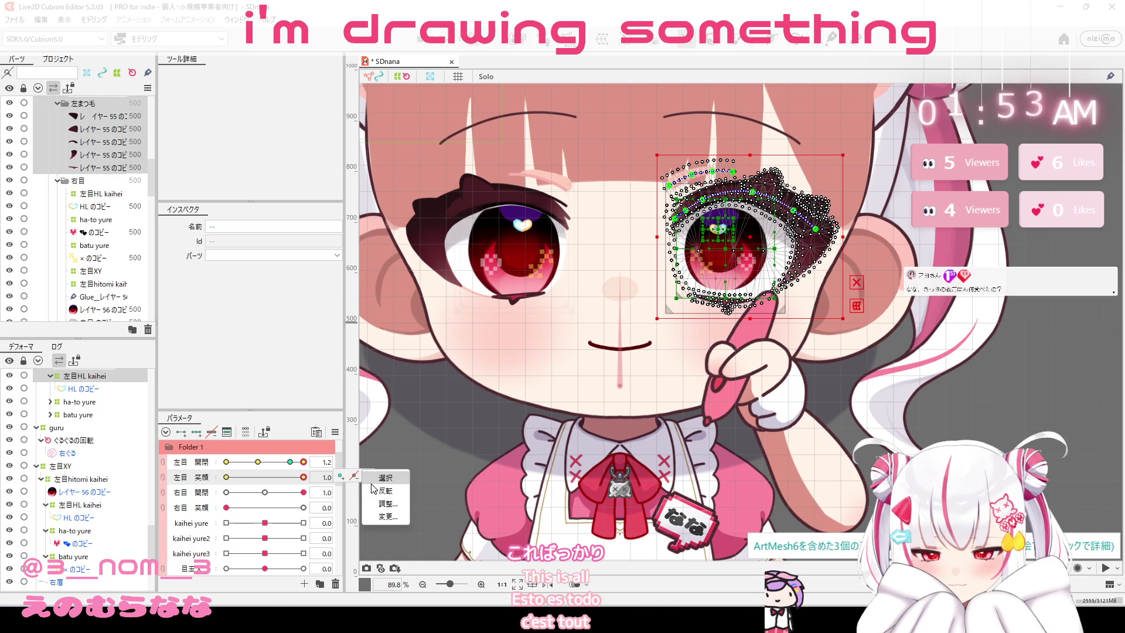